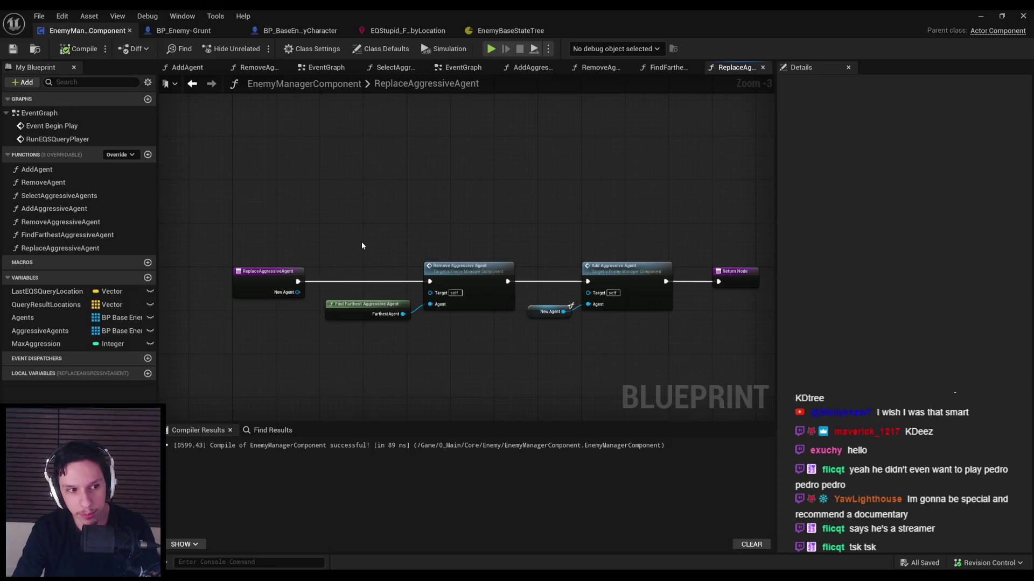
Step: Cycle through the EQStupid and BP_BaseEnemyCharacter tabs and settle on BP_Enemy-Grunt's EventGraph
scroll(557, 324, up, 1)
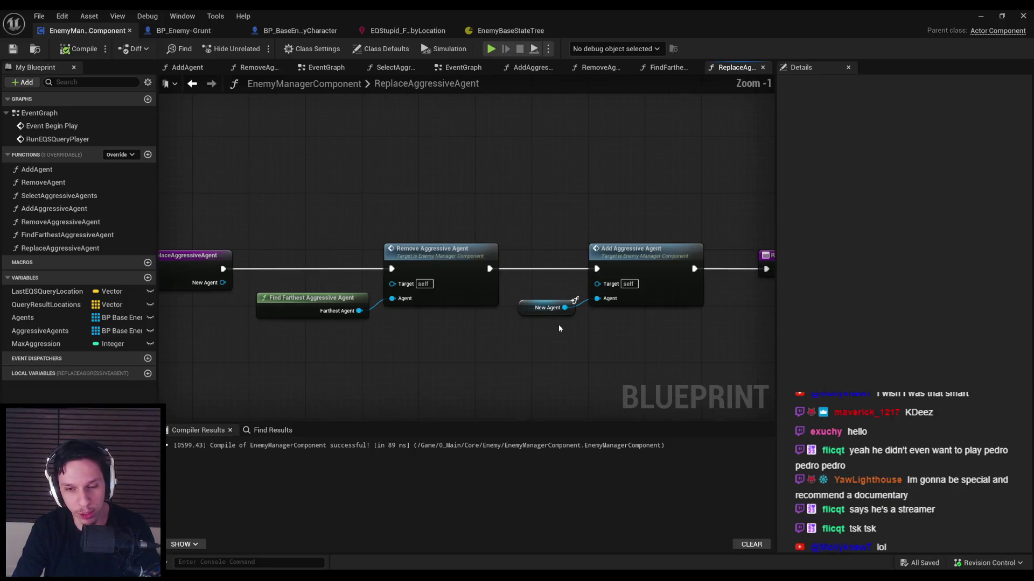
mouse_move(597, 333)
mouse_down()
mouse_move(342, 327)
mouse_move(304, 298)
mouse_move(289, 315)
mouse_move(327, 334)
mouse_up()
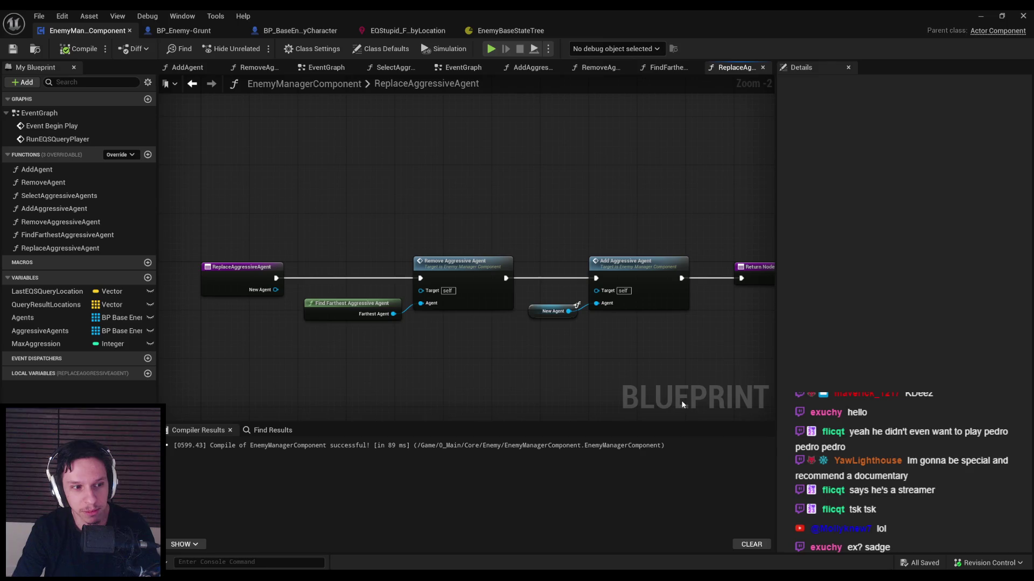
scroll(353, 335, down, 1)
scroll(354, 335, up, 1)
scroll(302, 318, down, 1)
scroll(252, 304, up, 1)
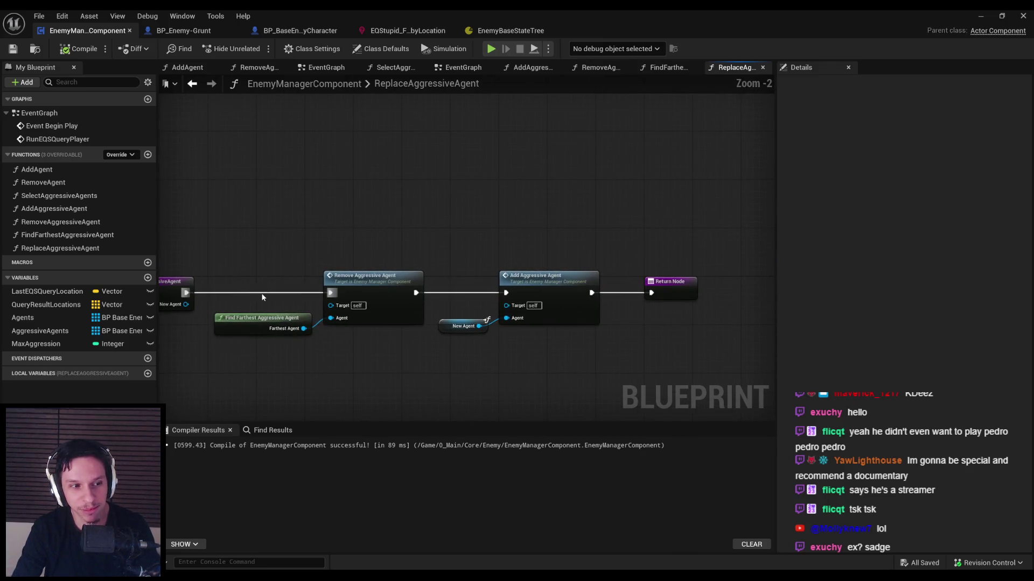
scroll(270, 338, down, 1)
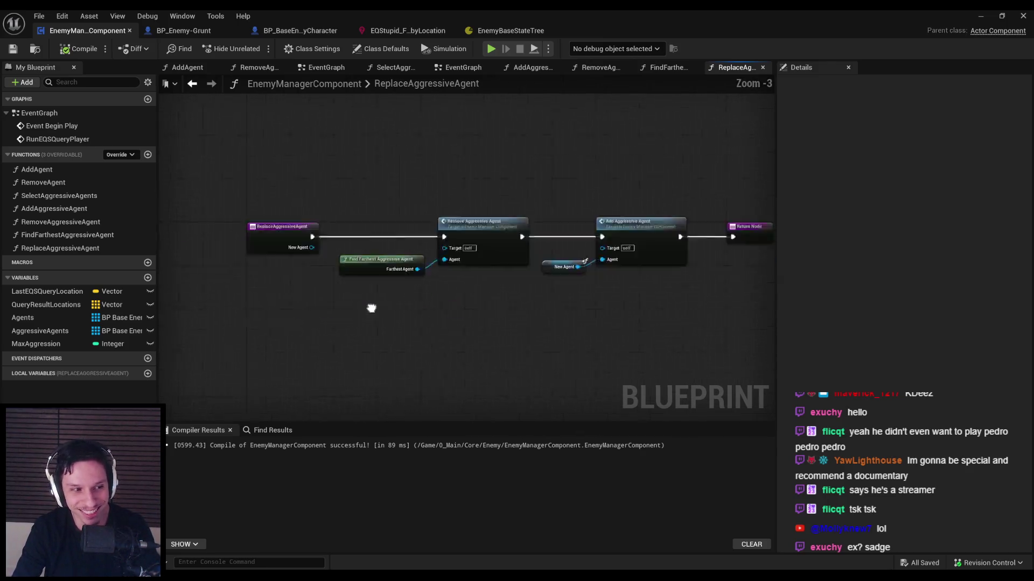
scroll(399, 318, up, 2)
scroll(323, 283, down, 1)
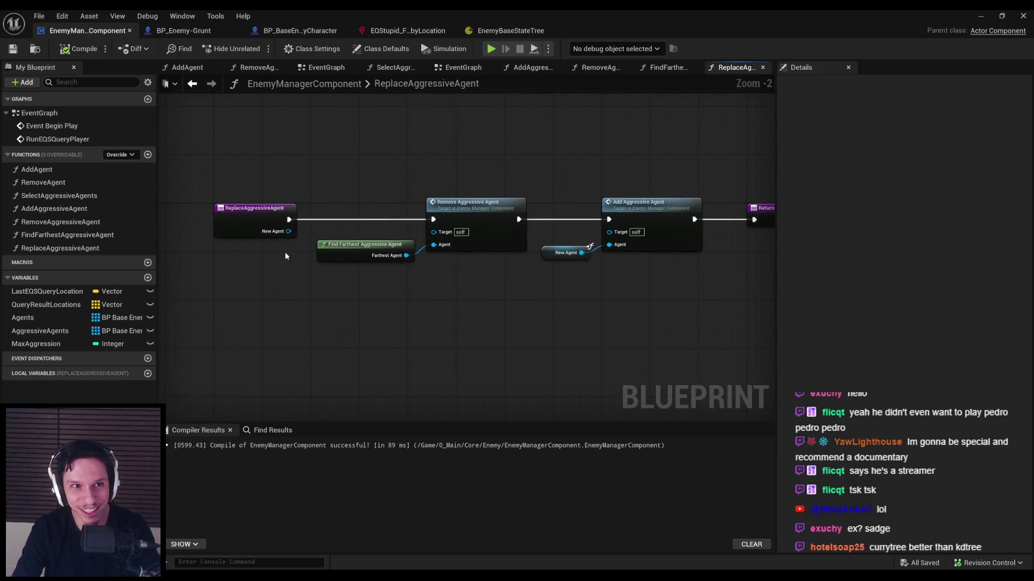
click(408, 31)
click(275, 31)
click(218, 31)
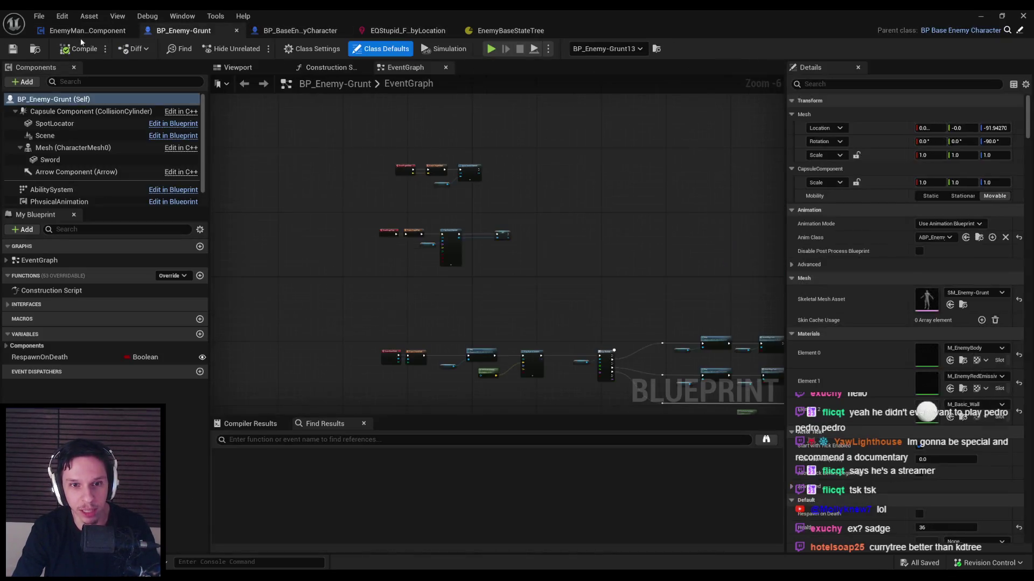
Step: Switch back to the EnemyManagerComponent blueprint showing its ReplaceAggressiveAgent graph
click(80, 32)
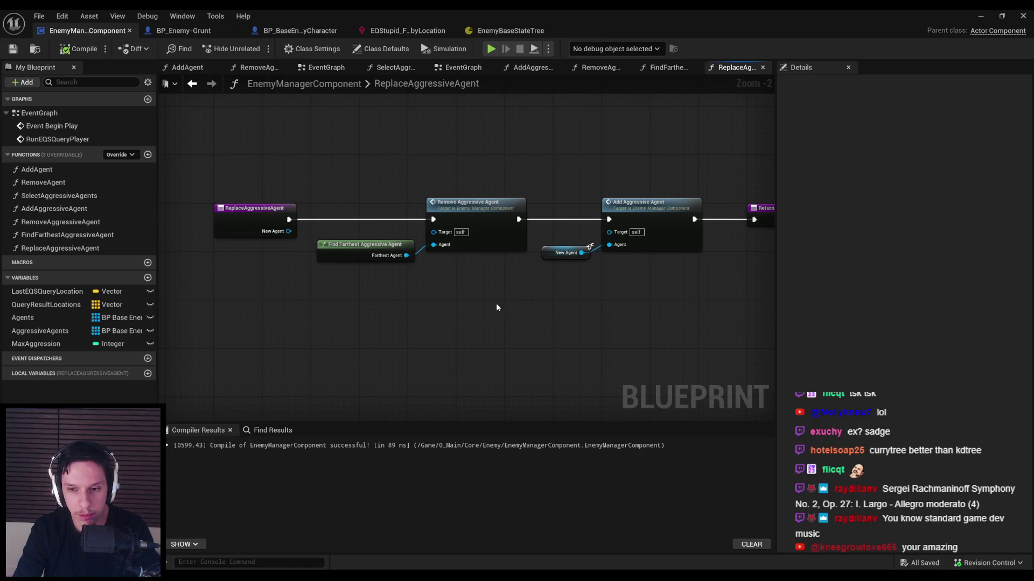
Step: Pan and zoom the ReplaceAggressiveAgent graph around the Find Farthest Aggressive Agent and New Agent nodes
scroll(485, 299, down, 1)
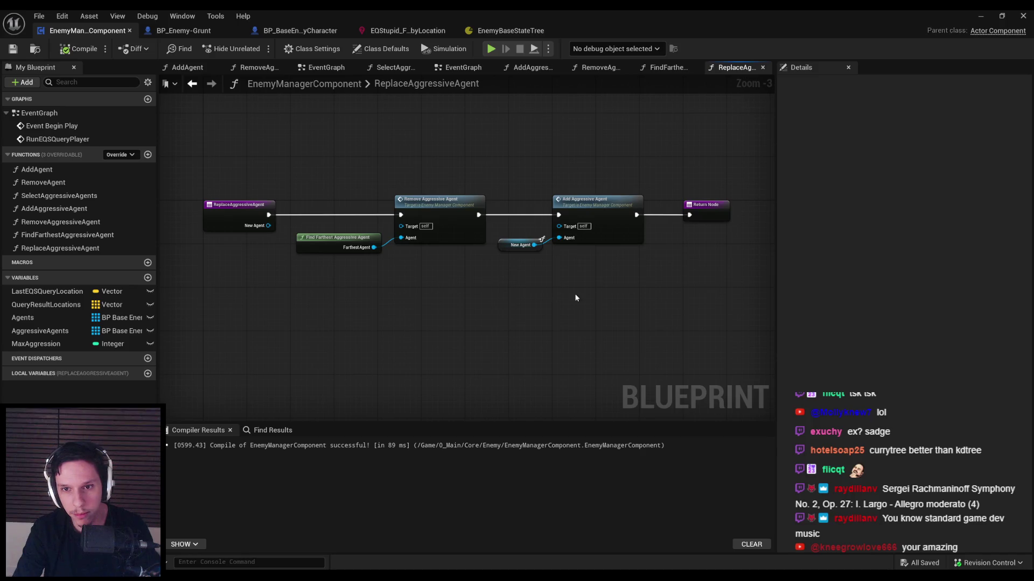
drag(501, 290, 457, 328)
drag(532, 315, 225, 286)
click(250, 342)
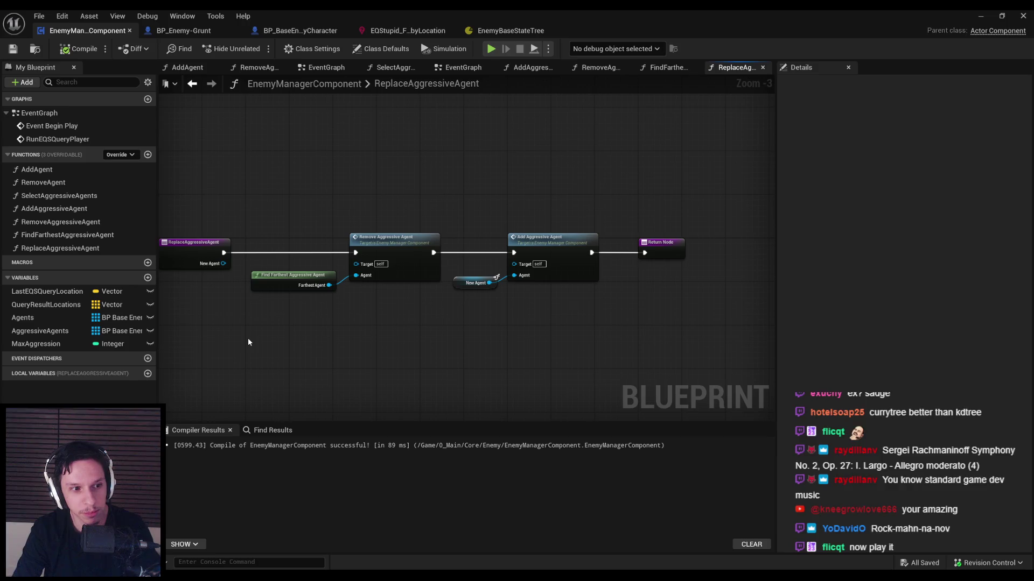
mouse_move(248, 343)
mouse_down()
mouse_move(253, 326)
mouse_move(287, 310)
mouse_up()
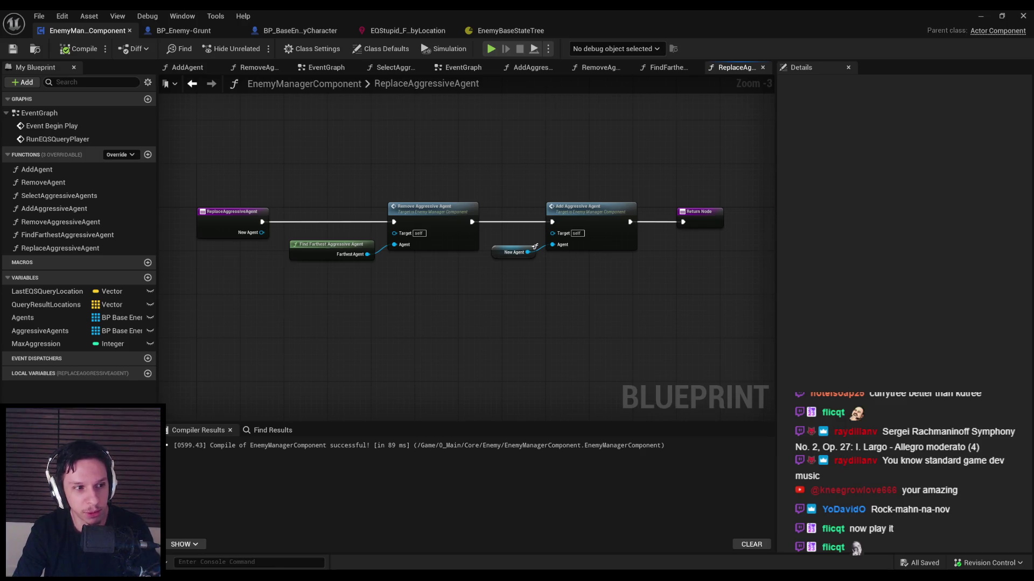
scroll(508, 227, down, 1)
scroll(508, 227, up, 2)
scroll(388, 307, down, 1)
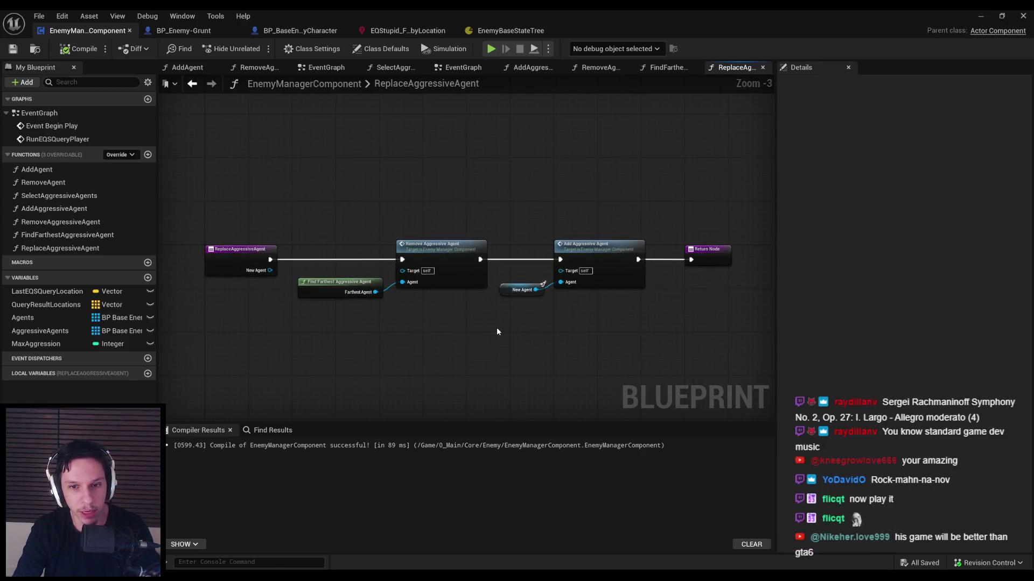
scroll(498, 313, up, 2)
scroll(496, 315, down, 1)
drag(590, 321, 245, 287)
click(309, 334)
Step: Select the Find Farthest Aggressive Agent node to show its Pure function settings in Details
scroll(323, 323, up, 1)
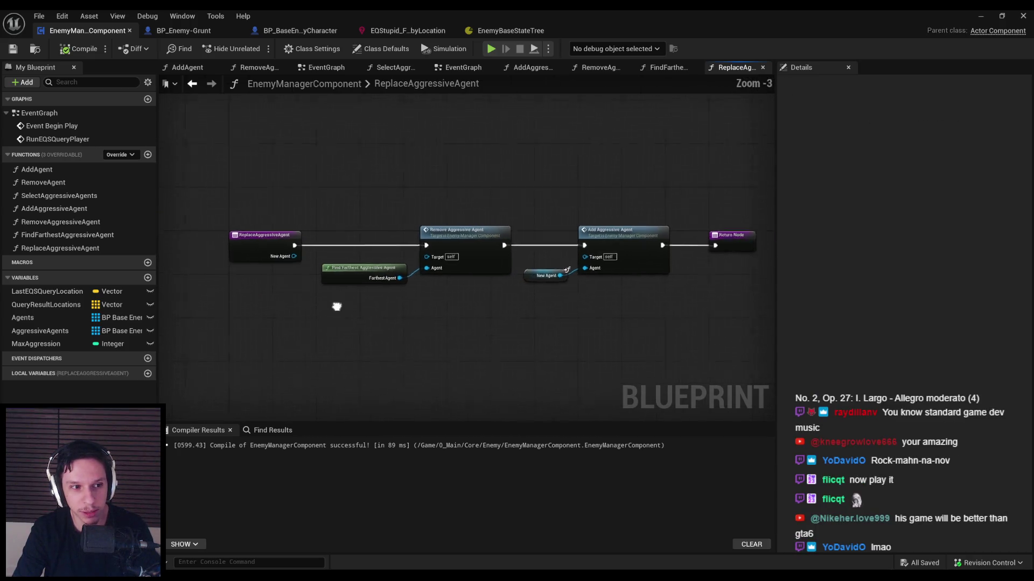
scroll(484, 332, down, 1)
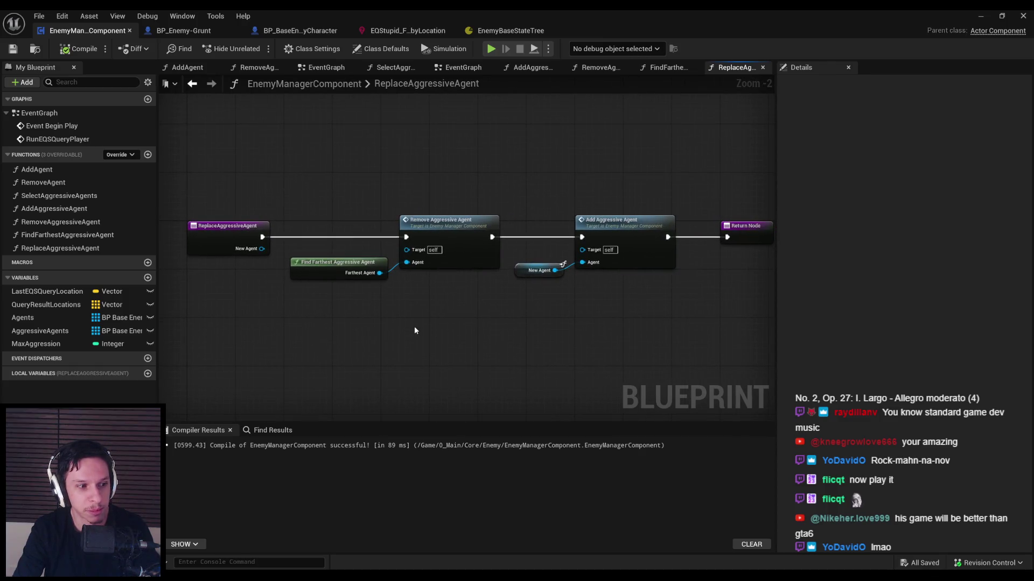
scroll(414, 331, down, 2)
scroll(393, 284, up, 1)
drag(393, 284, 388, 286)
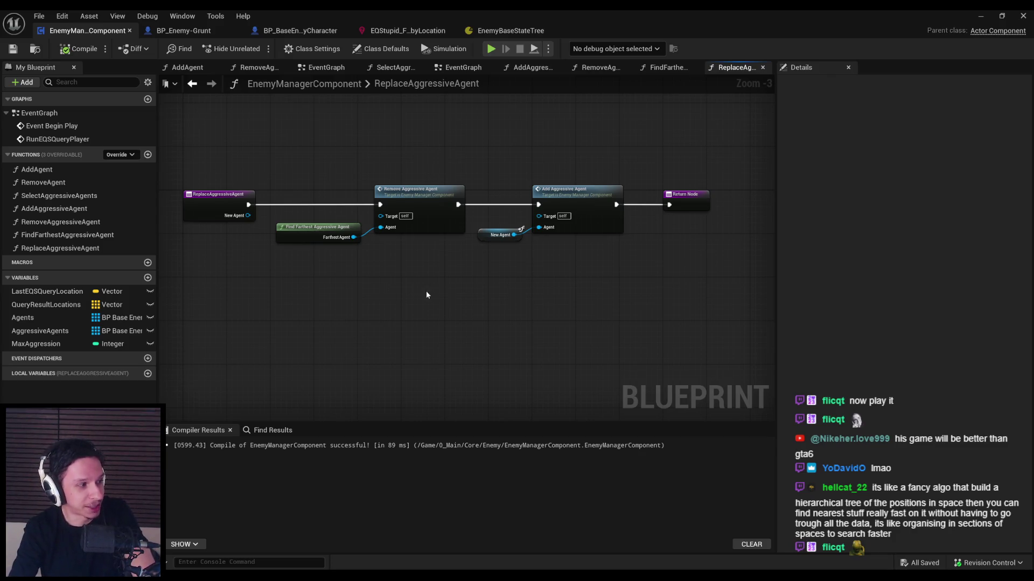
scroll(485, 274, up, 1)
scroll(415, 317, down, 2)
scroll(425, 307, up, 3)
scroll(442, 319, down, 2)
click(260, 276)
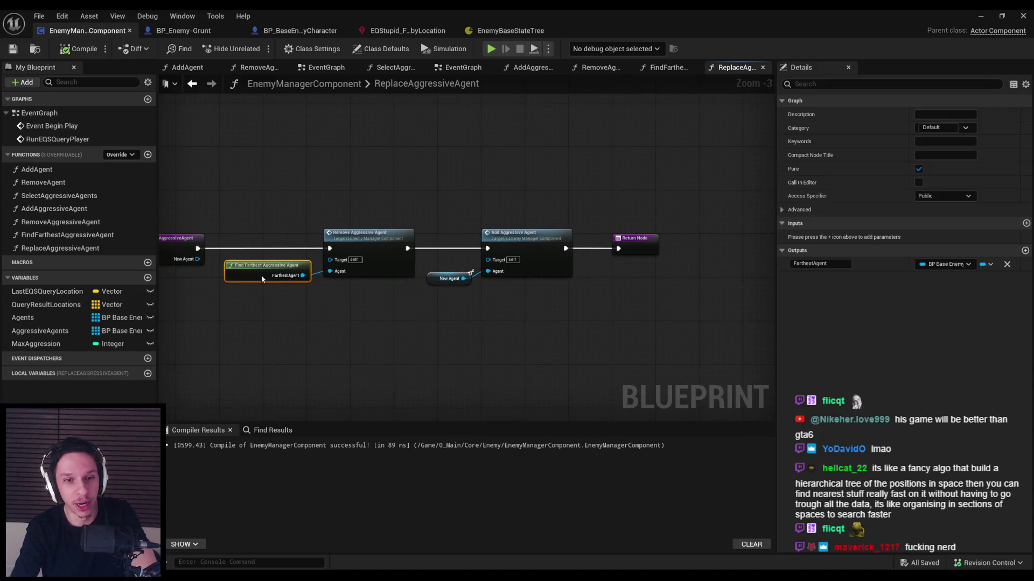
Step: In the FindFarthestAggressiveAgent function, shift the distance-checking node group to the right
click(265, 312)
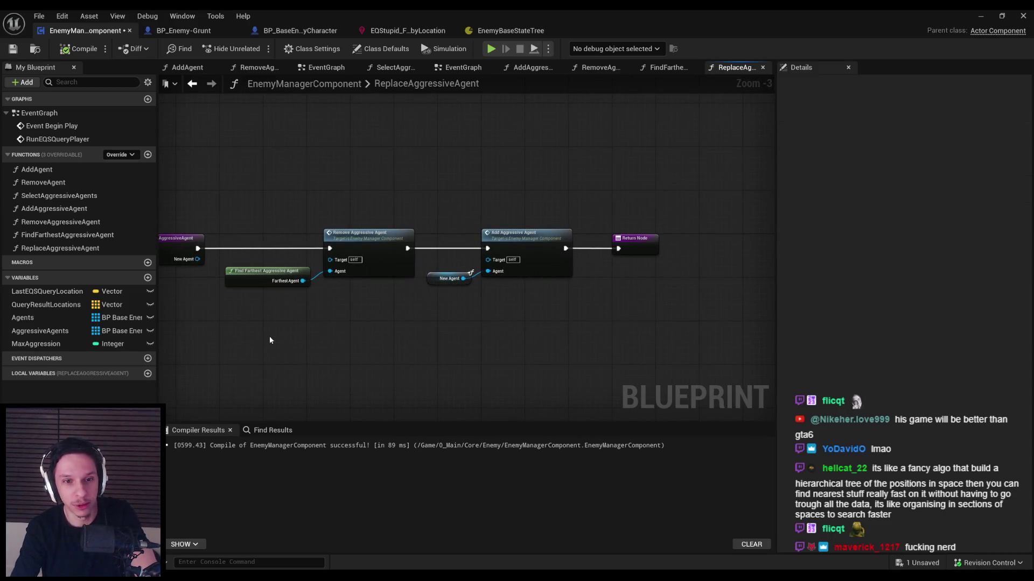
double_click(253, 280)
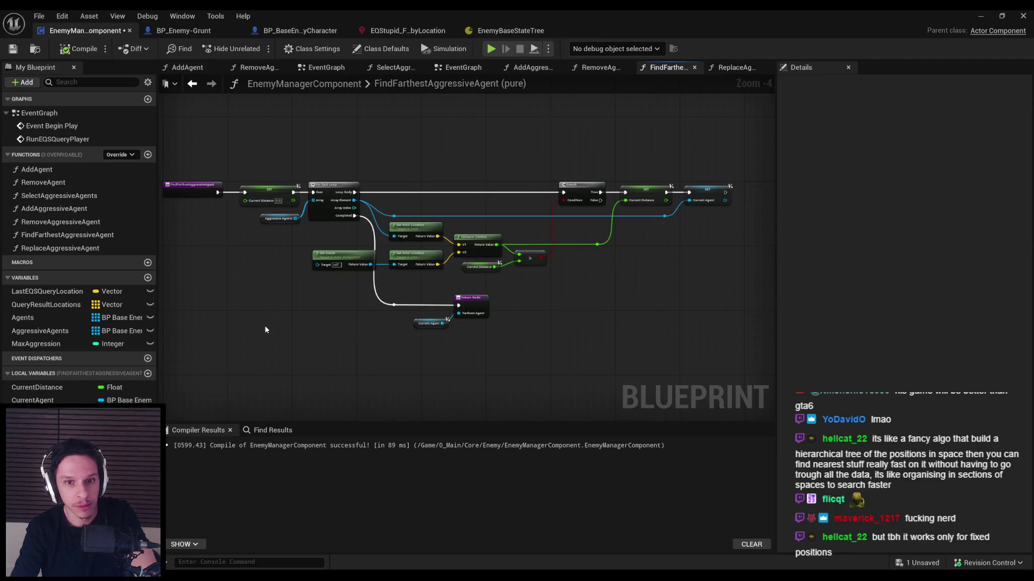
mouse_move(382, 173)
mouse_down()
mouse_move(735, 257)
mouse_move(622, 276)
mouse_up()
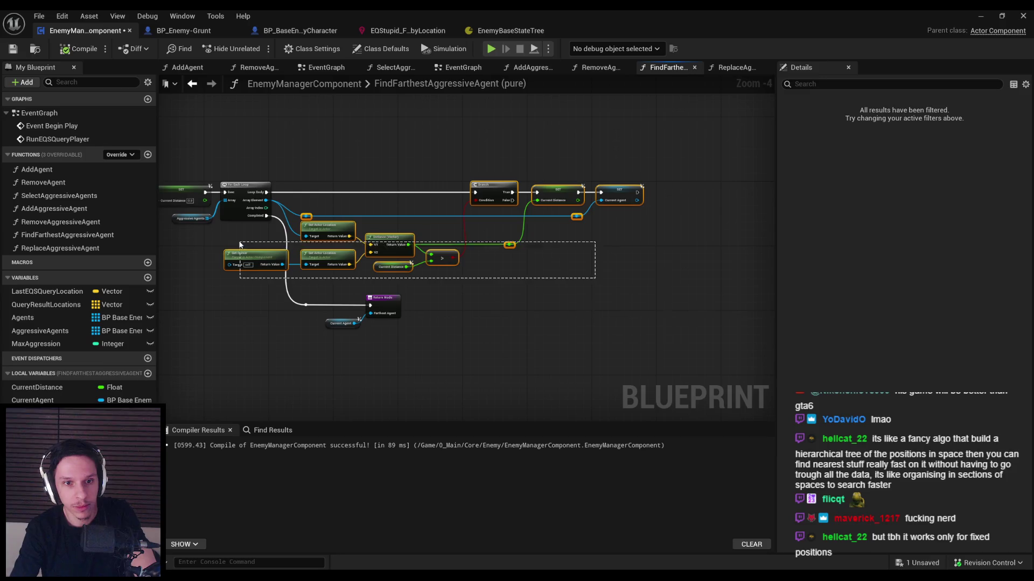
drag(354, 232, 417, 232)
click(336, 235)
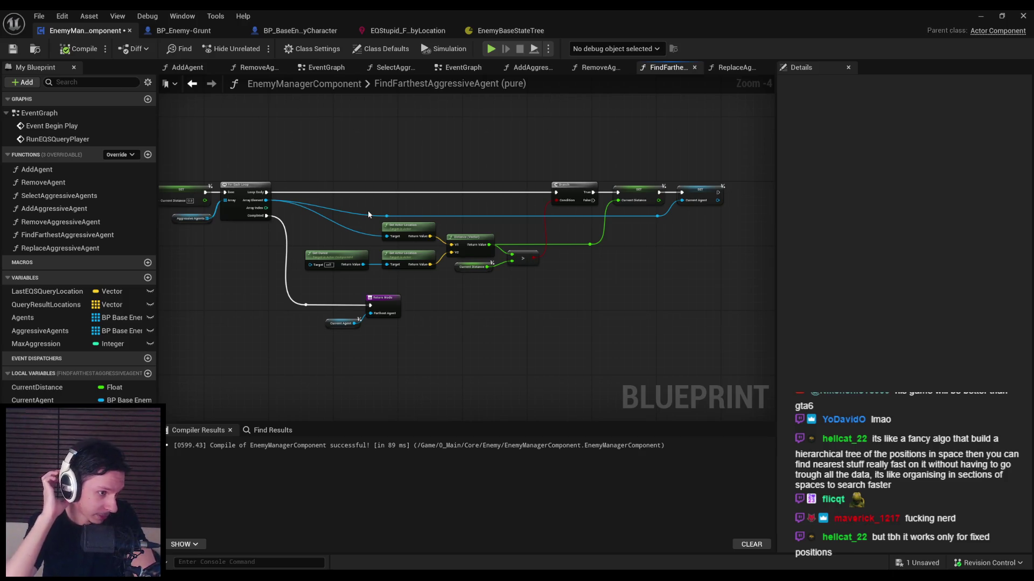
Step: Return to the ReplaceAggressiveAgent graph and save the blueprint with Ctrl+S
key(alt+Left)
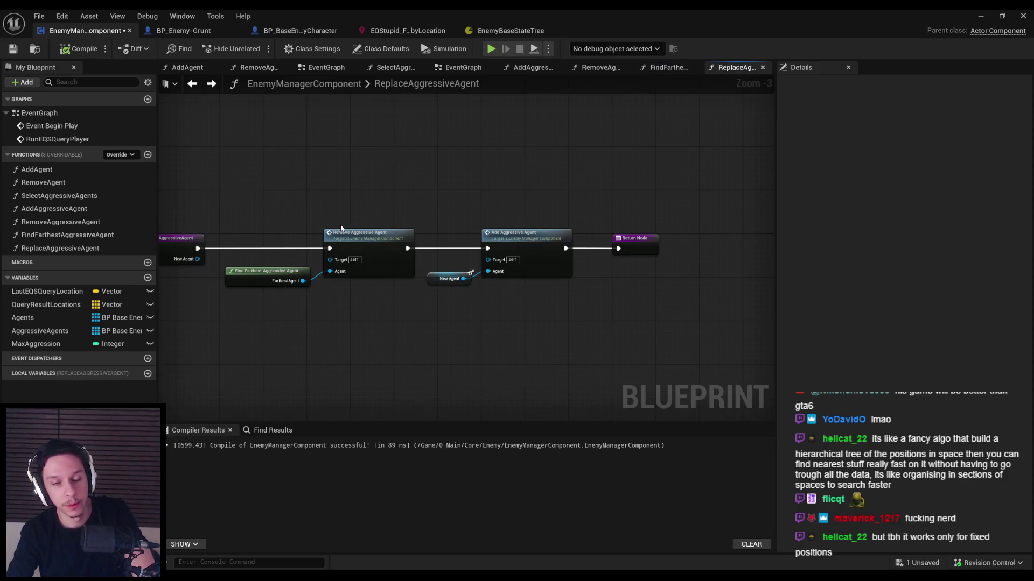
key(ctrl+s)
scroll(302, 209, down, 1)
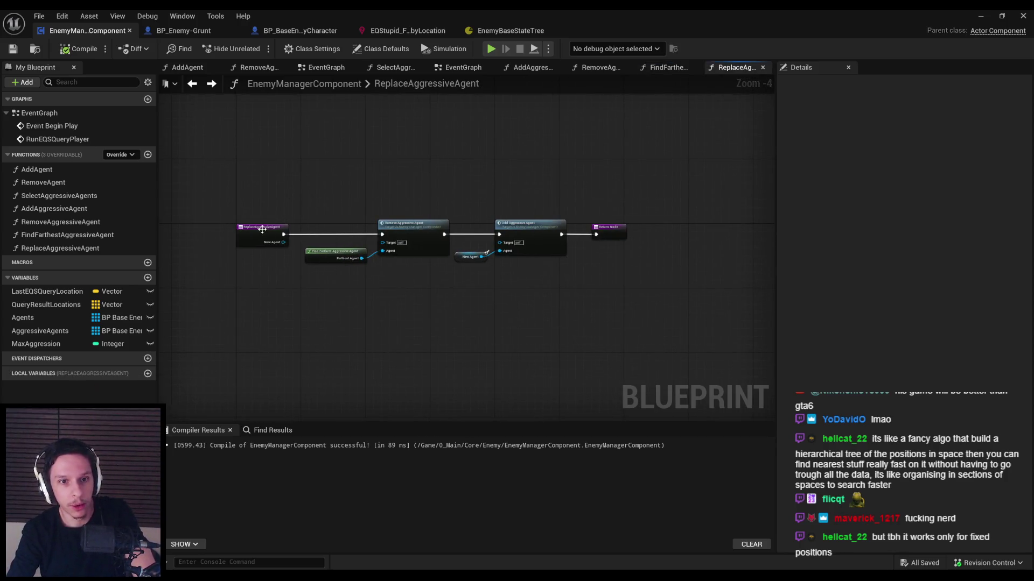
scroll(263, 230, up, 2)
scroll(350, 205, down, 1)
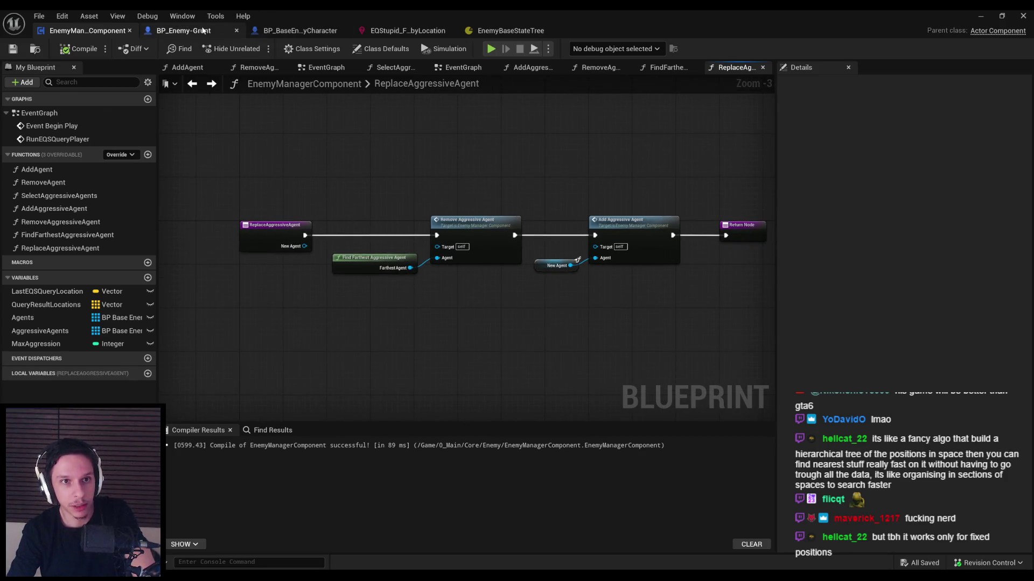
Step: Switch via BP_Enemy-Grunt to the BP_BaseEnemyCharacter blueprint
click(203, 31)
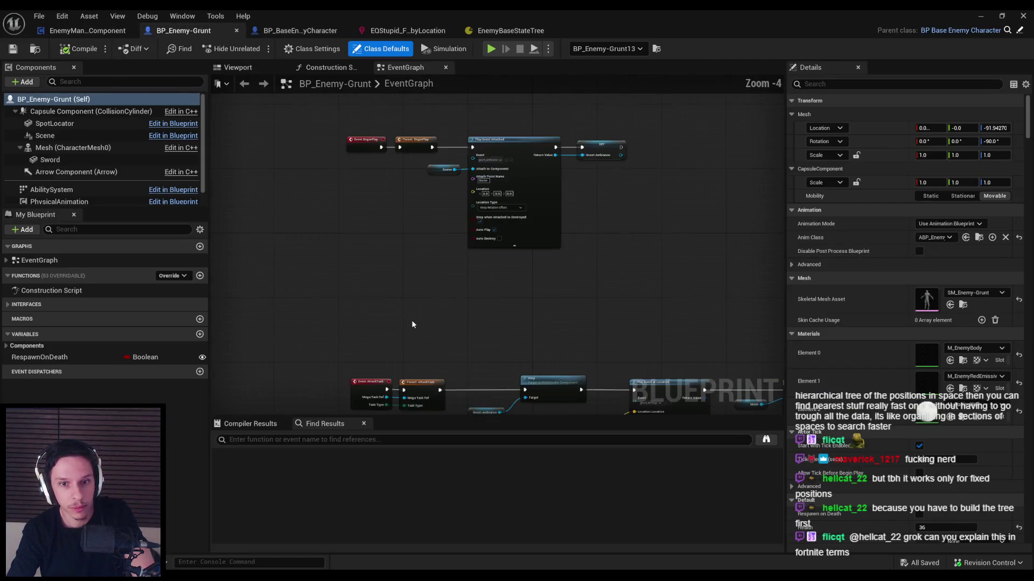
scroll(392, 288, down, 1)
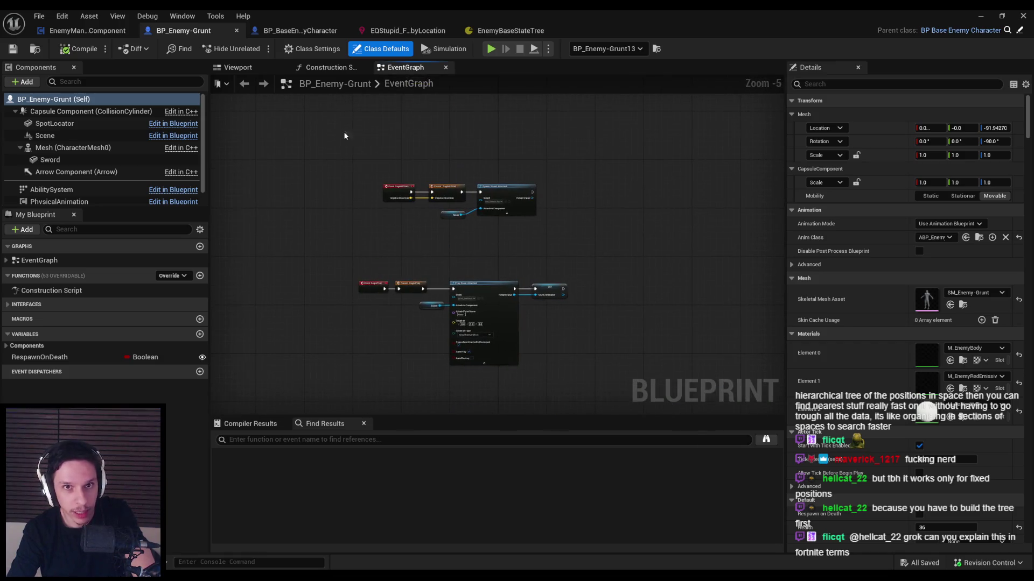
click(284, 31)
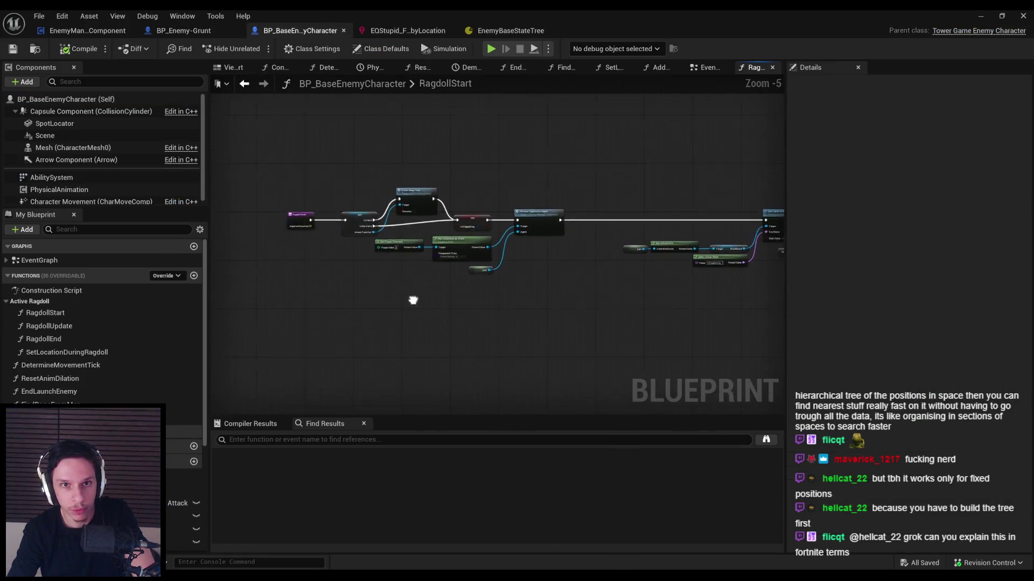
Step: In BP_BaseEnemyCharacter's EventGraph, move the hurt sound nodes down and right to make room
double_click(39, 260)
scroll(331, 226, up, 4)
scroll(334, 215, up, 6)
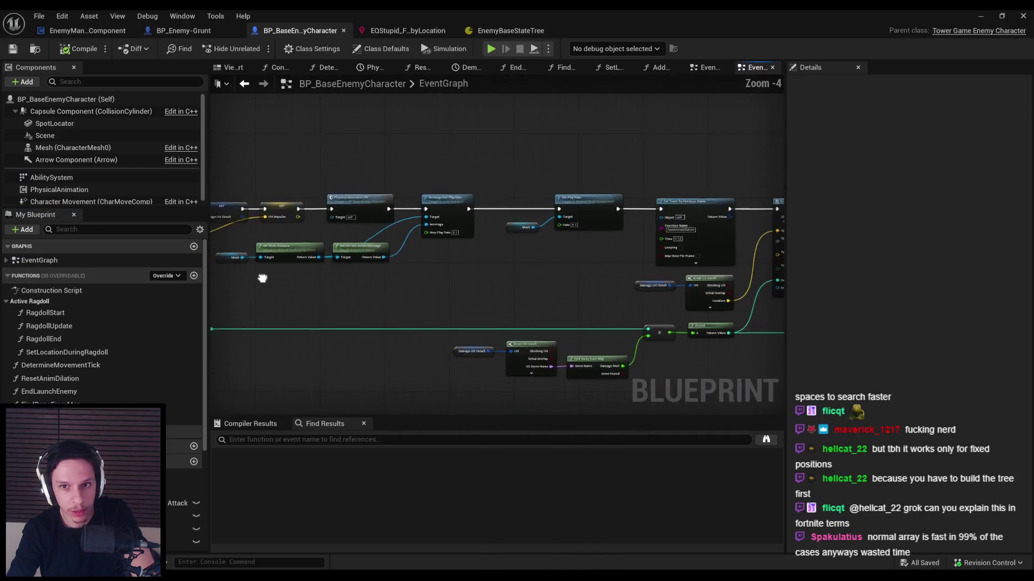
mouse_move(510, 283)
mouse_down()
mouse_move(233, 256)
mouse_move(383, 256)
mouse_move(515, 194)
mouse_move(558, 290)
mouse_move(436, 191)
mouse_up()
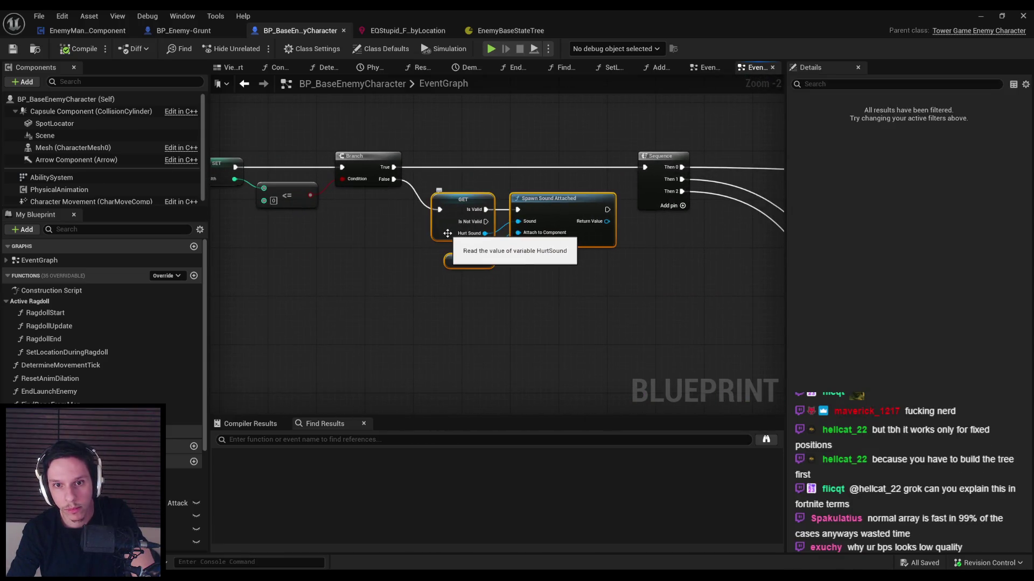
mouse_move(447, 233)
mouse_down()
mouse_move(526, 306)
mouse_move(550, 307)
mouse_up()
drag(395, 179, 409, 272)
text(replace ag)
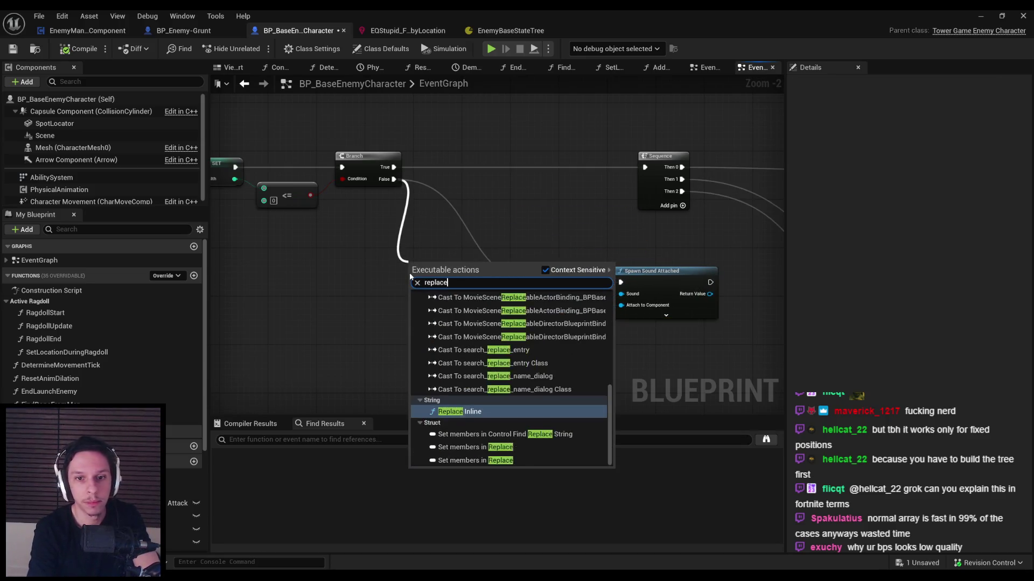
key(Escape)
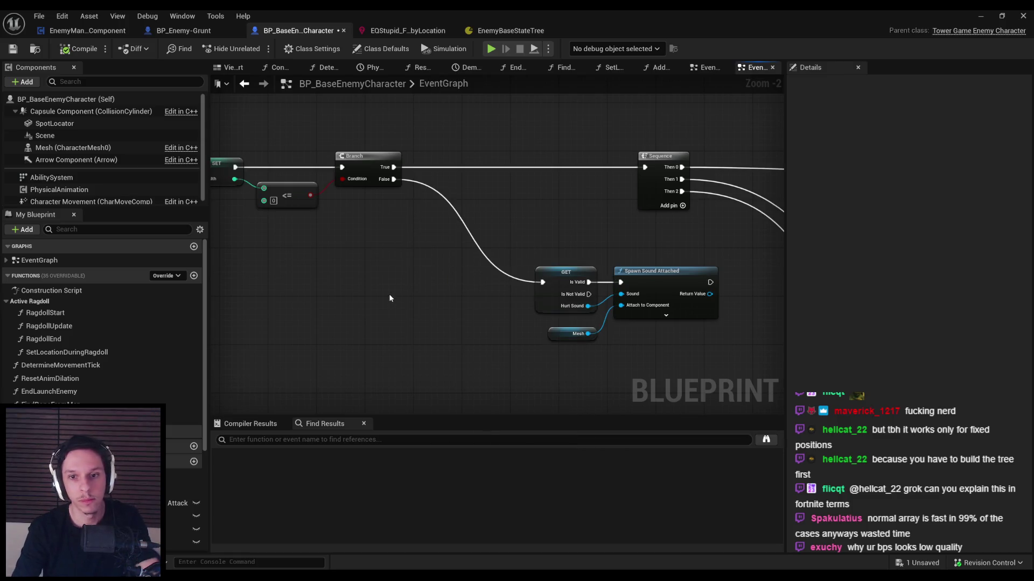
Step: Paste the player and manager lookup nodes and wire Replace Aggressive Agent into the Branch's False path
double_click(47, 314)
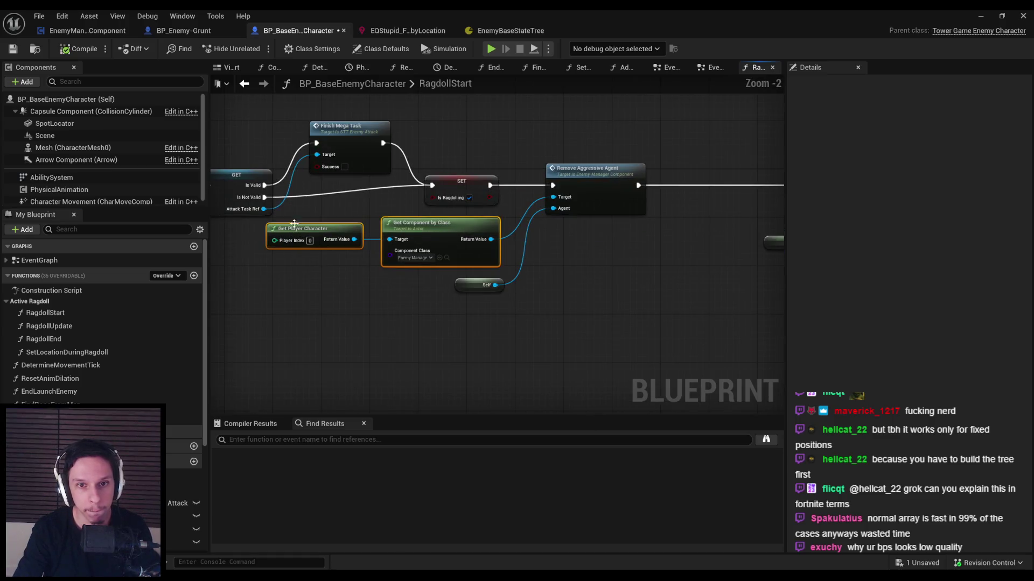
key(alt+Left)
key(ctrl+v)
drag(463, 297, 491, 279)
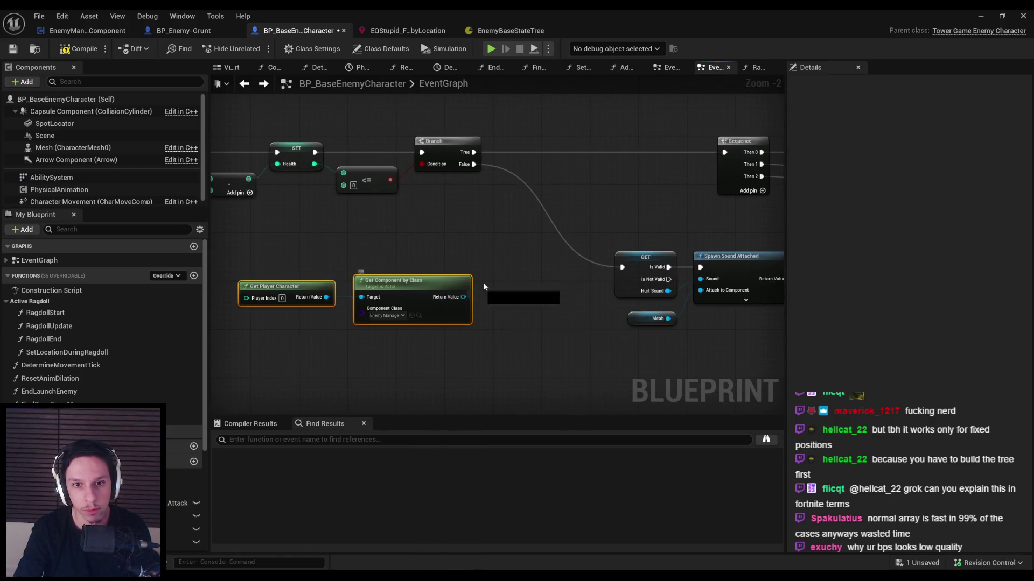
text(replace)
key(Return)
mouse_move(587, 291)
mouse_down()
mouse_move(595, 263)
mouse_move(621, 267)
mouse_up()
drag(500, 267, 474, 165)
Step: Connect Self to the New Agent input, then compile and save the blueprint
drag(502, 290, 490, 356)
text(self)
key(Return)
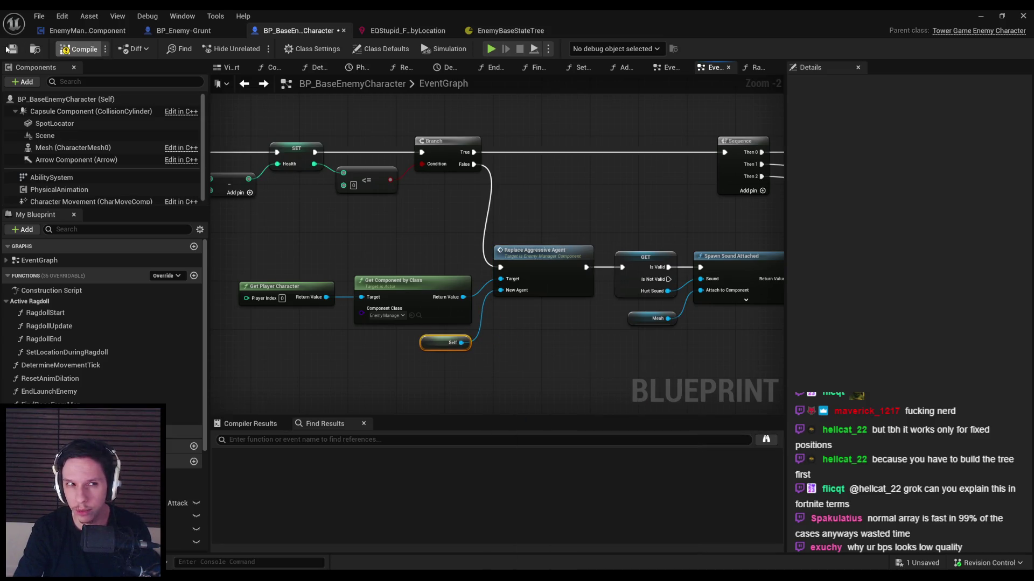
click(11, 49)
key(alt+Tab)
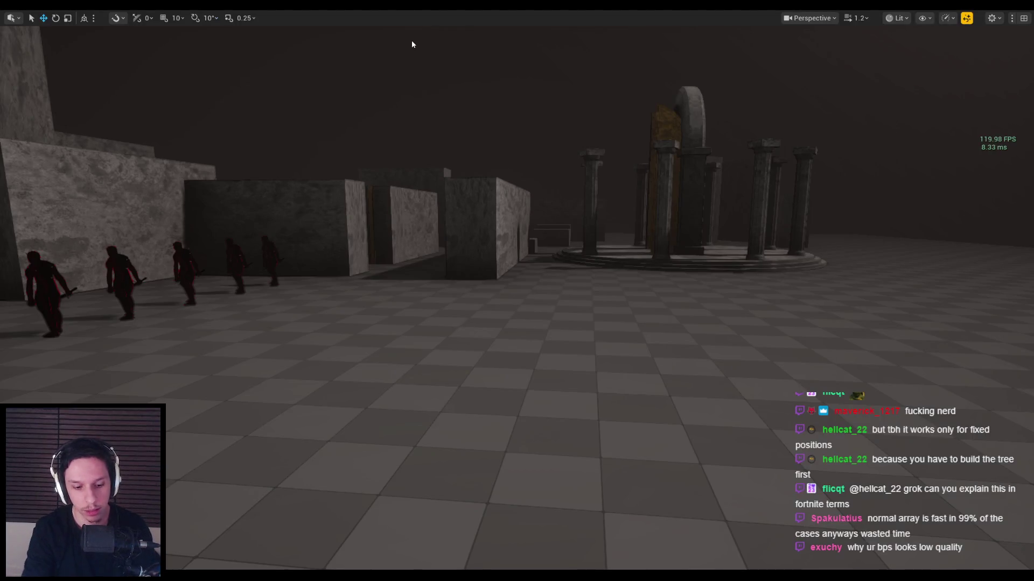
Step: Start a play session with Alt+P and swing the sword at the red enemies
key(alt+p)
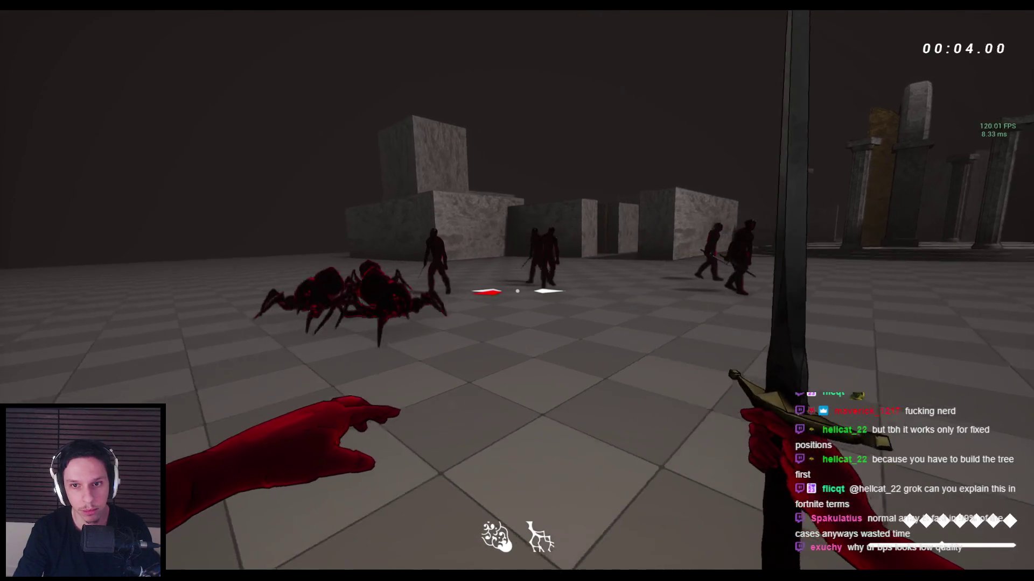
click(517, 290)
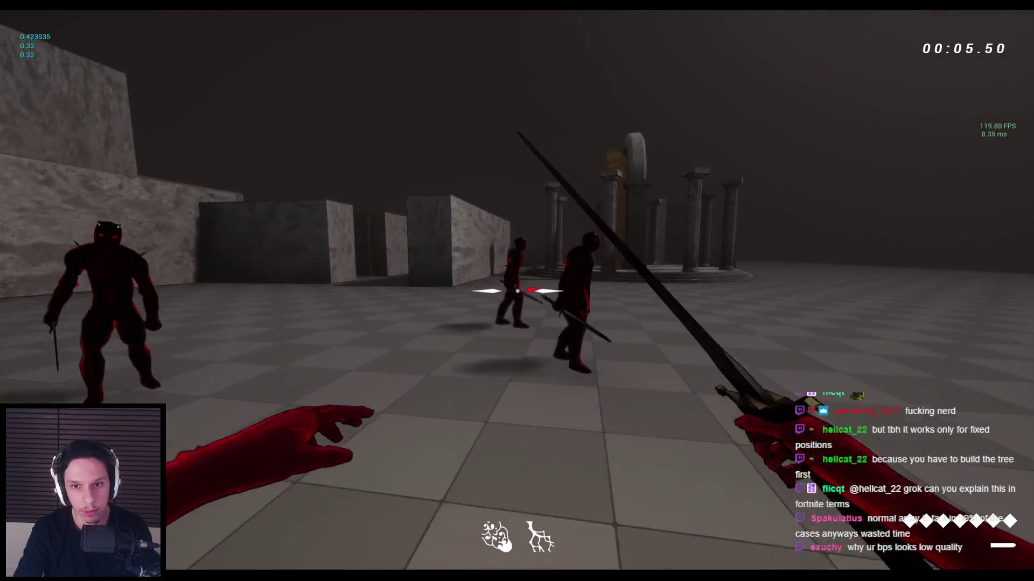
click(517, 291)
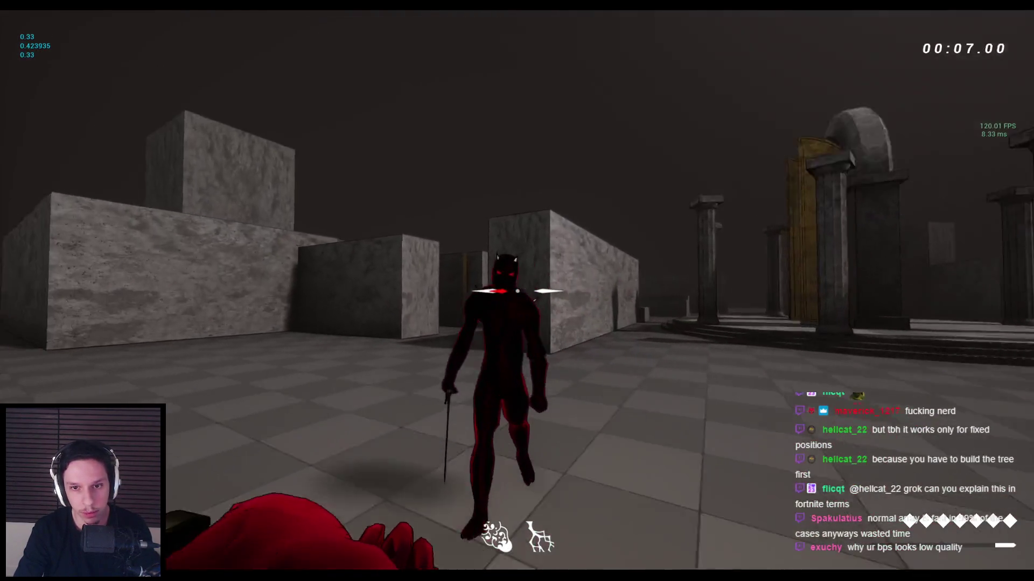
click(516, 291)
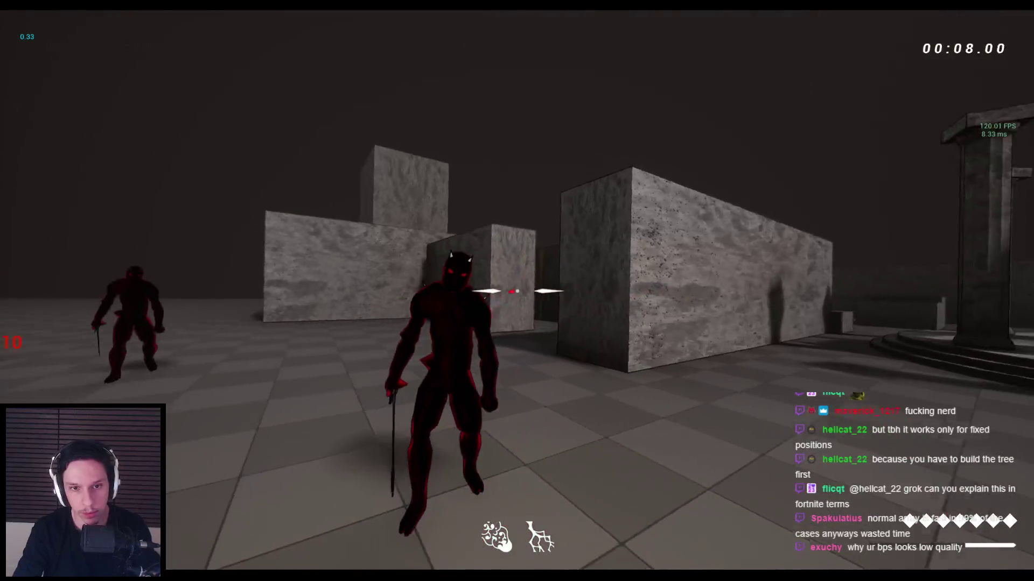
click(517, 291)
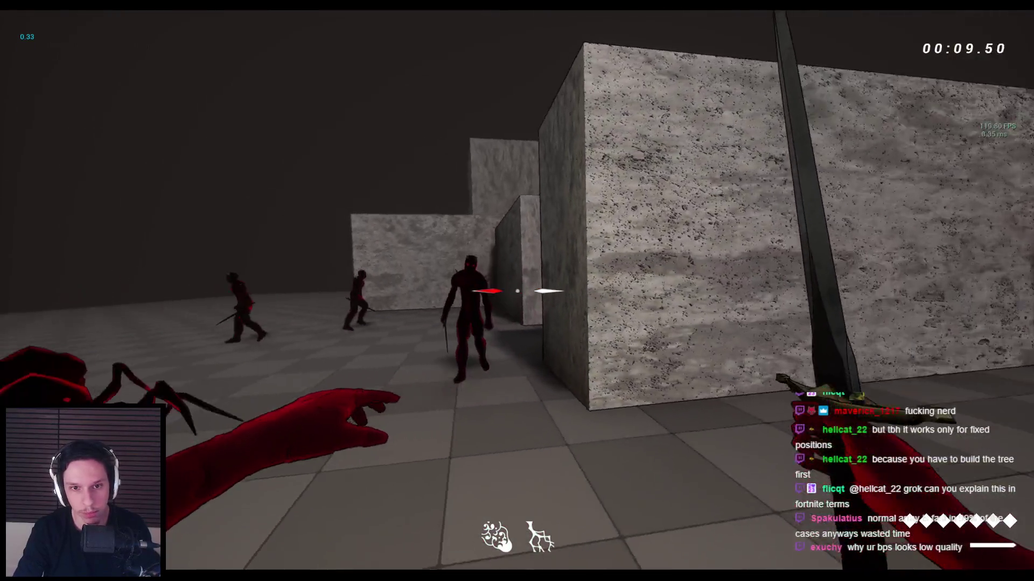
click(516, 291)
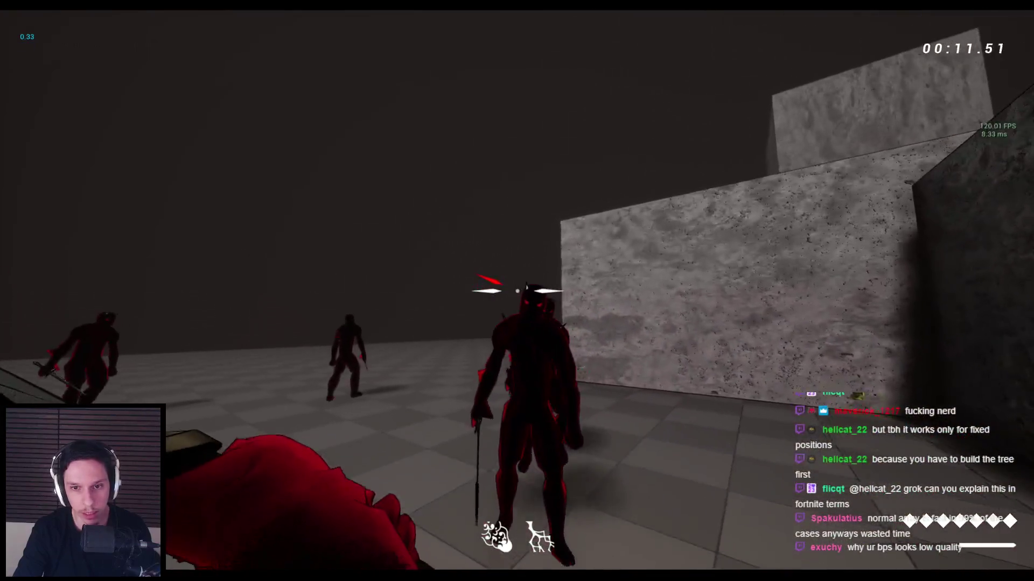
click(517, 291)
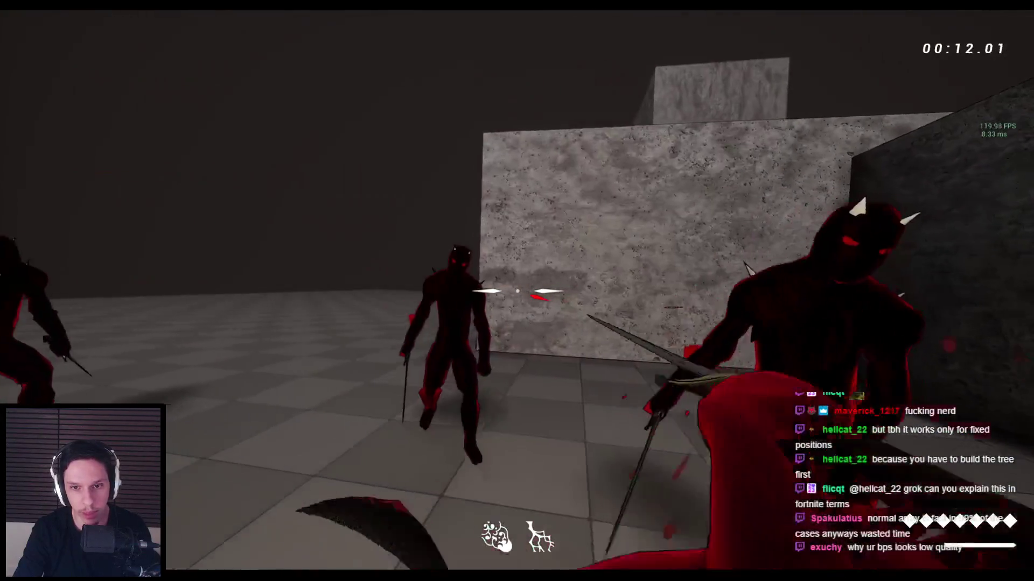
click(517, 291)
click(517, 291)
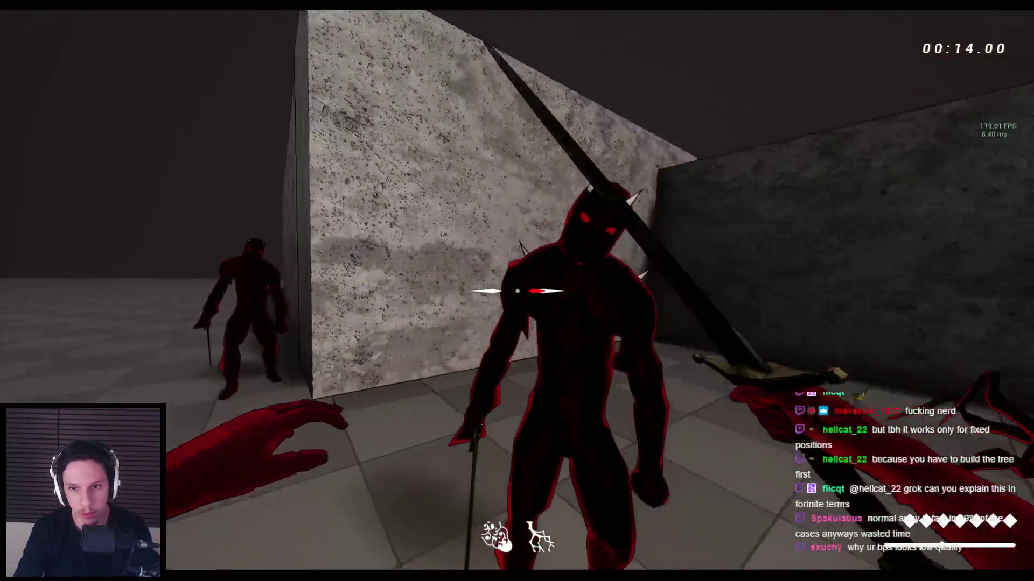
click(517, 290)
click(517, 291)
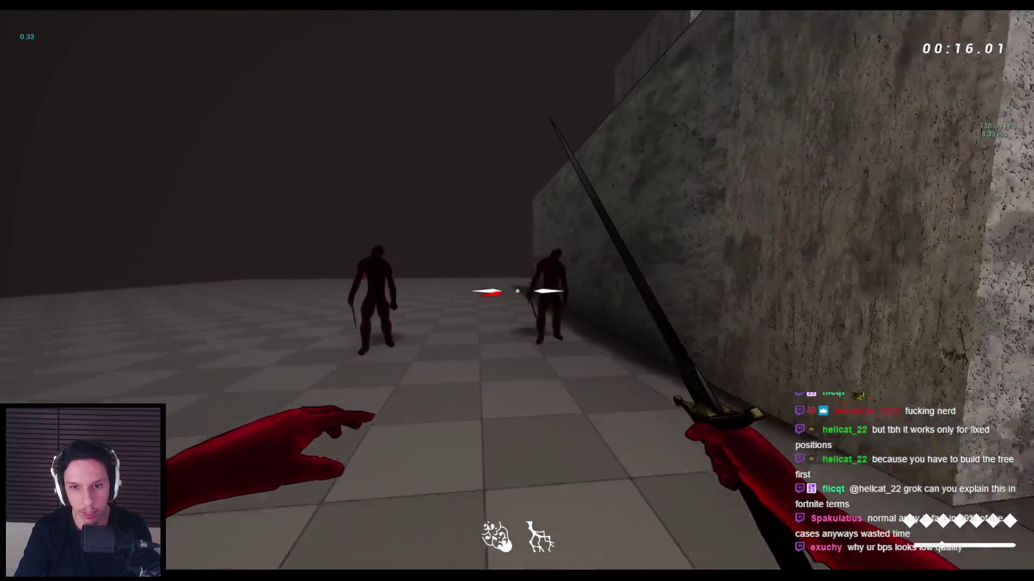
Step: Keep attacking the enemy group by the wall, then stop the play session
click(517, 291)
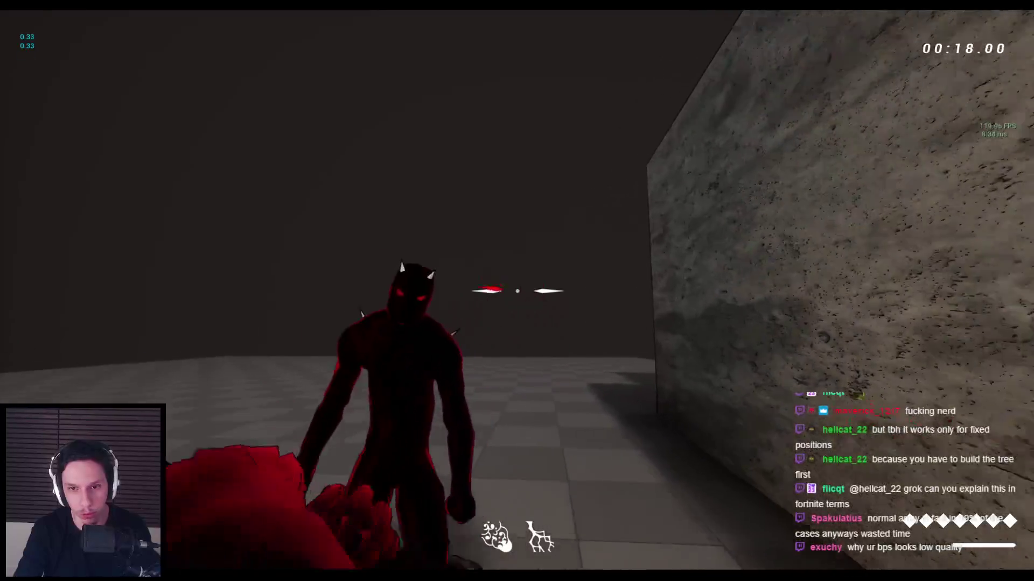
click(517, 291)
click(517, 291)
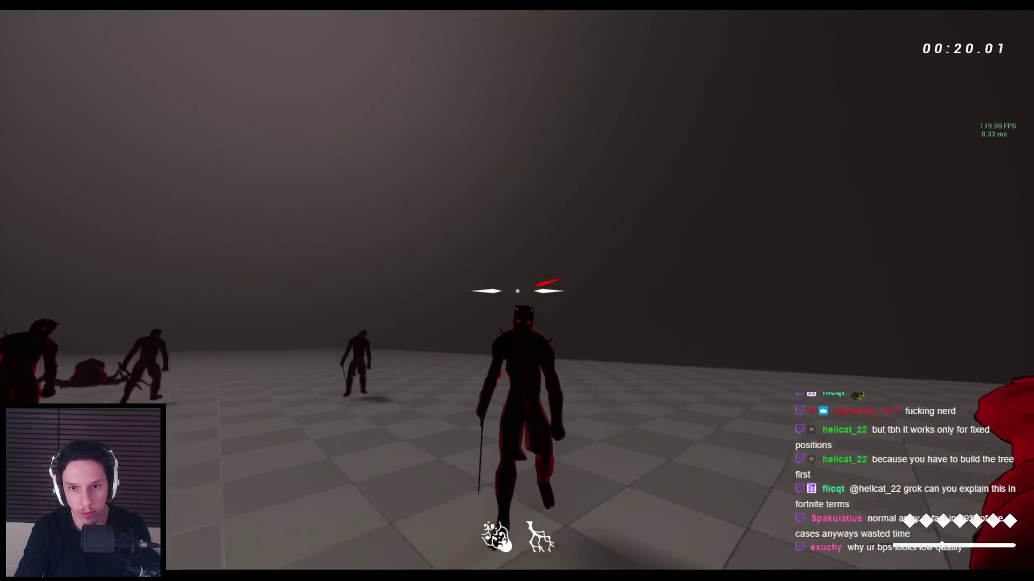
click(517, 291)
click(517, 291)
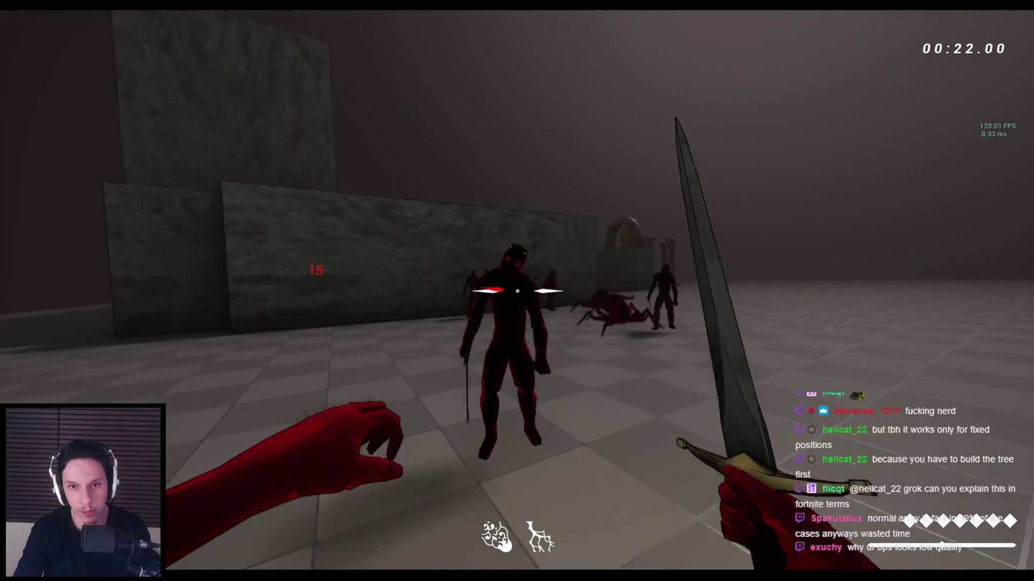
click(517, 291)
click(517, 291)
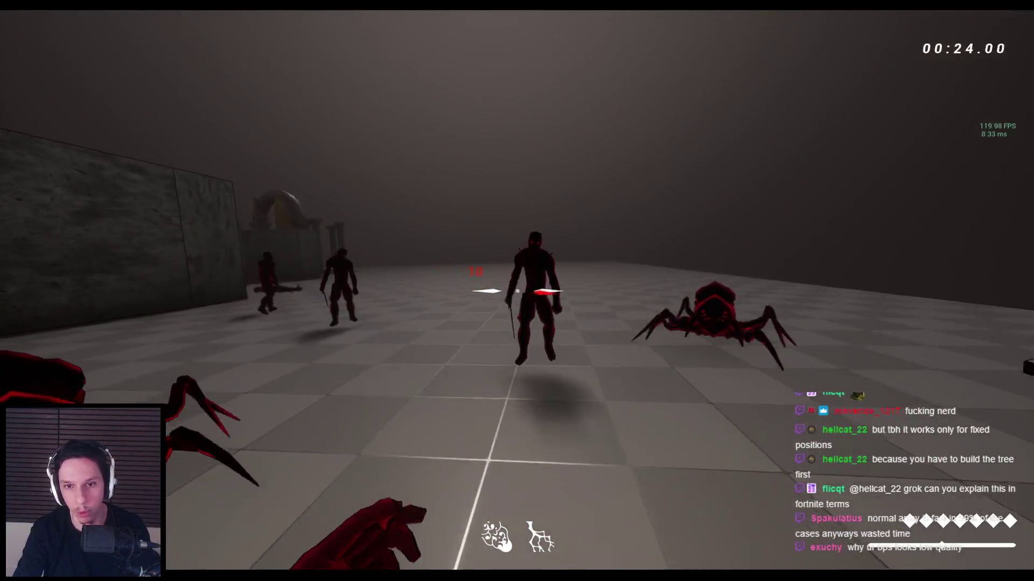
click(517, 291)
click(517, 291)
key(Escape)
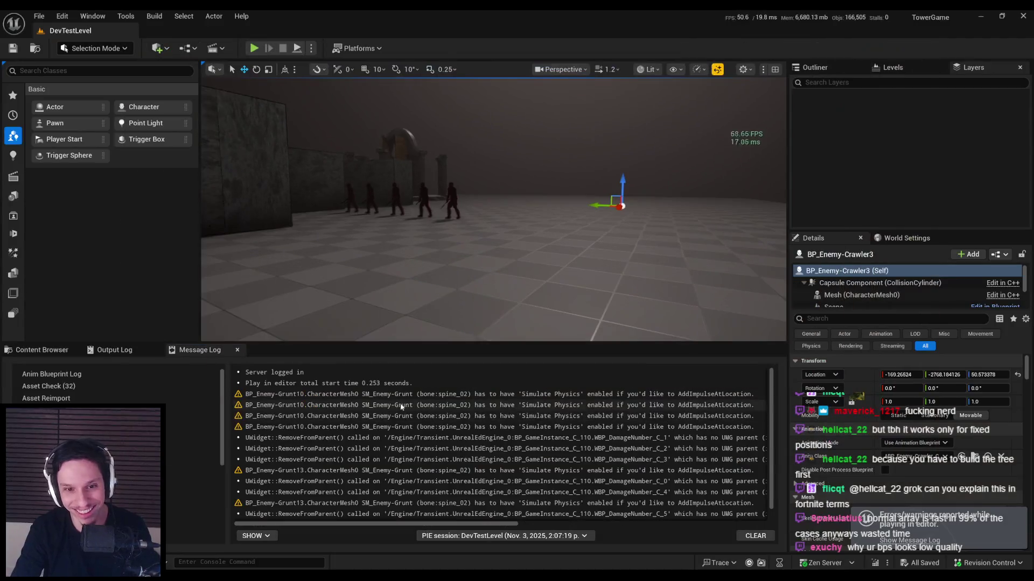
Step: Back in the editor, step through EnemyManagerComponent's function graphs to ReplaceAggressiveAgent
key(alt+Tab)
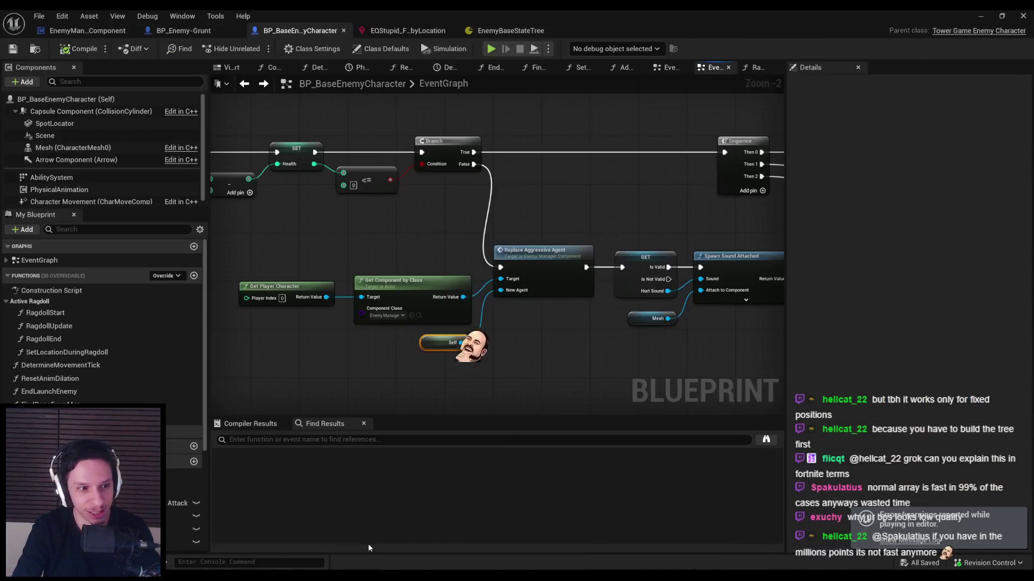
click(85, 30)
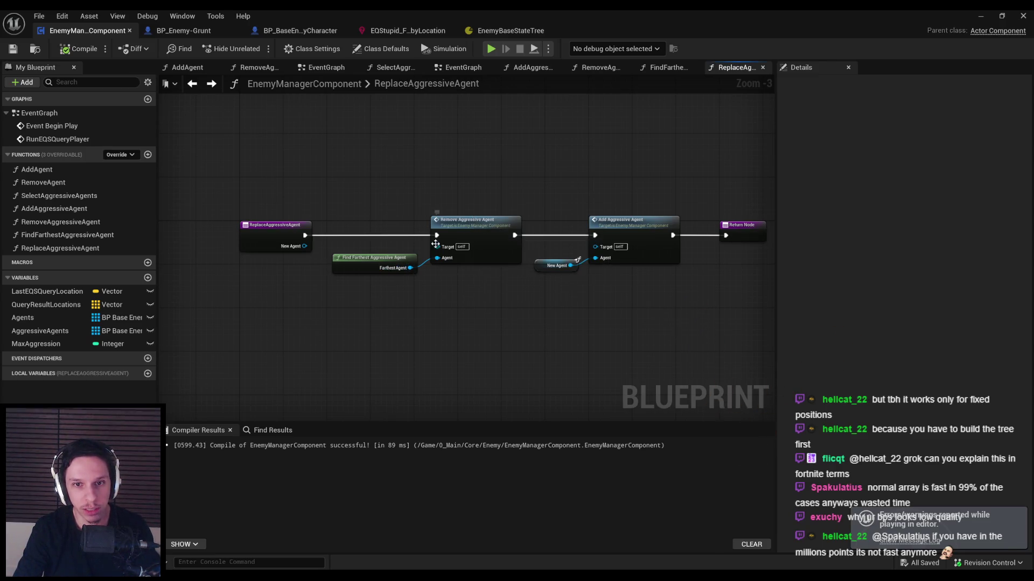
double_click(373, 258)
key(alt+Left)
key(alt+Left)
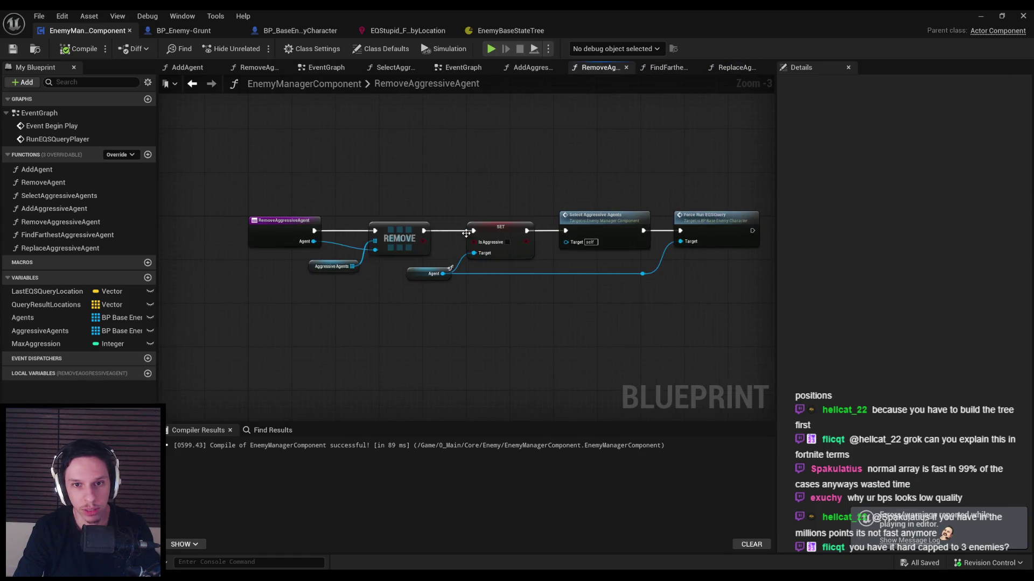
key(alt+Left)
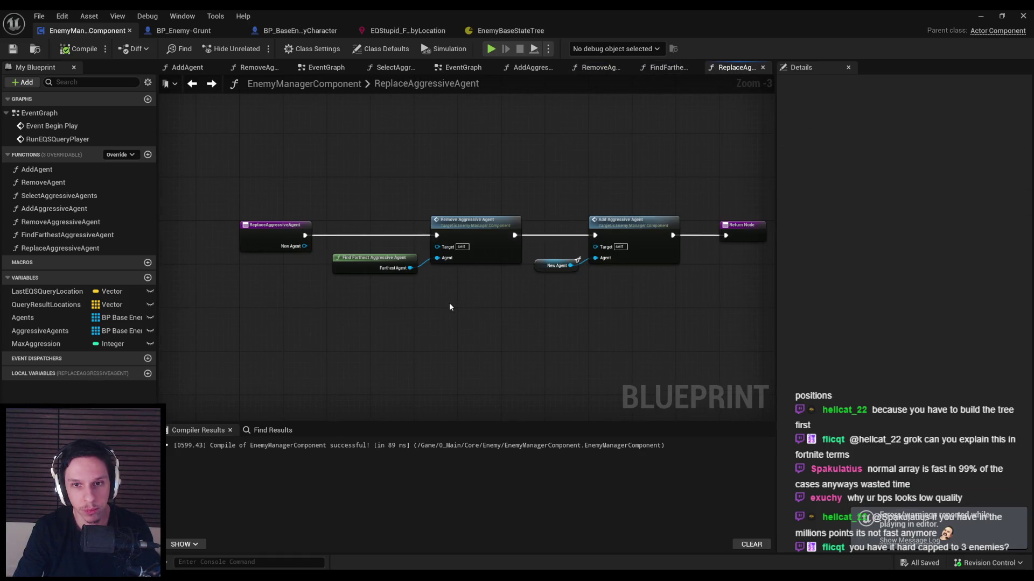
key(alt+Left)
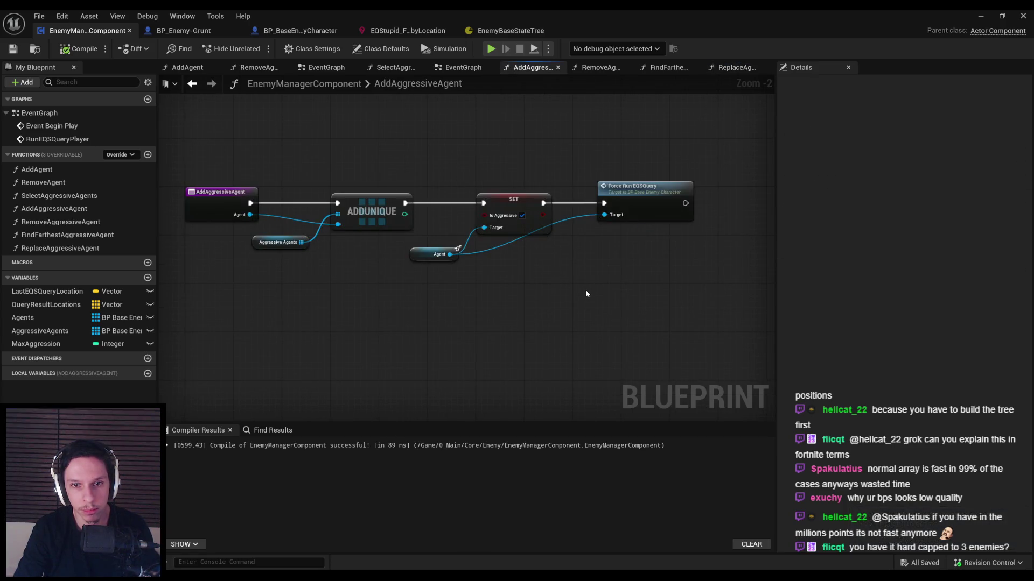
key(alt+Left)
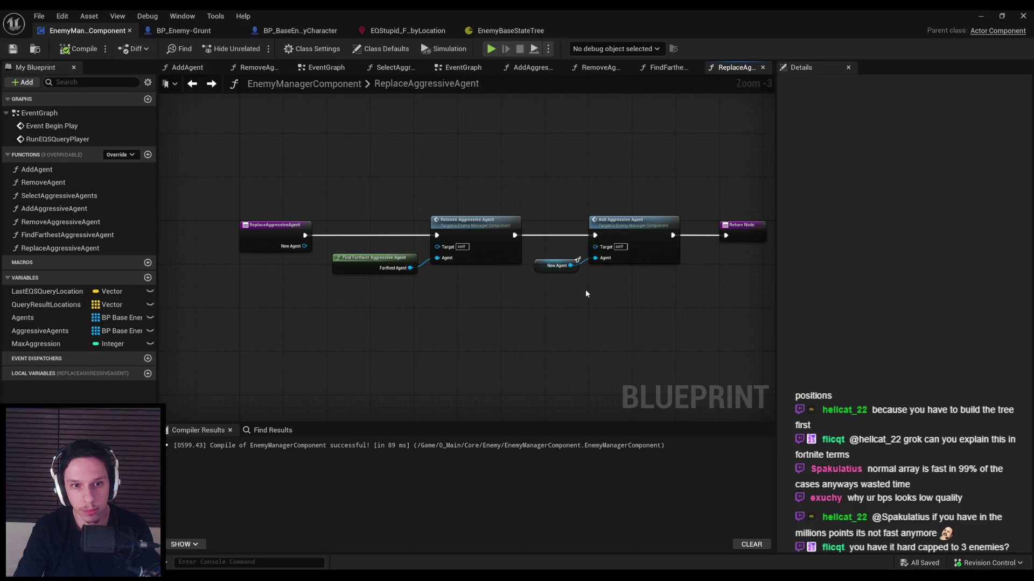
Step: From the enemy character's EventGraph, open the Replace Aggressive Agent node's function definition
click(301, 31)
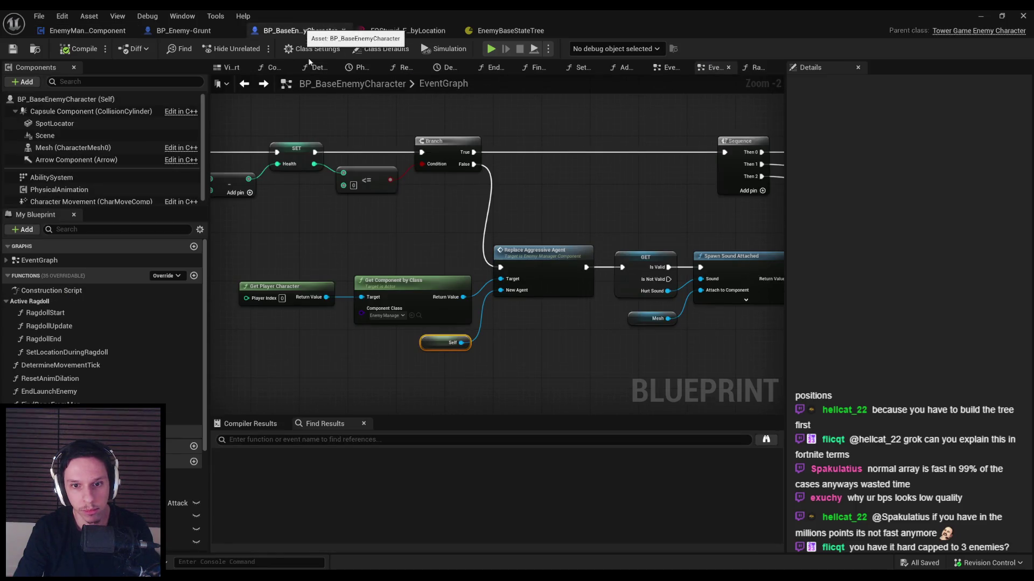
click(347, 227)
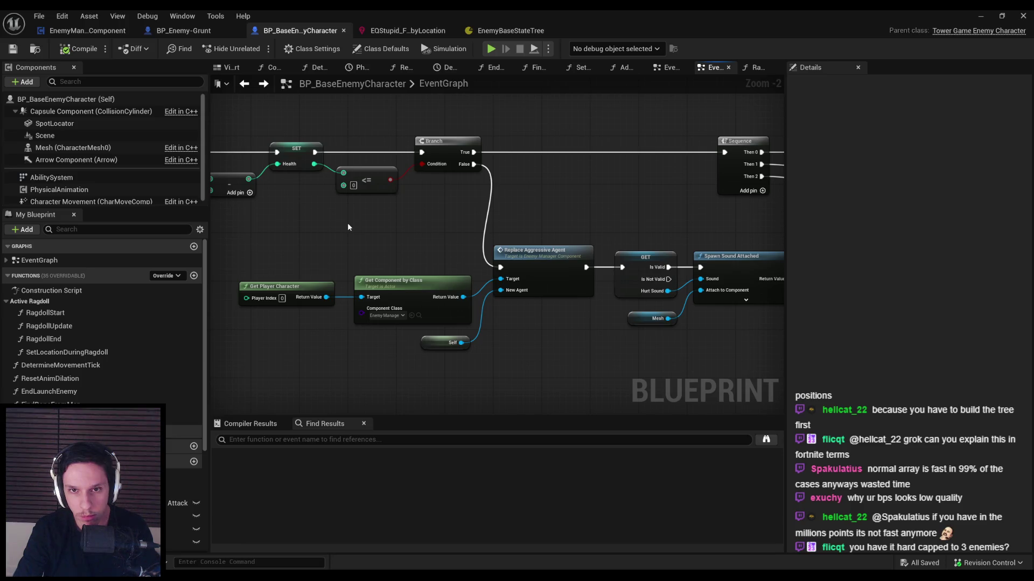
scroll(347, 226, down, 1)
mouse_move(347, 227)
mouse_down()
mouse_move(668, 227)
mouse_move(380, 212)
mouse_move(727, 231)
mouse_move(360, 216)
mouse_up()
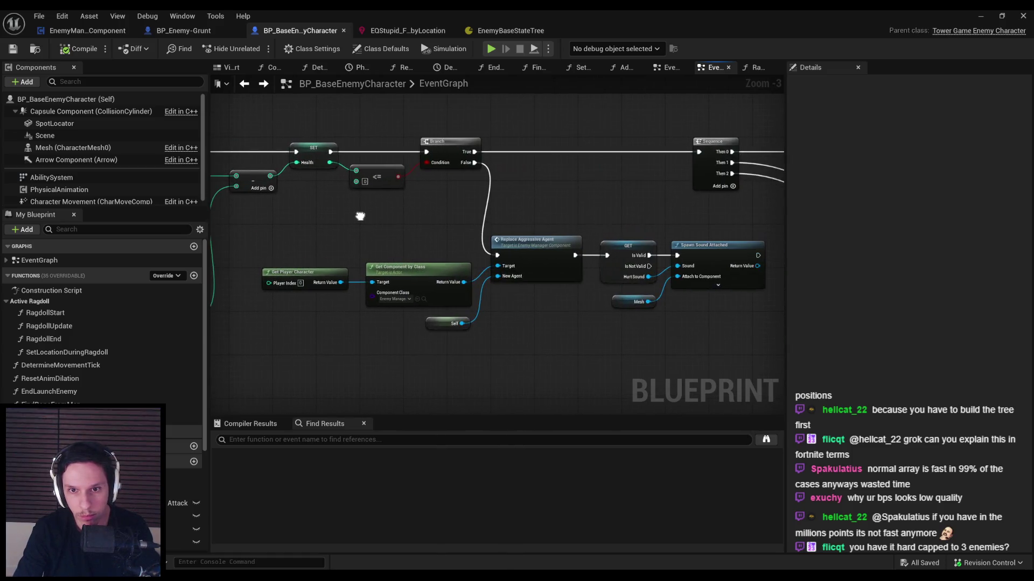
double_click(541, 243)
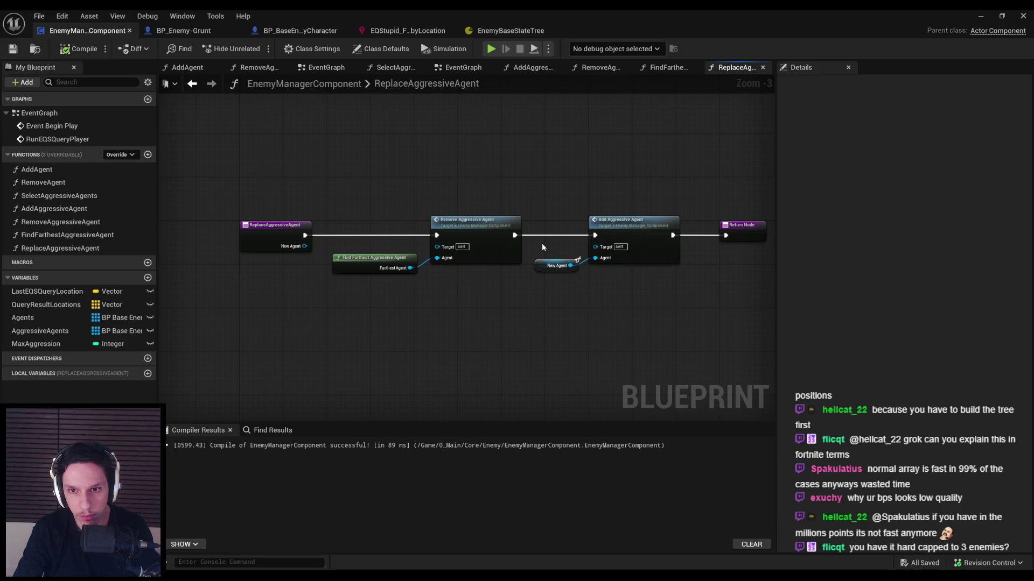
Step: Inspect AddAggressiveAgent and SelectAggressiveAgents, ending on the RemoveAggressiveAgent graph
double_click(652, 236)
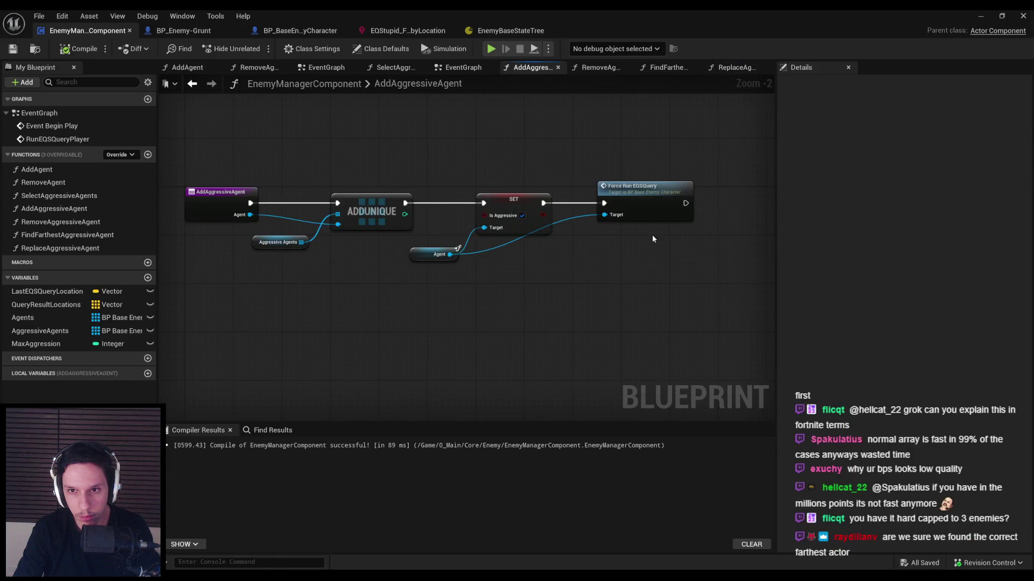
key(alt+Left)
drag(597, 290, 422, 277)
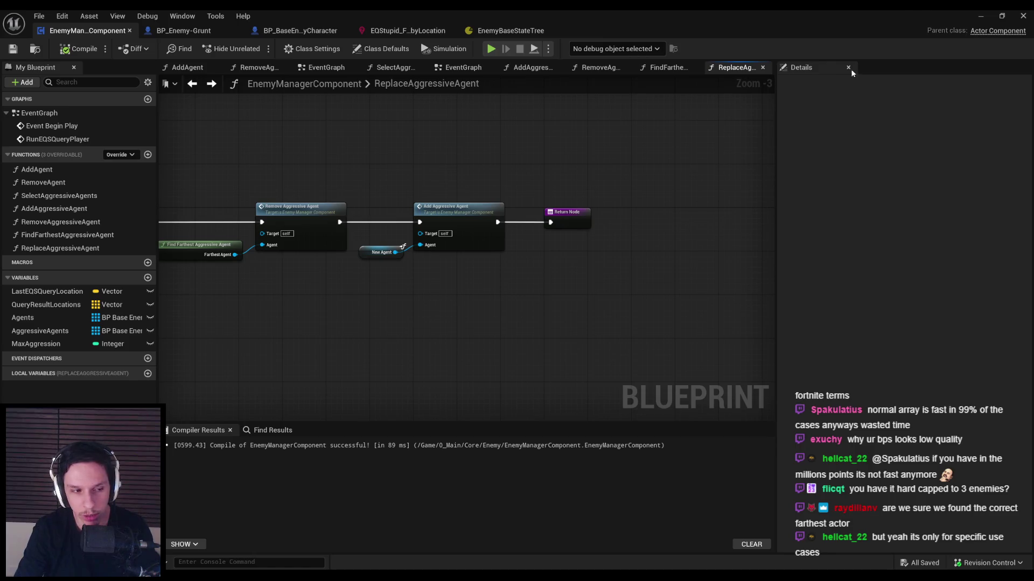
click(287, 221)
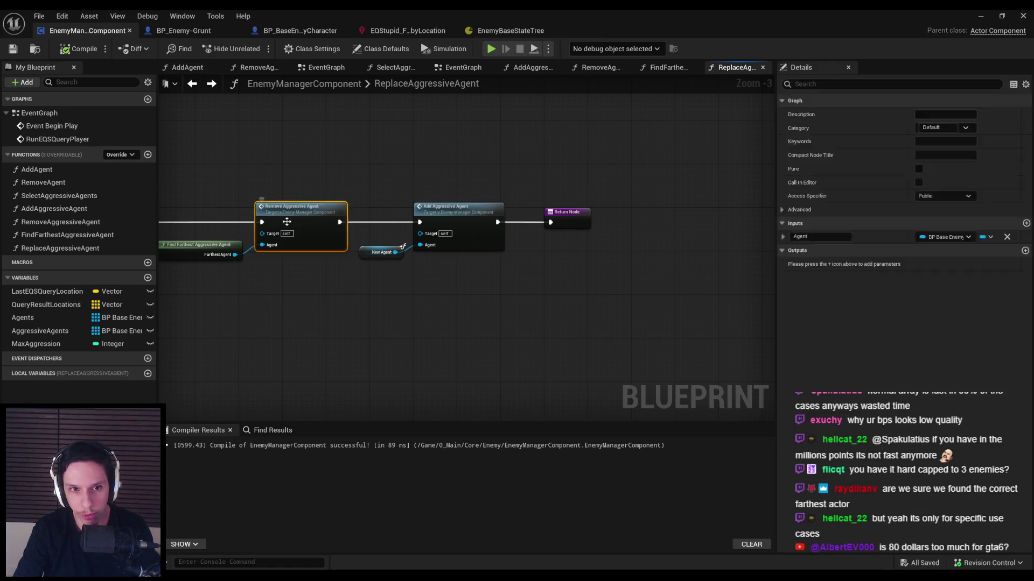
double_click(287, 221)
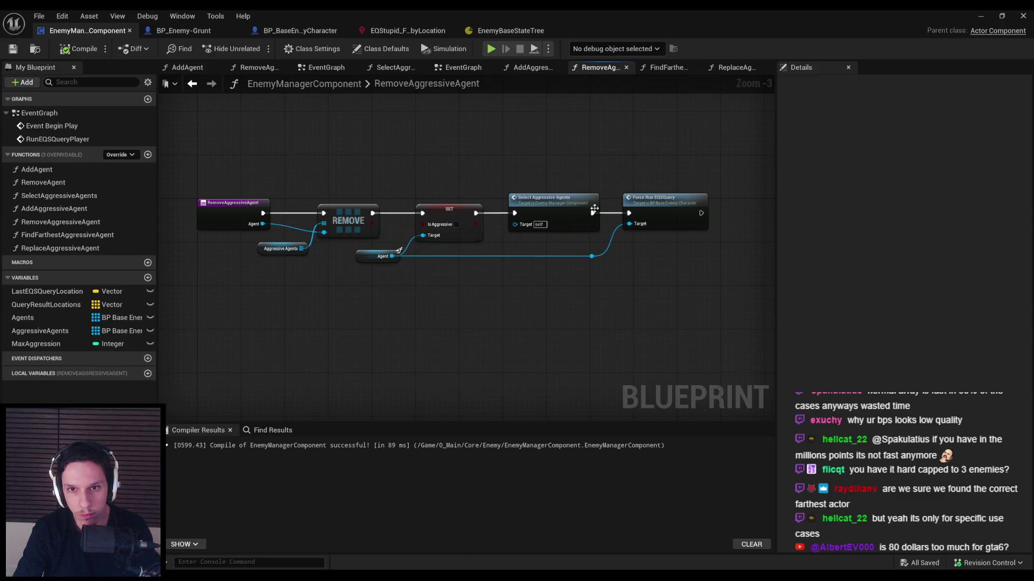
double_click(578, 218)
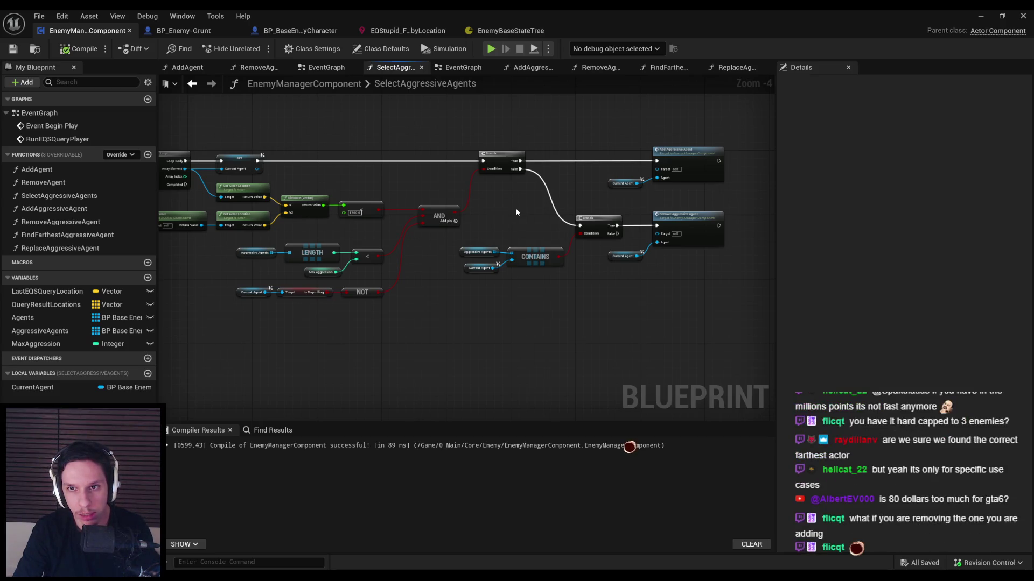
key(alt+Left)
Step: Select the RemoveAggressiveAgent entry node and Select Aggressive Agents call, then open the entry node's context menu
click(220, 211)
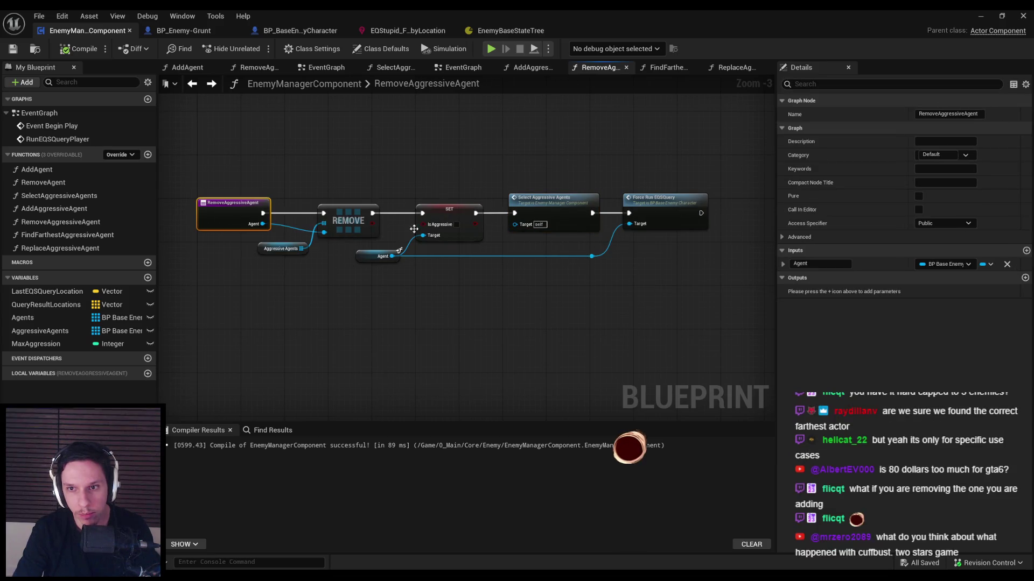
click(539, 219)
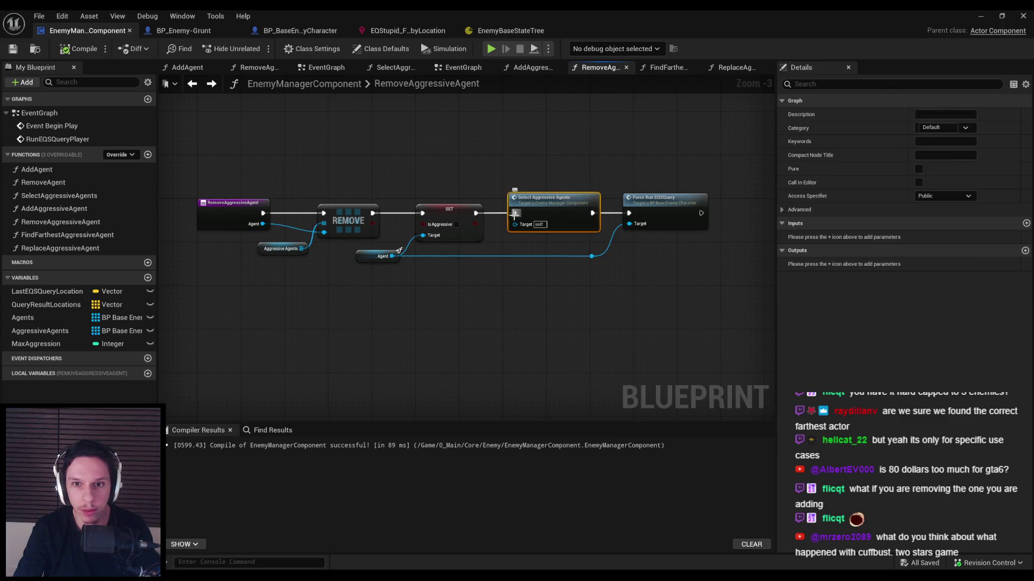
scroll(544, 217, up, 1)
scroll(547, 216, down, 1)
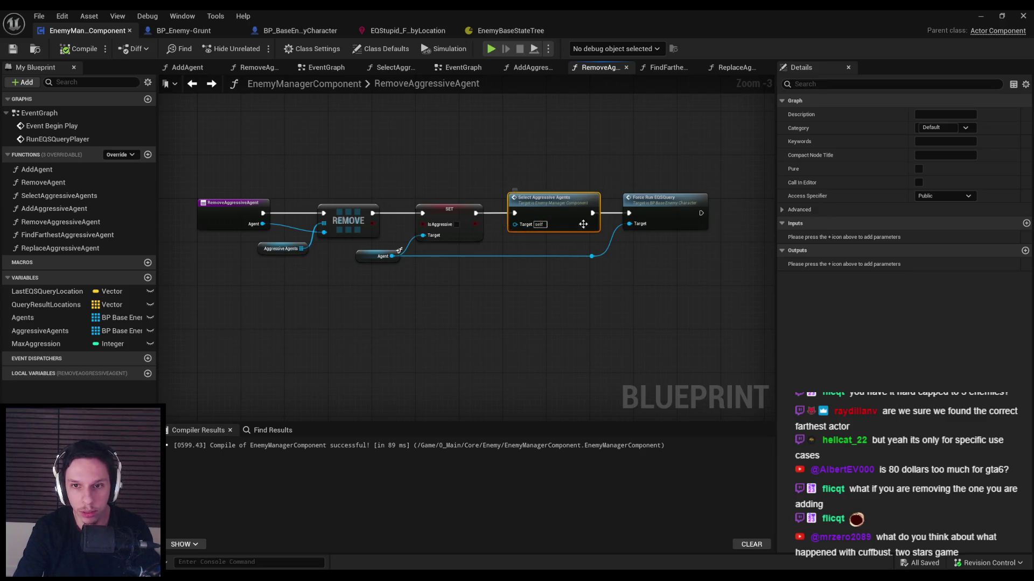
right_click(206, 215)
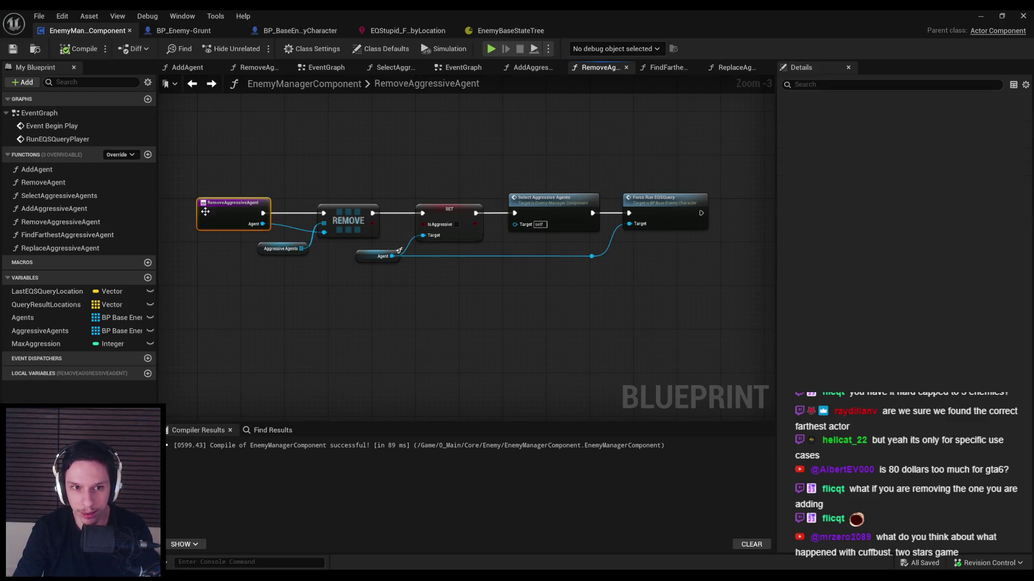
Step: Find references to RemoveAggressiveAgent by name, review each result, and delete the Select Aggressive Agents call
mouse_move(263, 323)
click(337, 324)
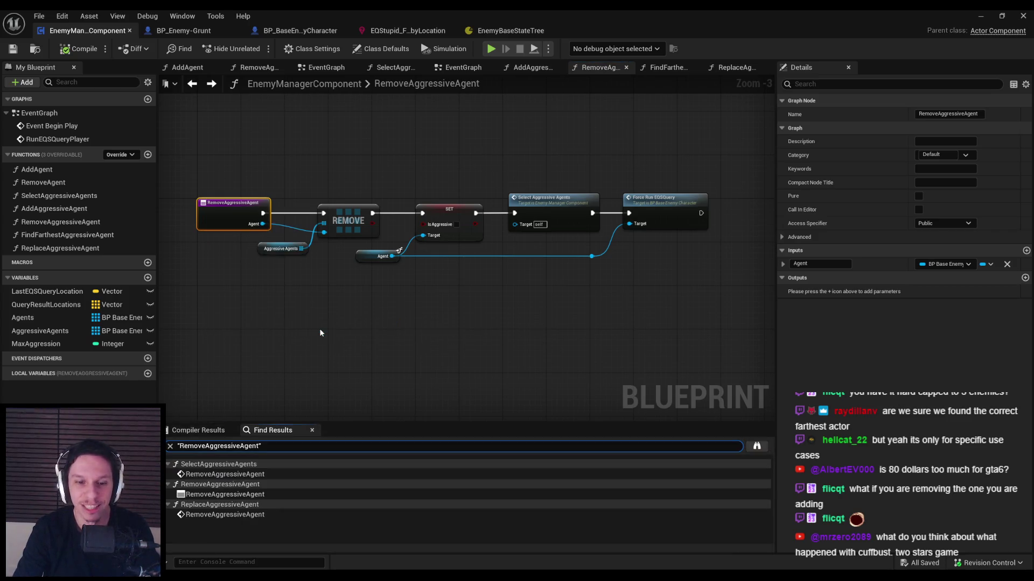
click(227, 474)
click(244, 494)
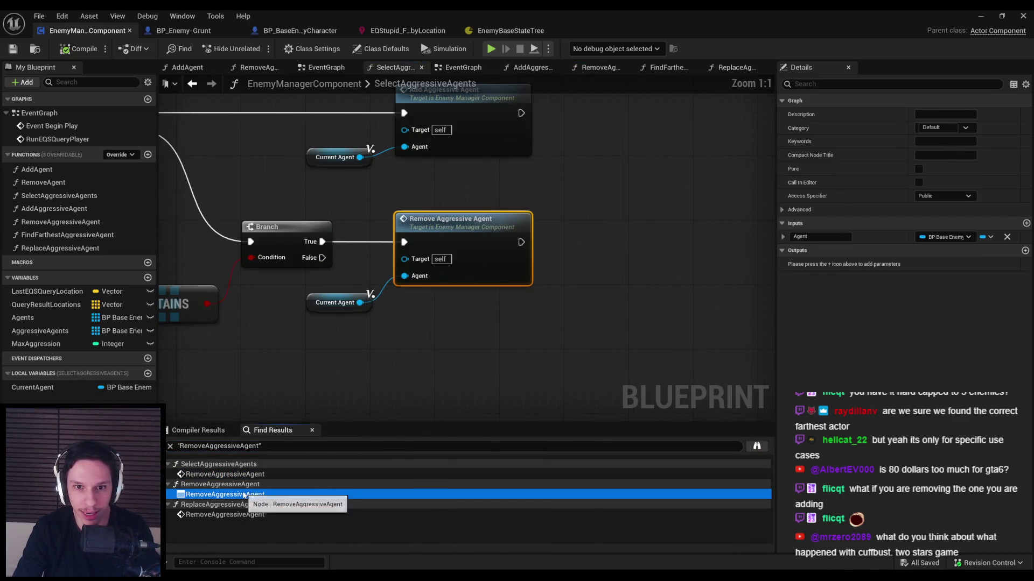
click(238, 515)
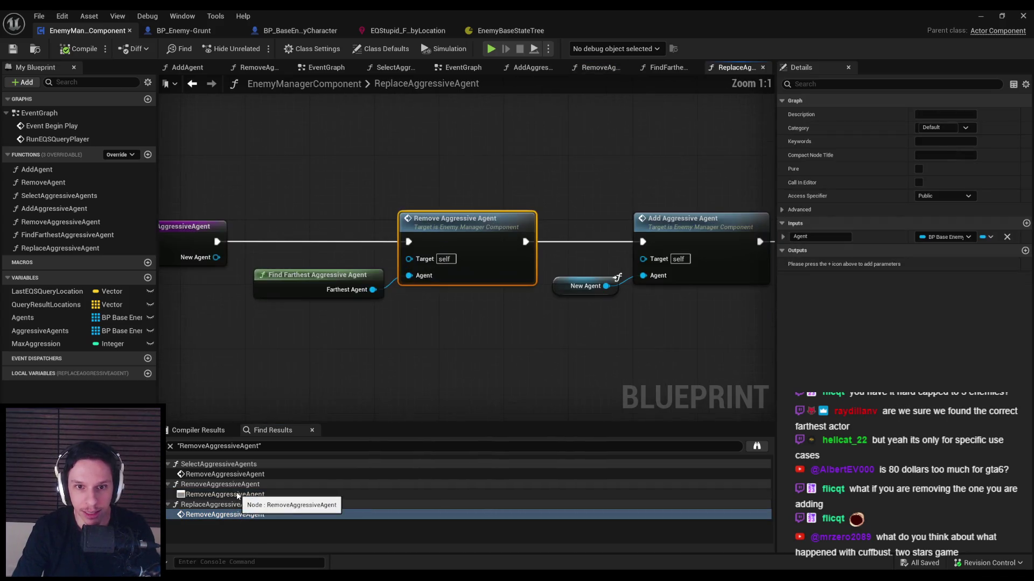
click(238, 494)
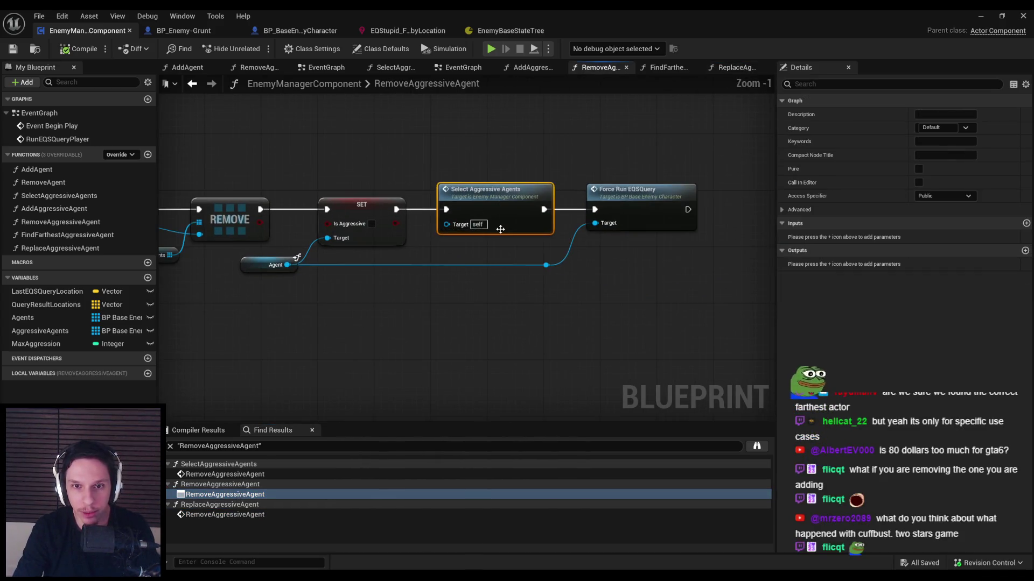
key(Delete)
scroll(421, 210, down, 1)
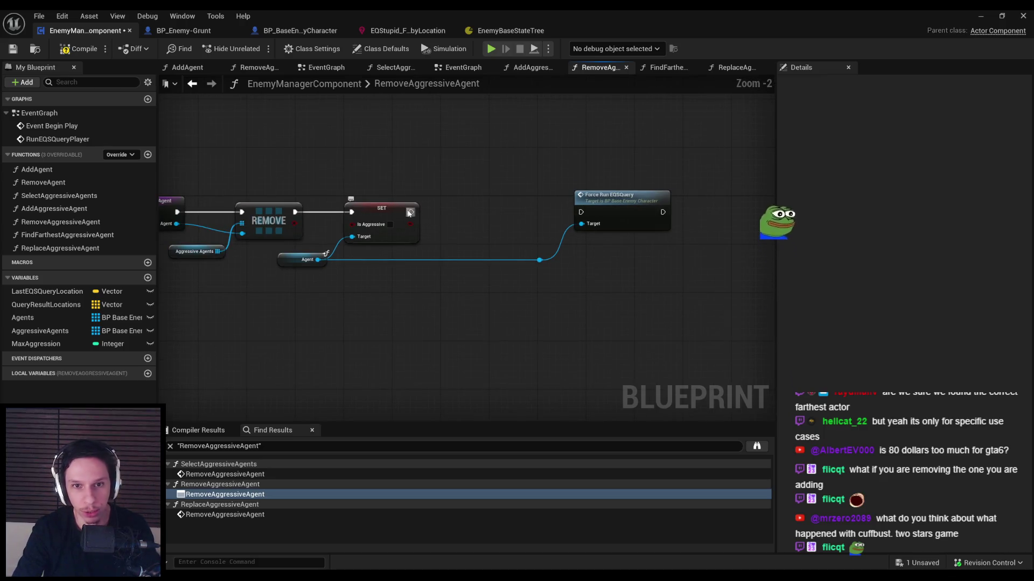
Step: Connect SET's exec output to Force Run EQSQuery and move that node left beside it
drag(579, 214, 580, 213)
drag(678, 186, 533, 267)
drag(619, 195, 496, 194)
Step: In SelectAggressiveAgents, paste a Select Aggressive Agents call beside Remove Aggressive Agent
click(224, 475)
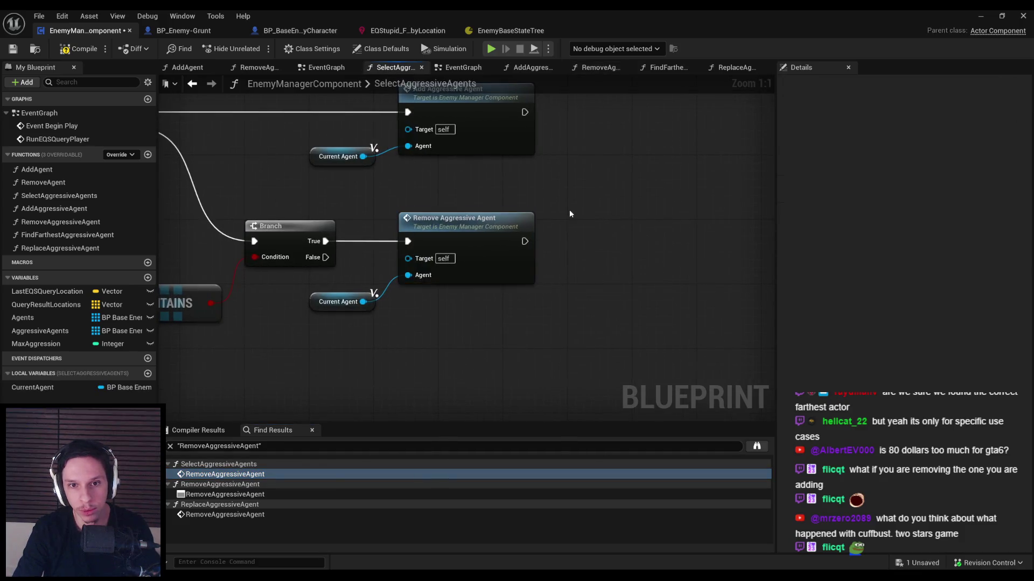
key(ctrl+v)
scroll(644, 251, down, 1)
scroll(613, 224, down, 1)
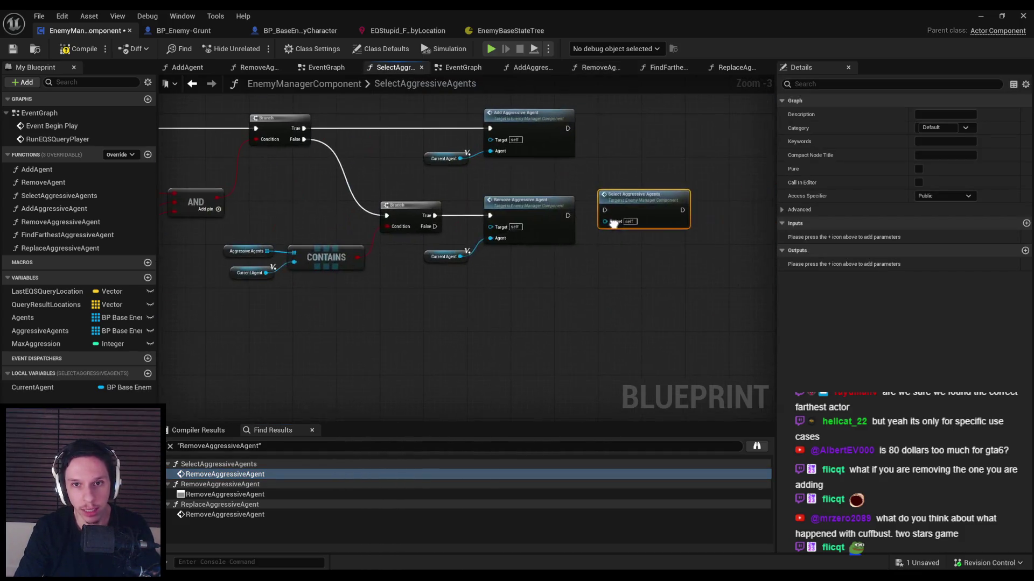
key(Delete)
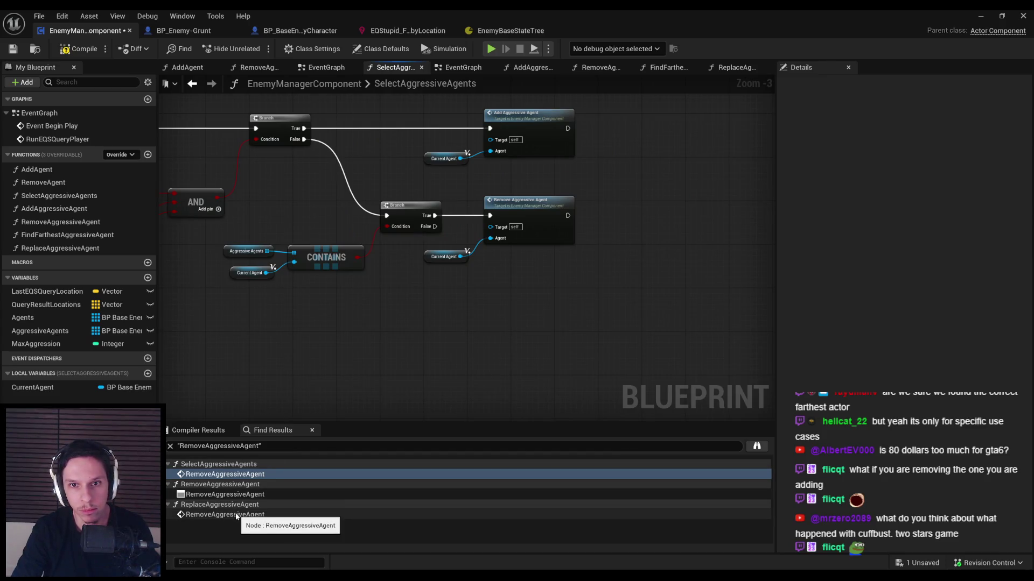
key(ctrl+v)
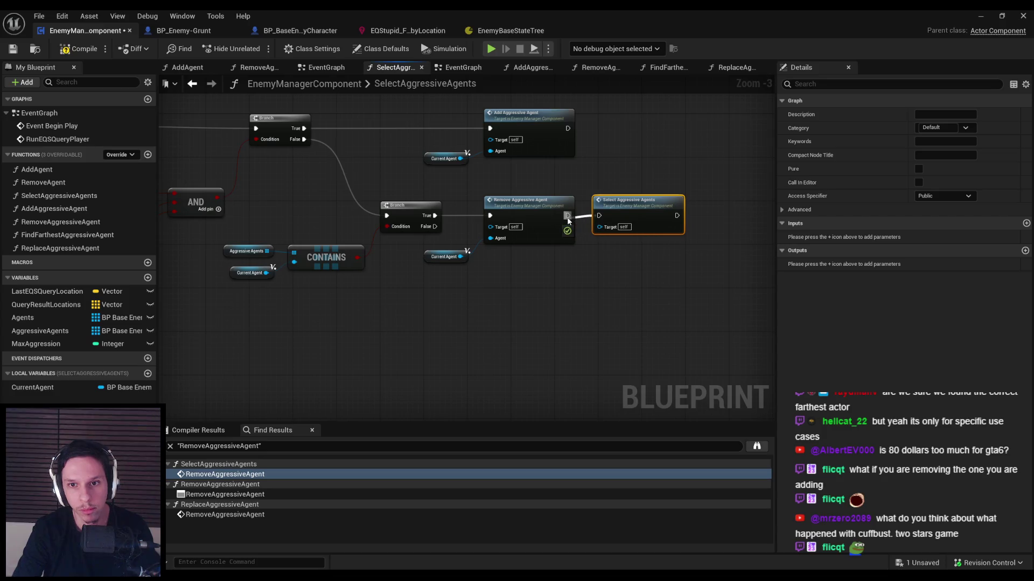
scroll(595, 289, down, 2)
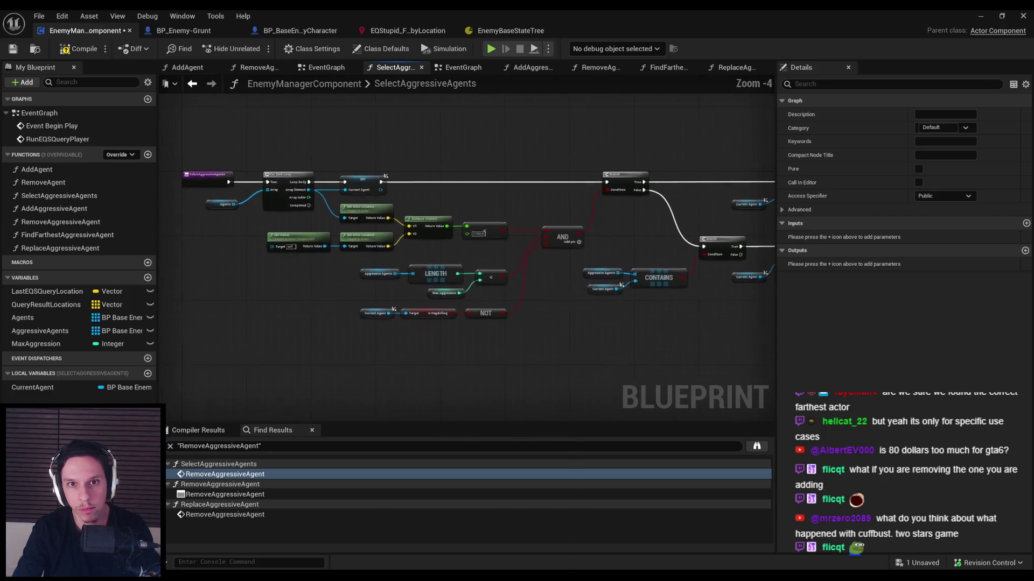
click(563, 277)
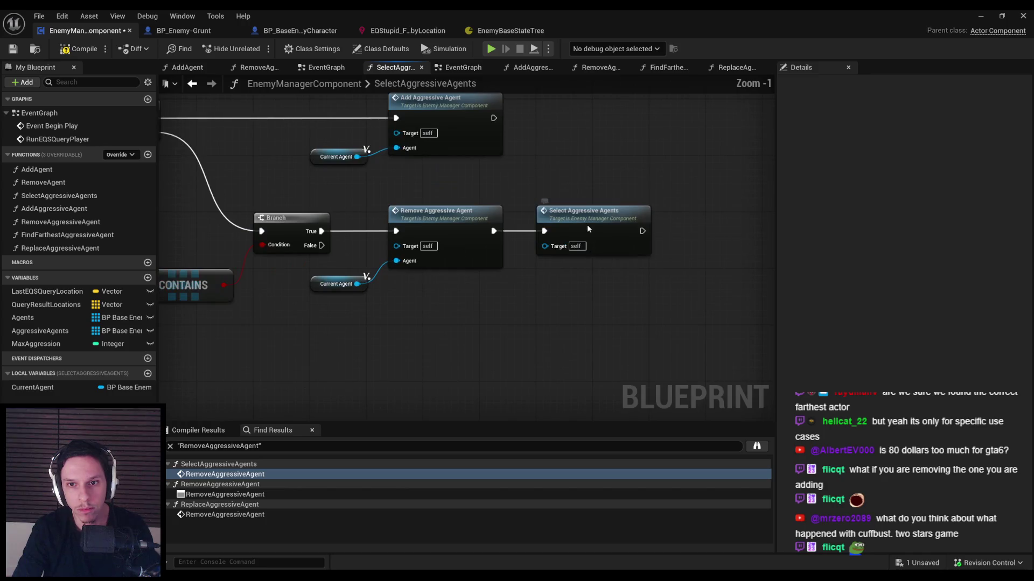
click(592, 226)
drag(749, 291, 628, 287)
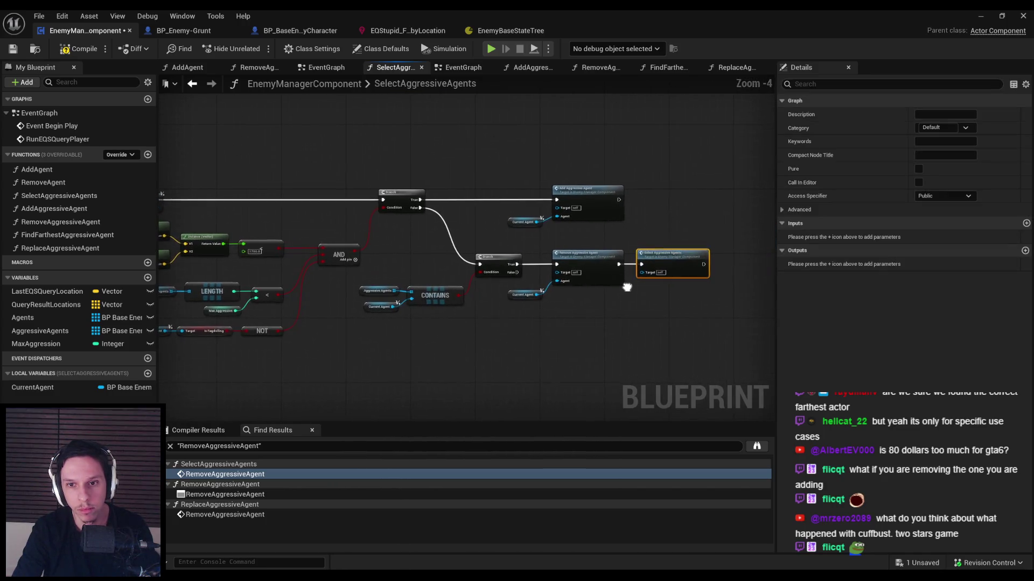
scroll(626, 288, up, 1)
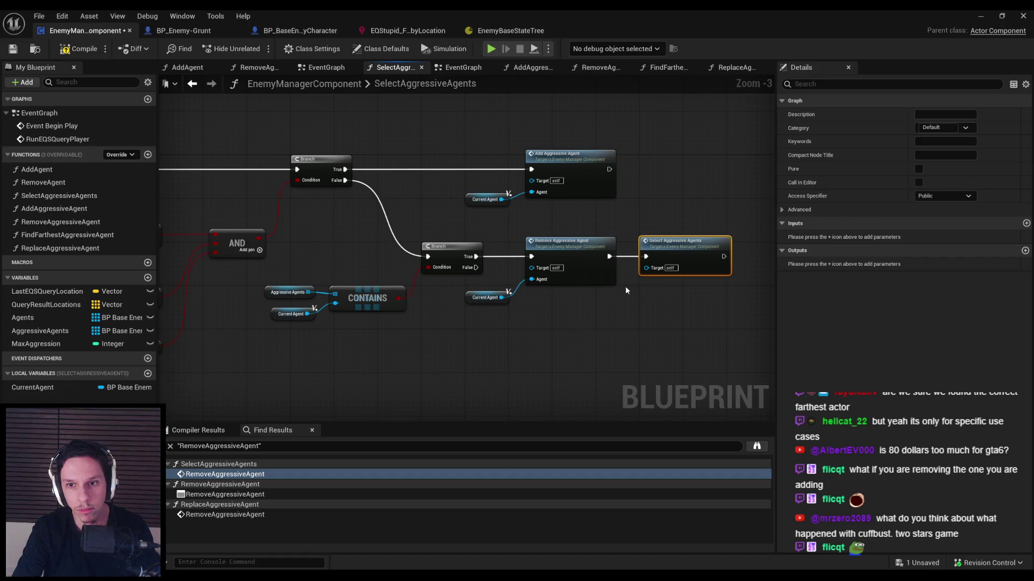
scroll(625, 285, down, 2)
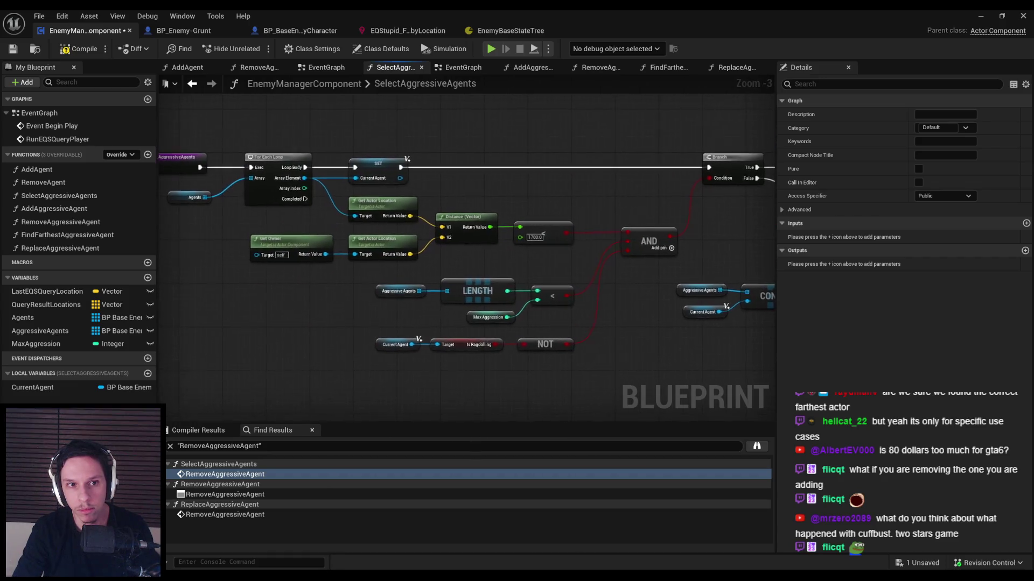
Step: Delete the pasted Select Aggressive Agents node, check the remaining Find Results references, and minimize the Blueprint editor
scroll(409, 326, up, 2)
key(Delete)
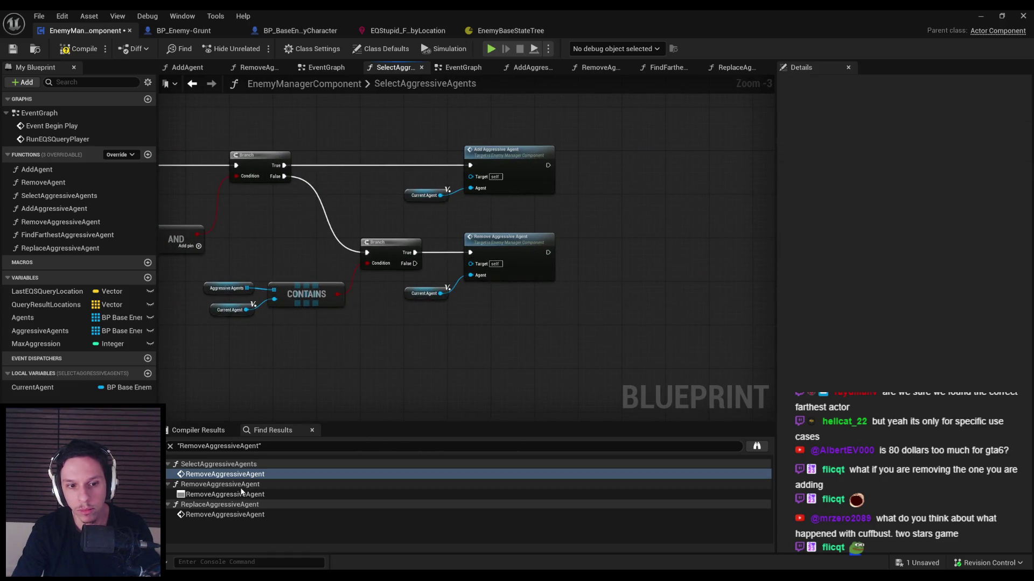
click(240, 495)
click(237, 515)
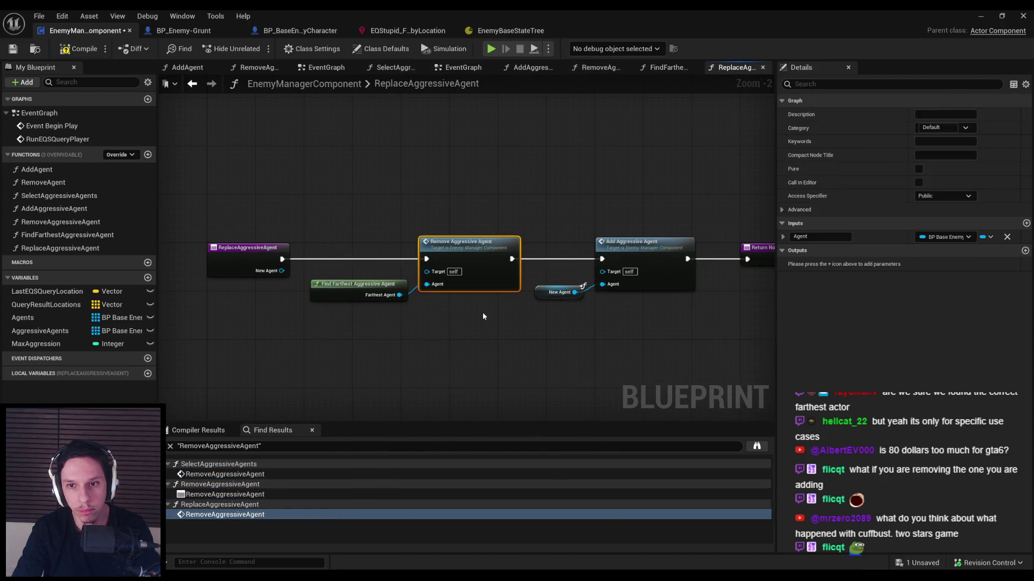
click(979, 17)
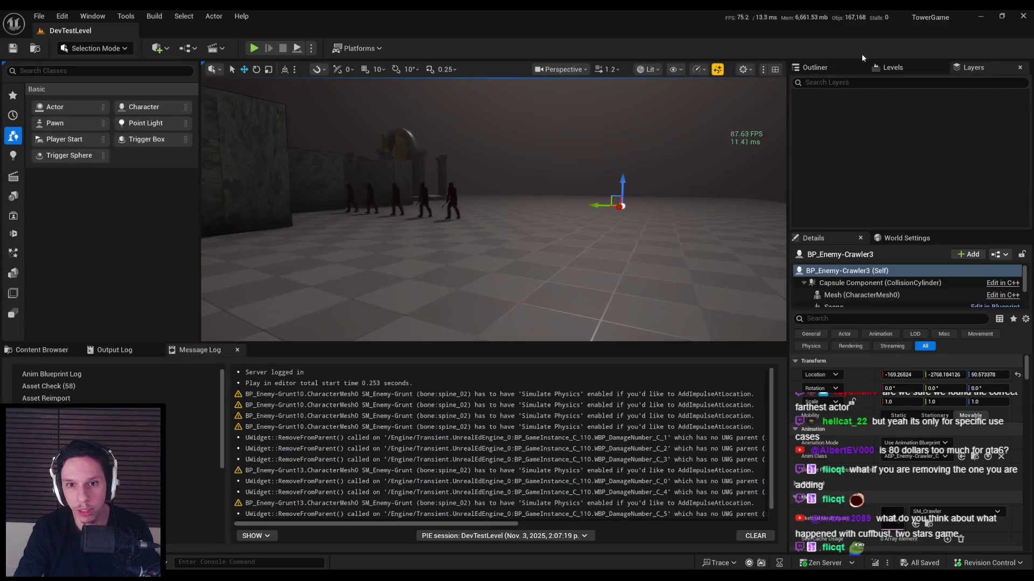
Step: Start a Play In Editor session and move the player toward the enemies
key(alt+p)
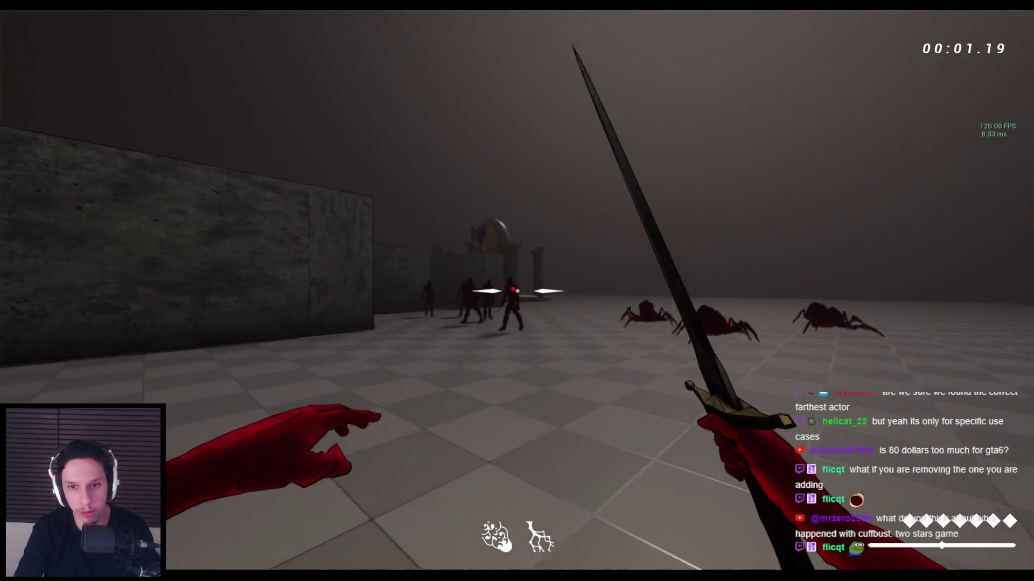
key(w)
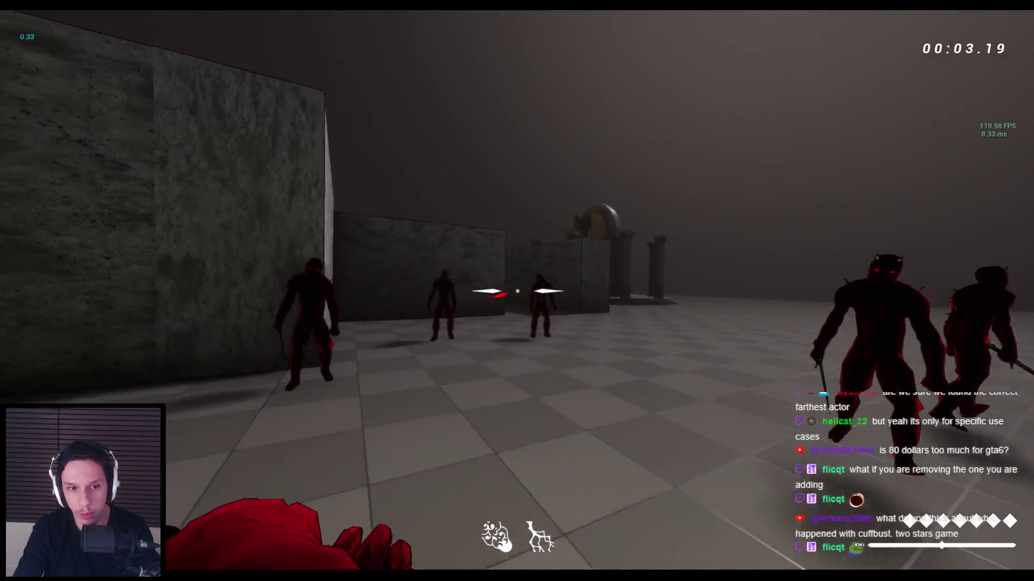
key(w)
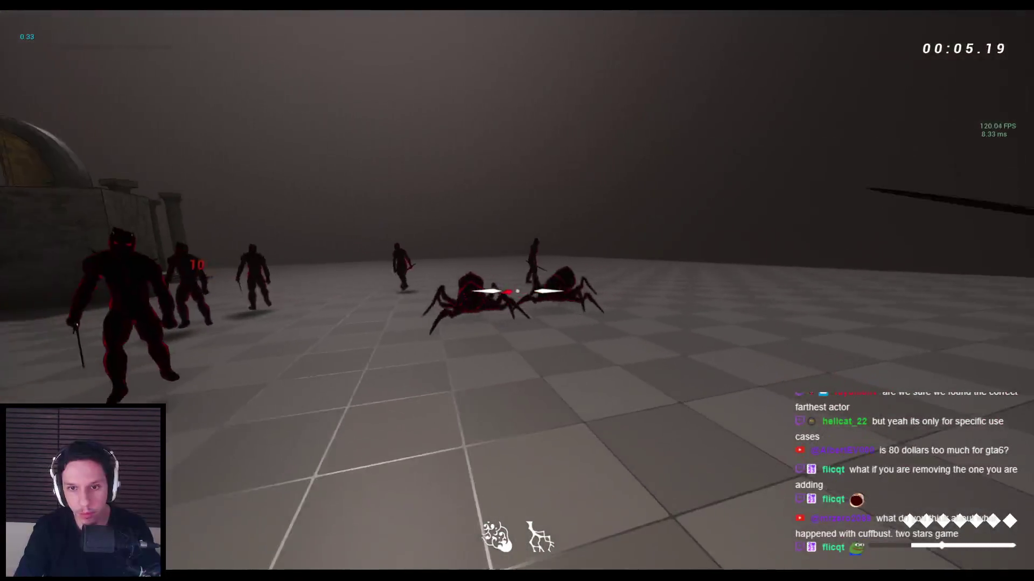
key(w)
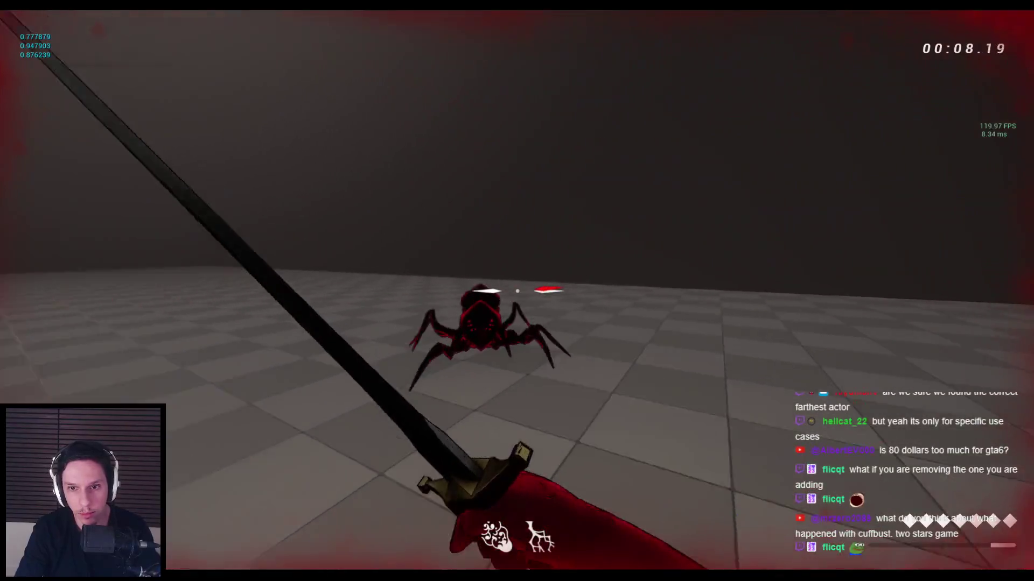
Step: Cut down the spiders and nearby demons with sword swings
click(517, 291)
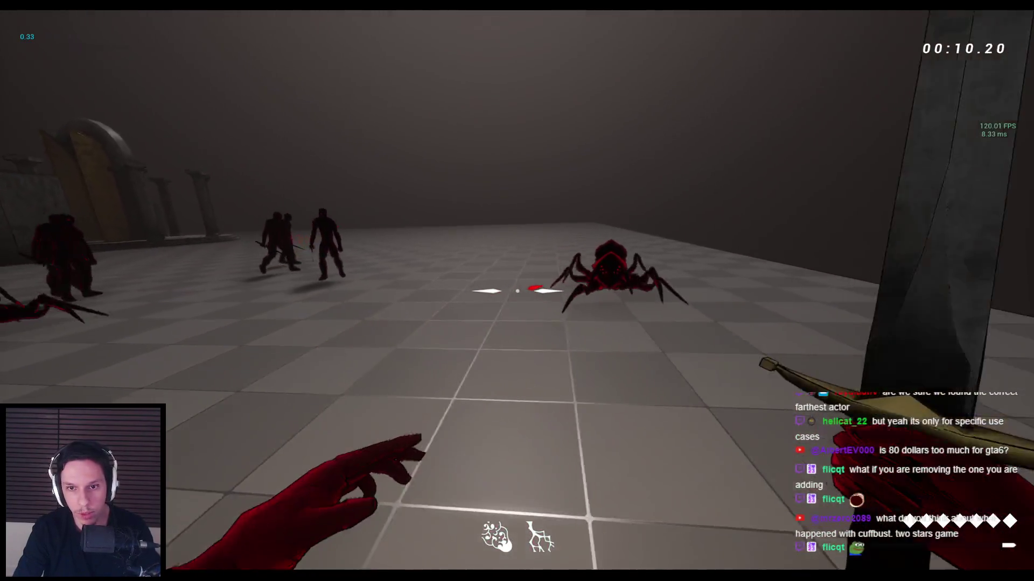
click(517, 291)
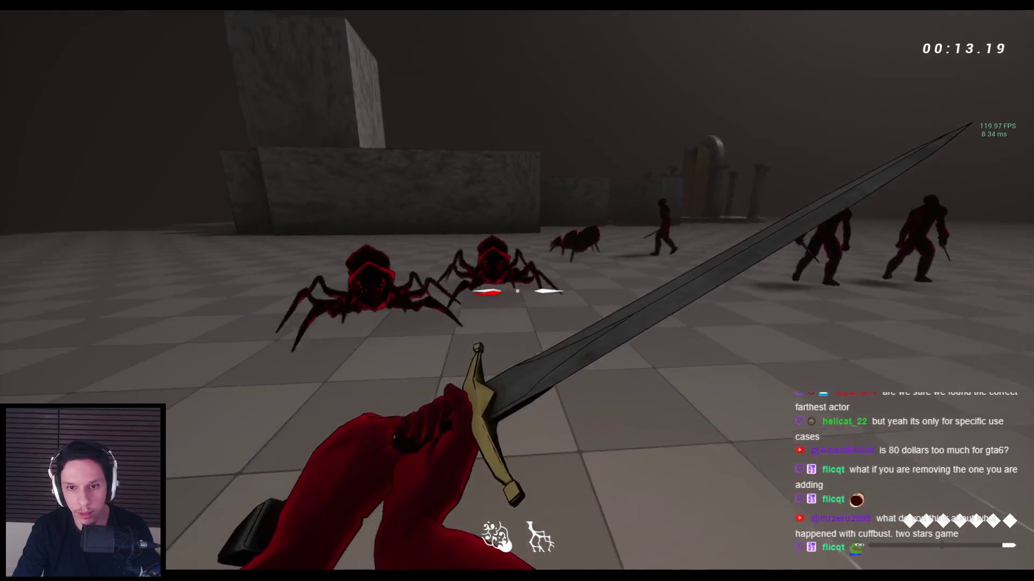
click(517, 290)
click(517, 291)
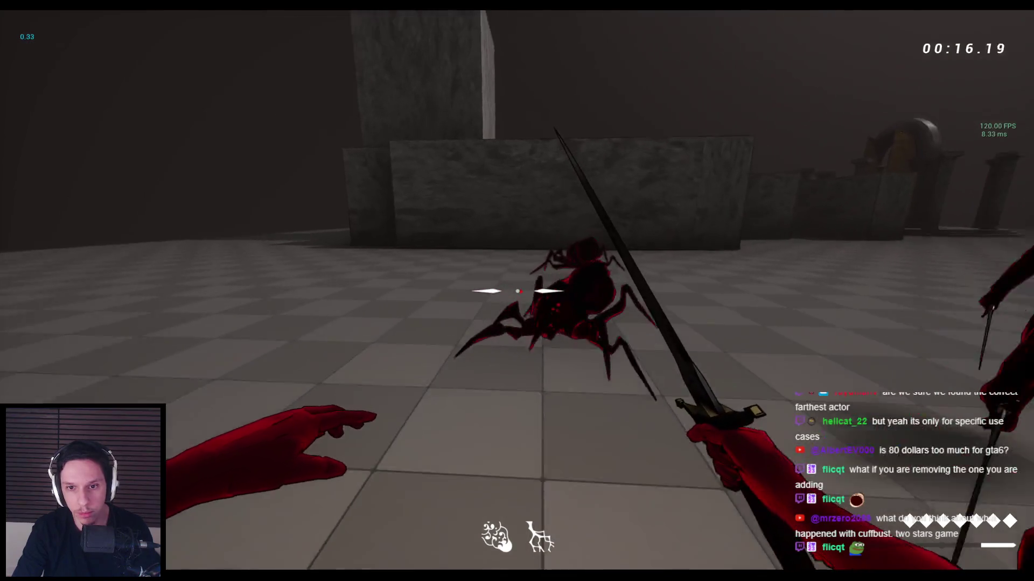
click(517, 291)
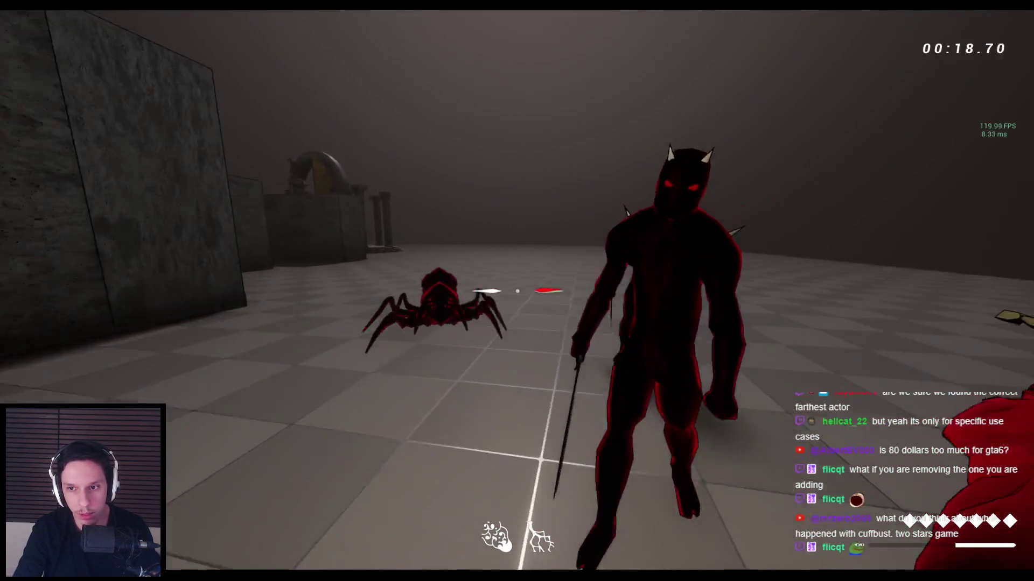
click(517, 290)
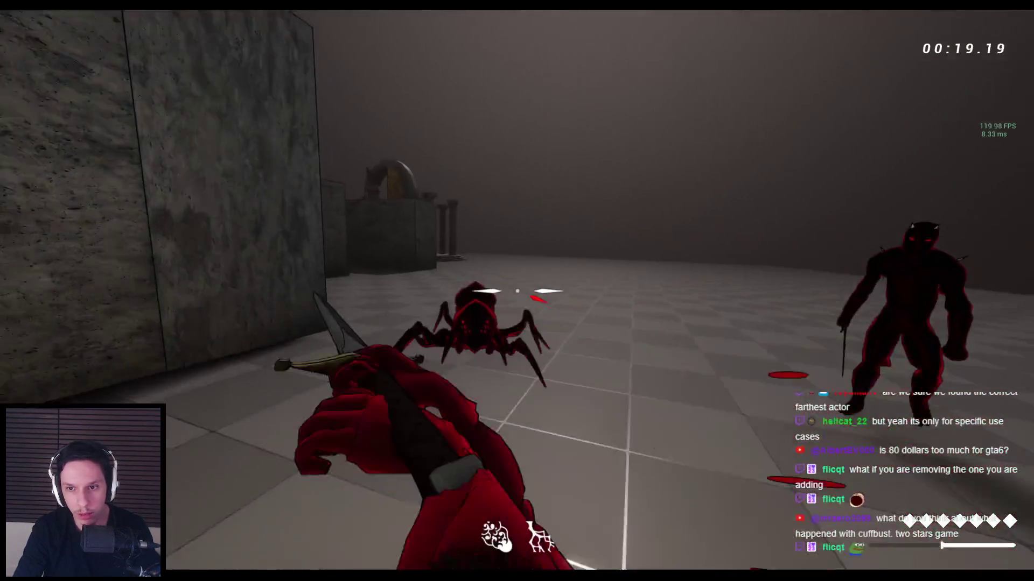
click(517, 291)
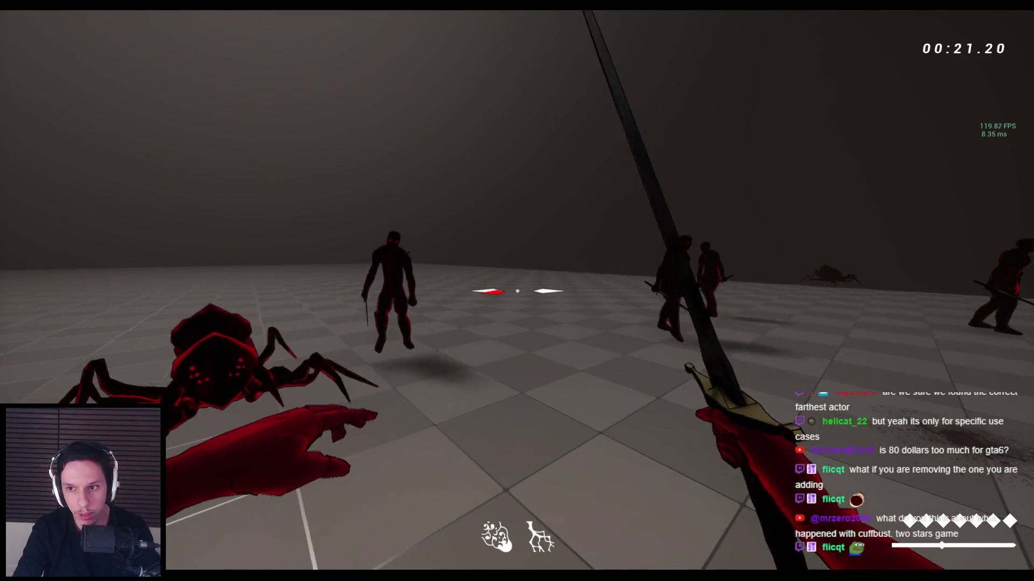
click(517, 291)
click(517, 291)
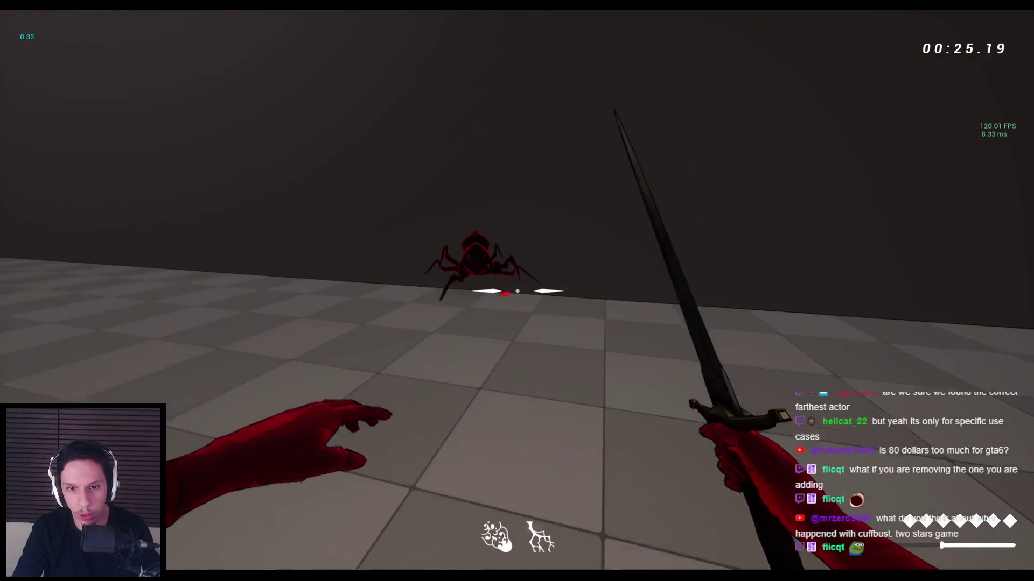
click(517, 291)
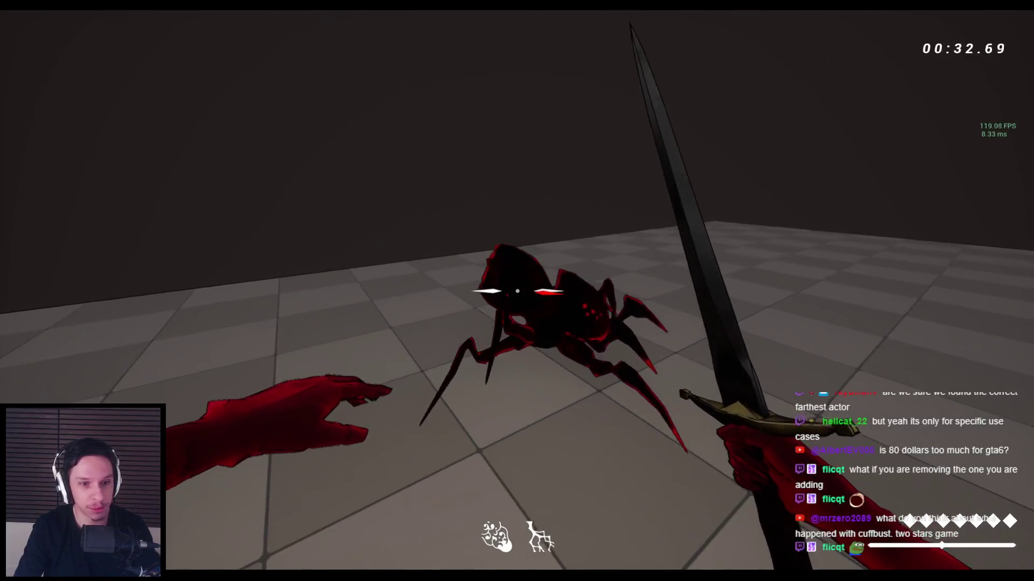
Step: Attack the demon group, knocking demons back and killing them
click(516, 290)
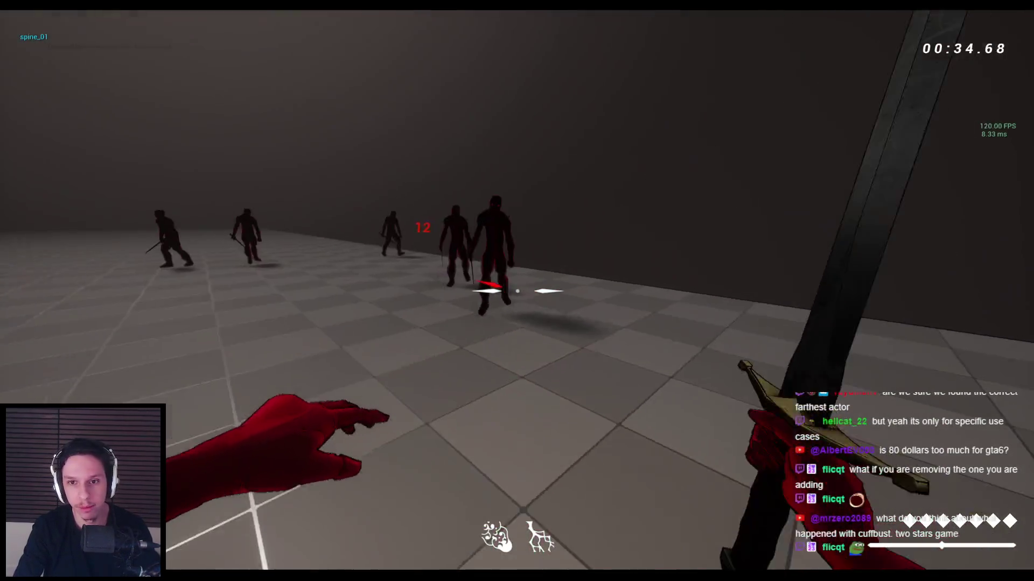
click(517, 290)
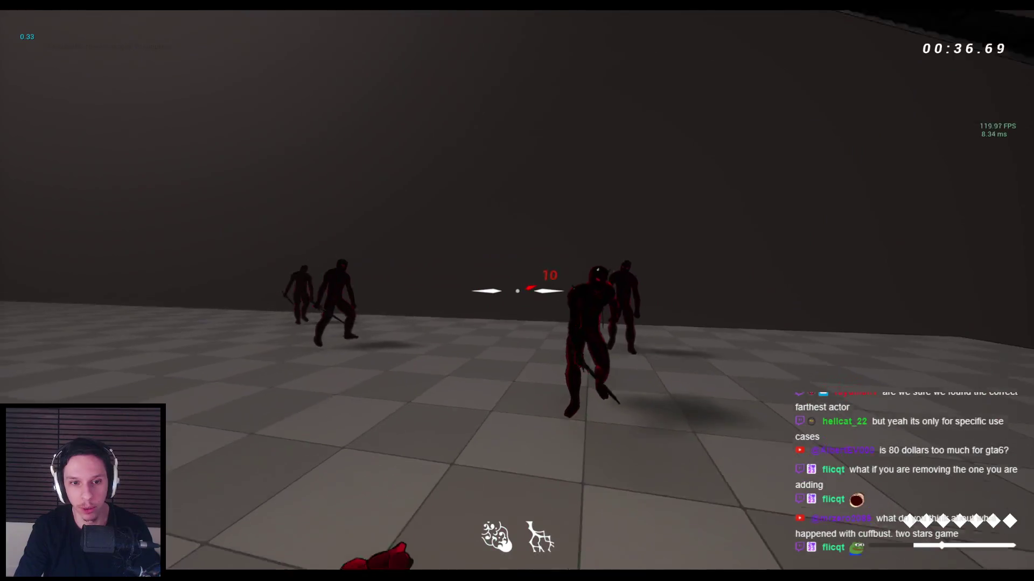
click(517, 291)
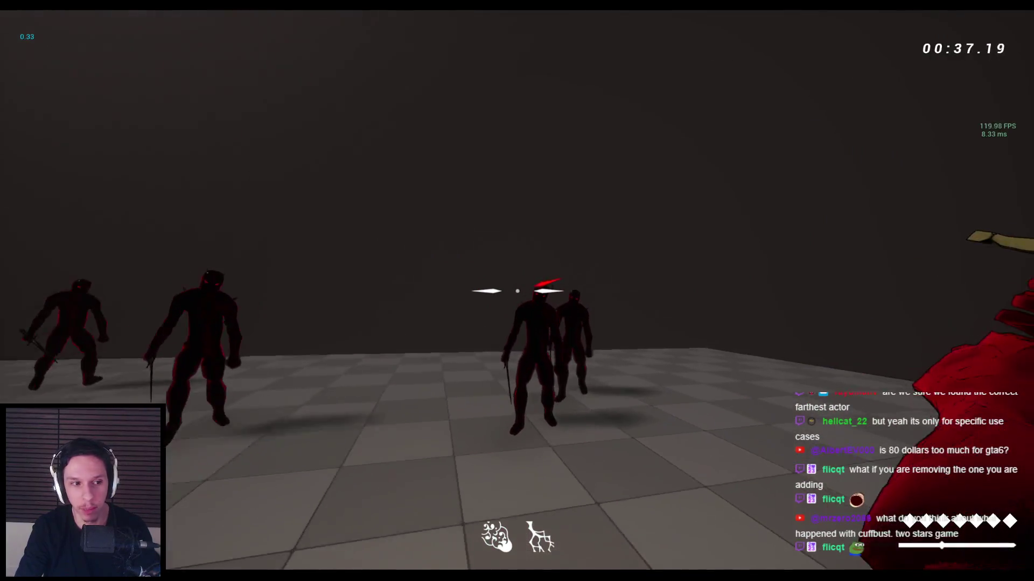
click(517, 291)
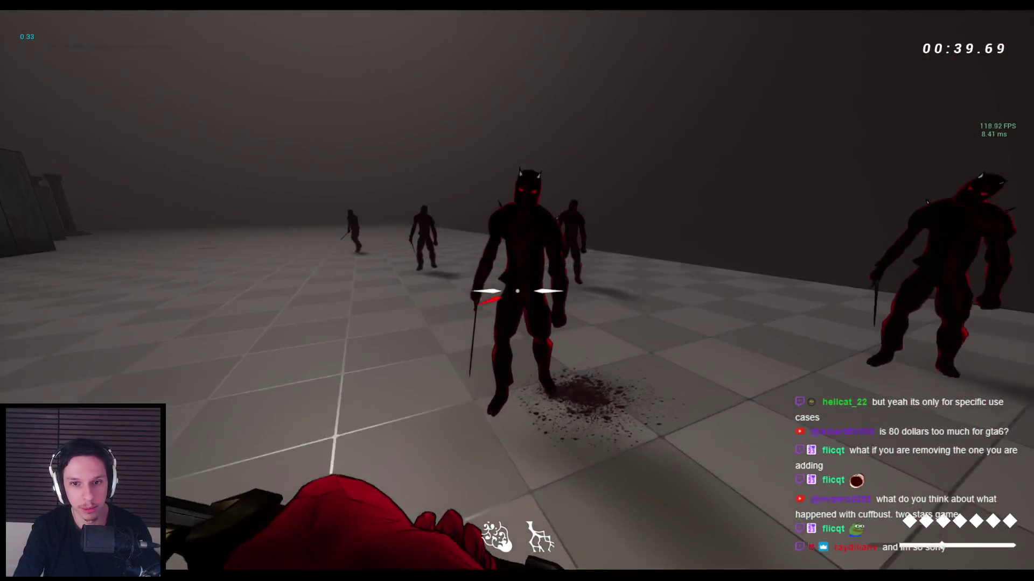
click(516, 290)
click(517, 290)
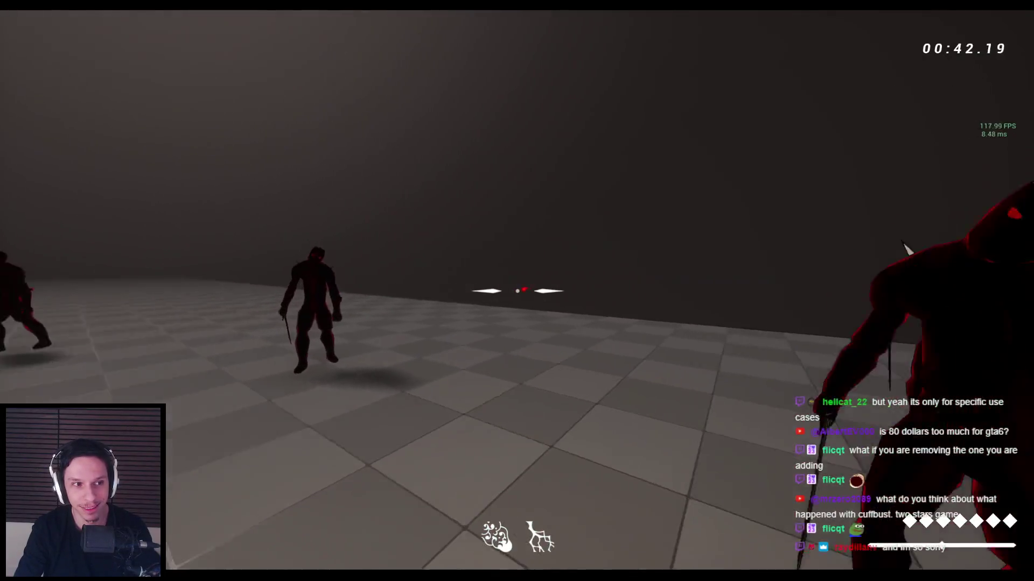
click(516, 291)
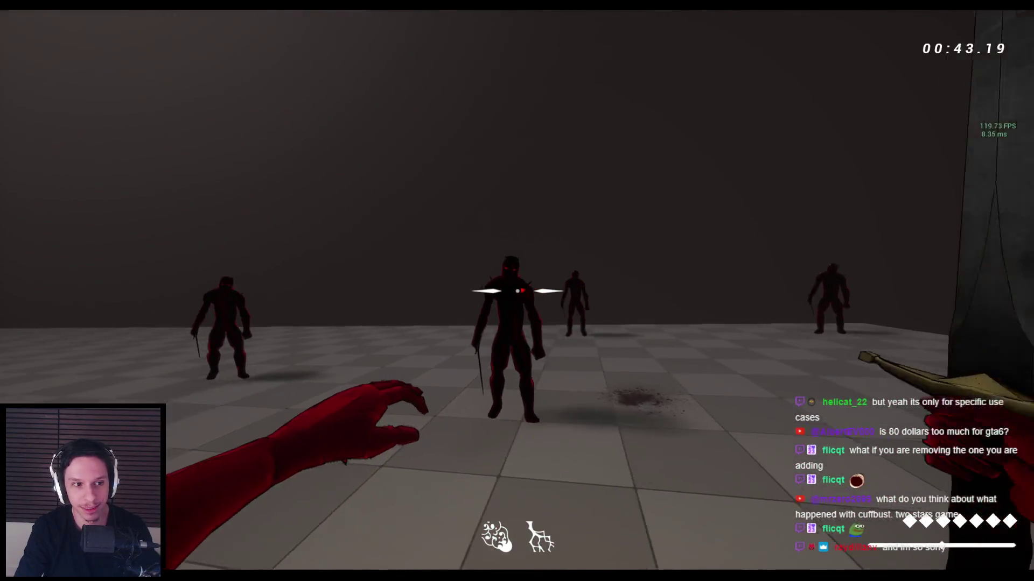
click(517, 291)
click(517, 291)
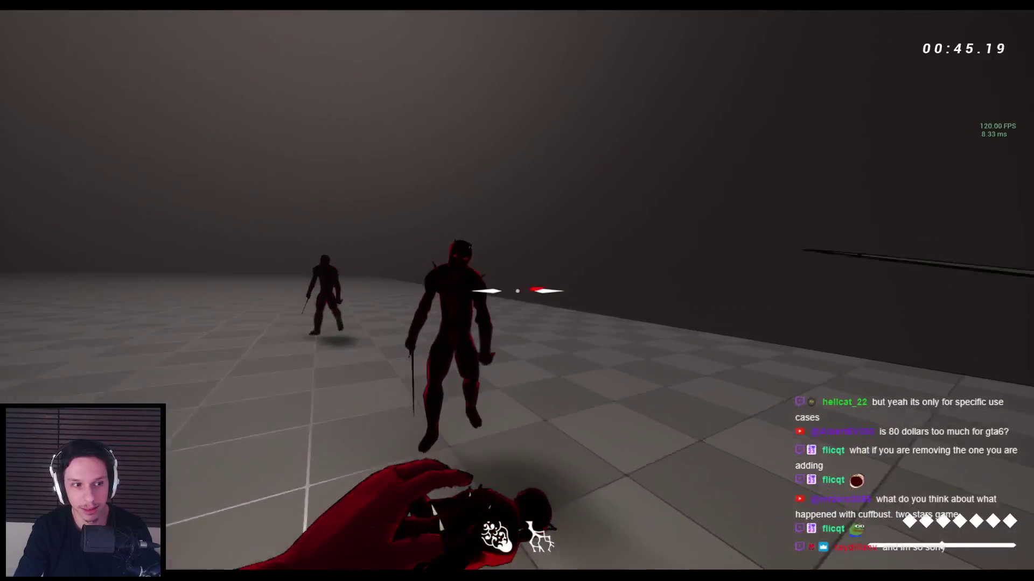
click(517, 290)
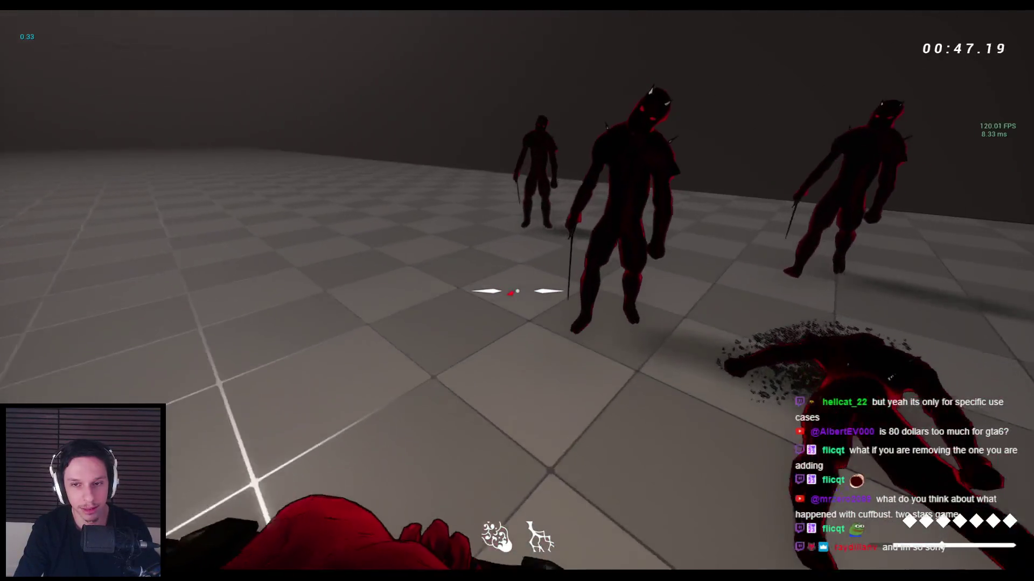
click(517, 291)
click(517, 291)
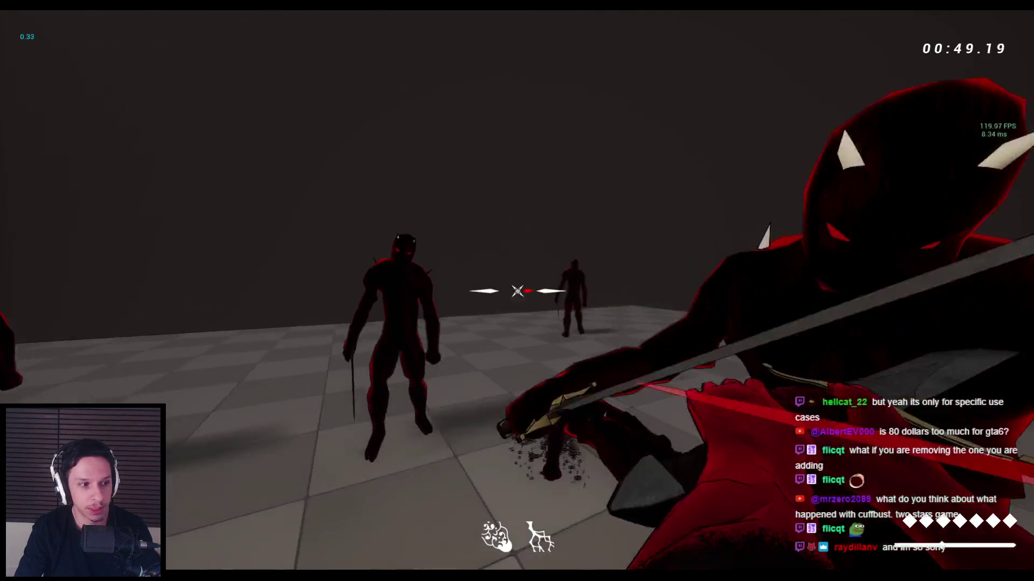
click(516, 291)
click(517, 291)
Step: Slash through the remaining demons to watch them ragdoll, then stop the play session
click(517, 290)
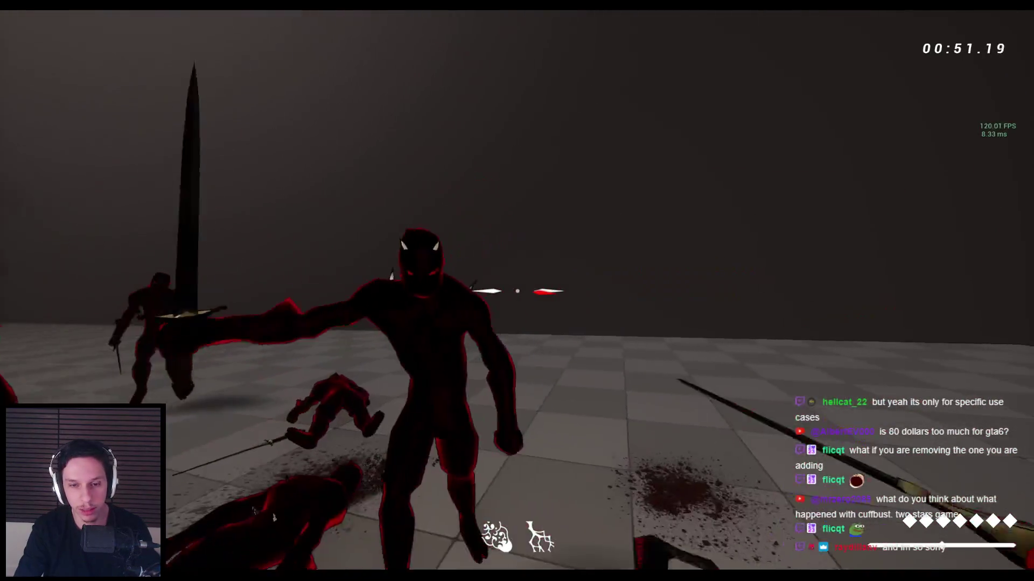
click(517, 291)
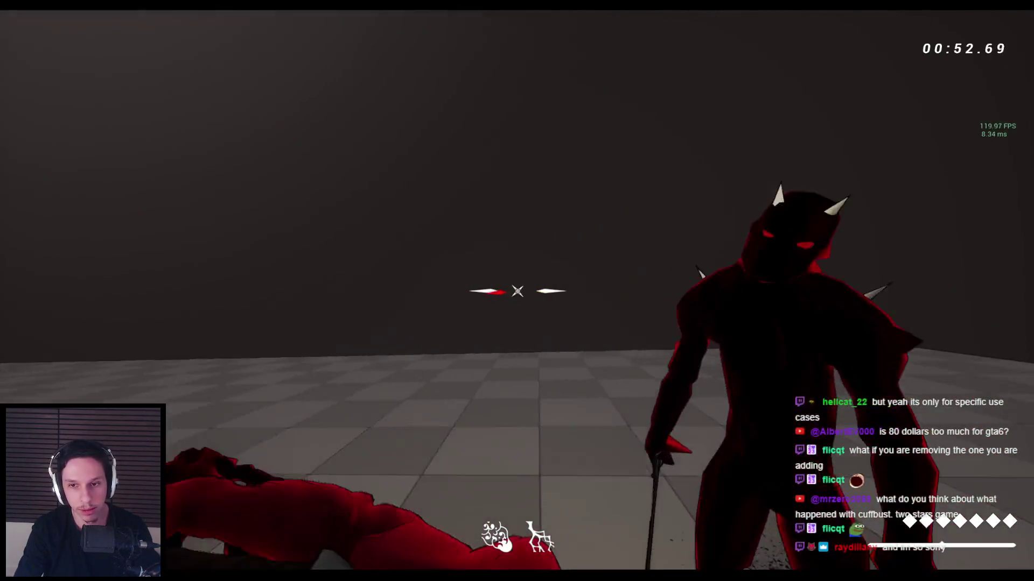
click(516, 290)
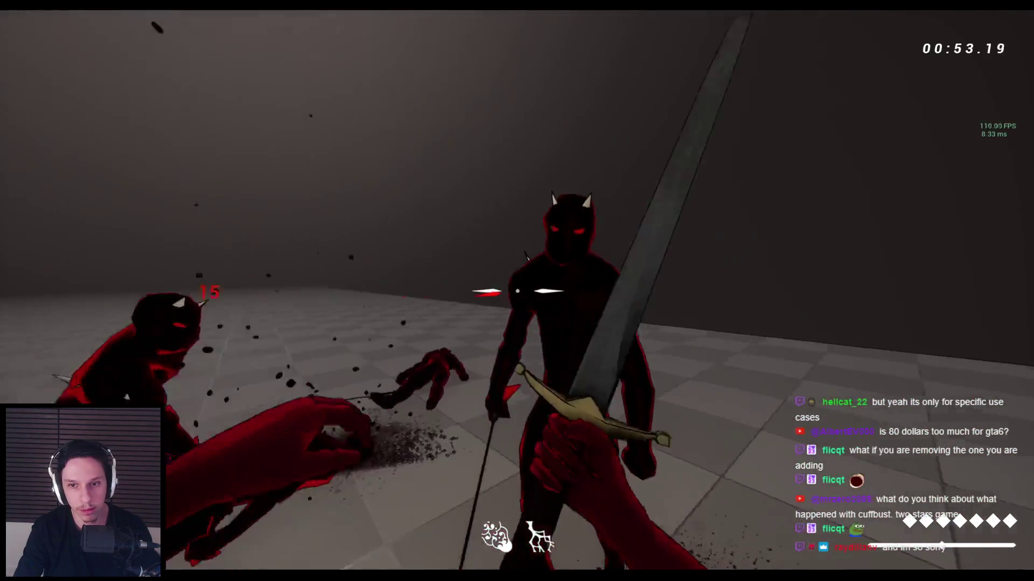
click(517, 291)
click(517, 291)
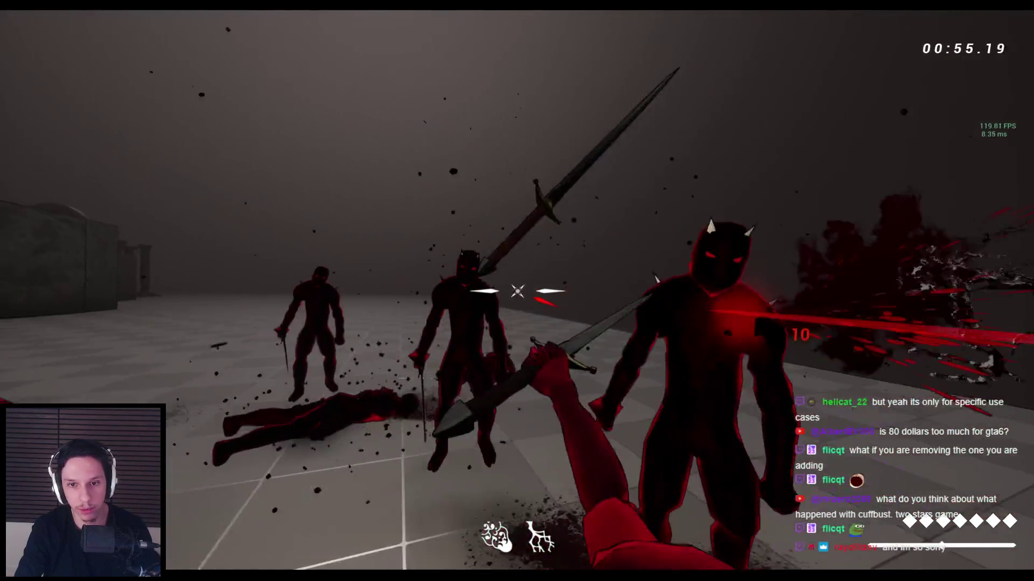
click(516, 291)
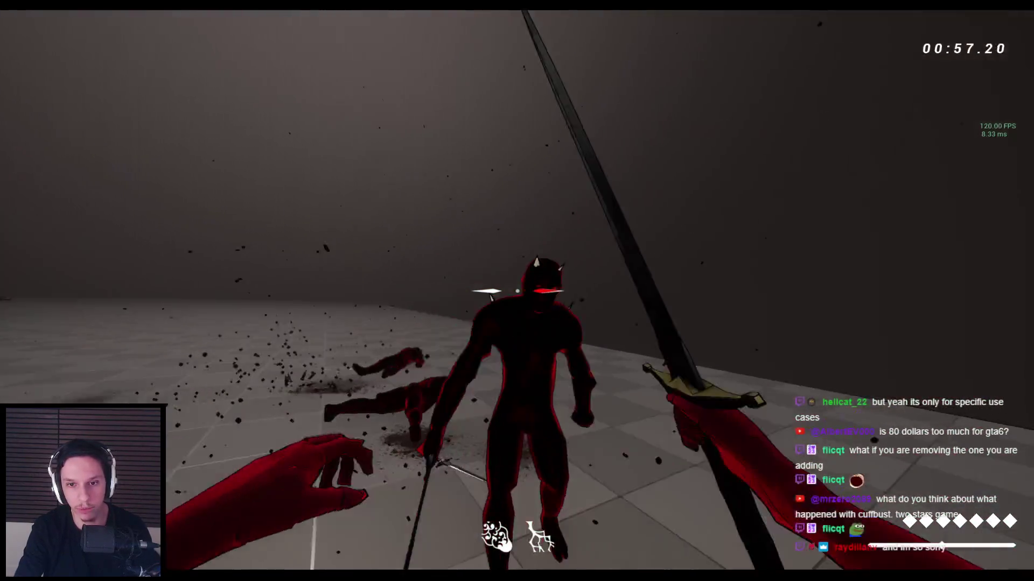
click(517, 291)
click(517, 291)
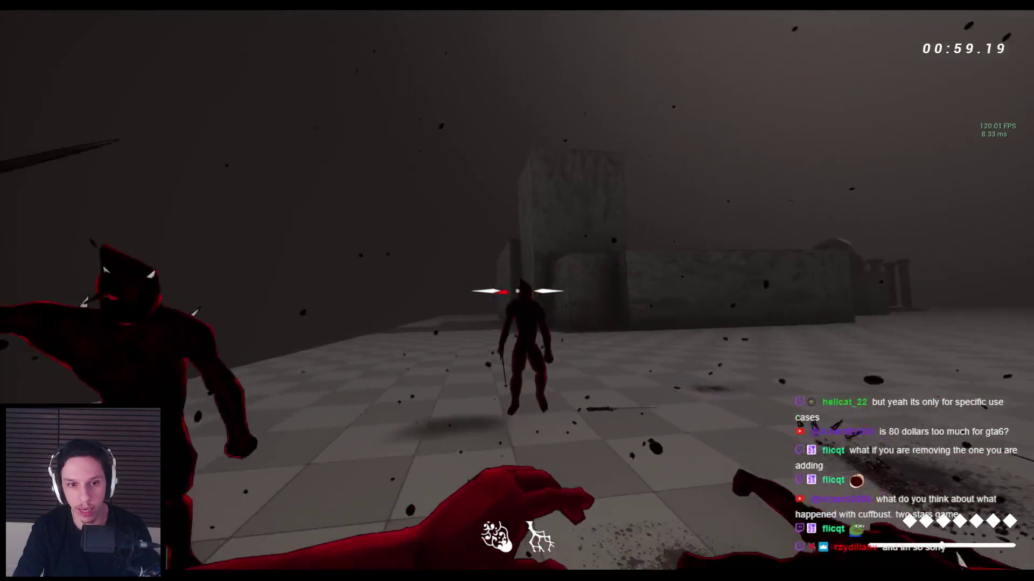
click(517, 291)
click(517, 290)
click(517, 290)
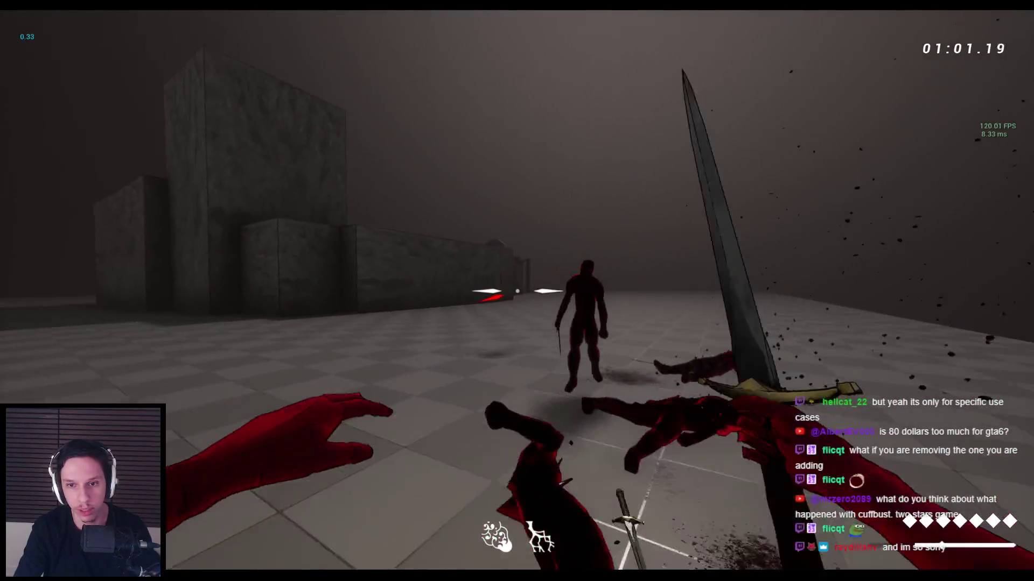
click(517, 291)
click(517, 291)
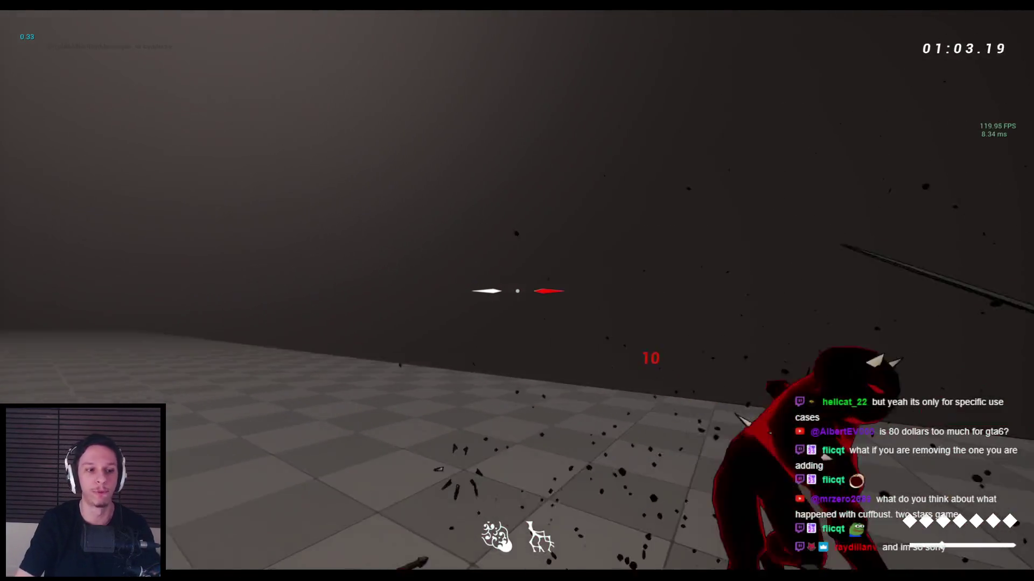
key(Escape)
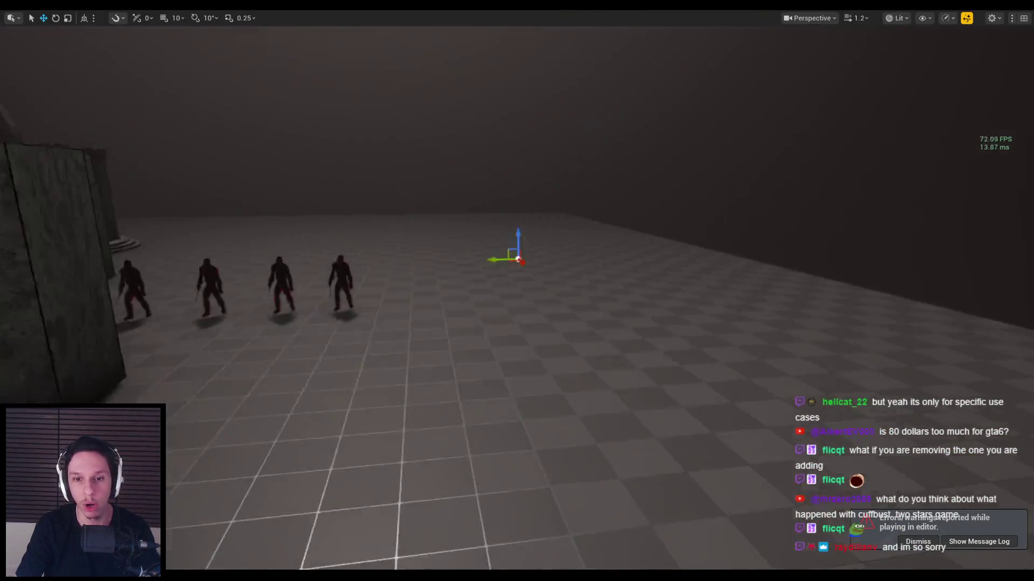
Step: Fly the viewport over the demons lined up by the walls, then Play In Editor again
drag(910, 473, 934, 483)
drag(927, 531, 646, 307)
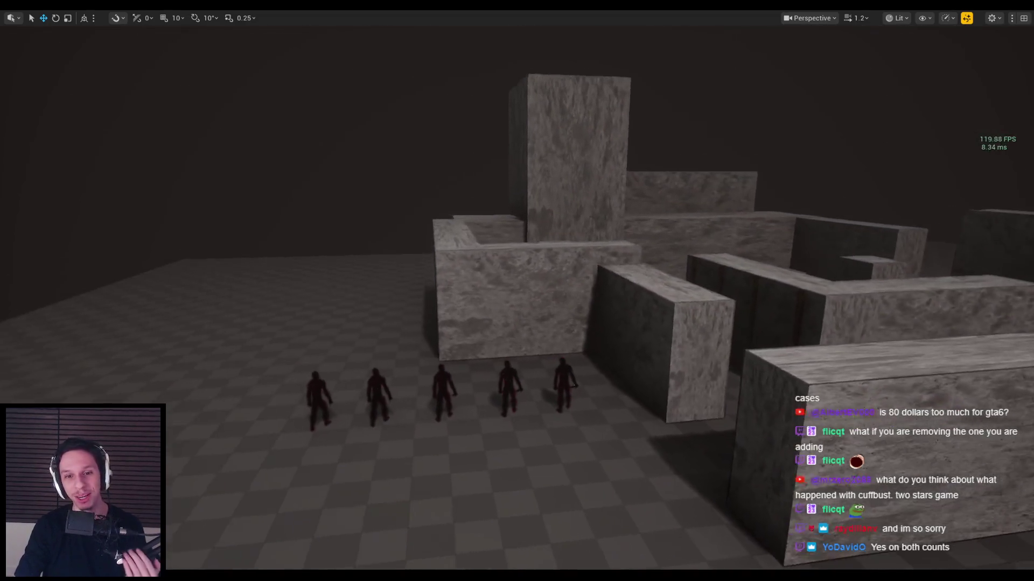
drag(503, 305, 502, 304)
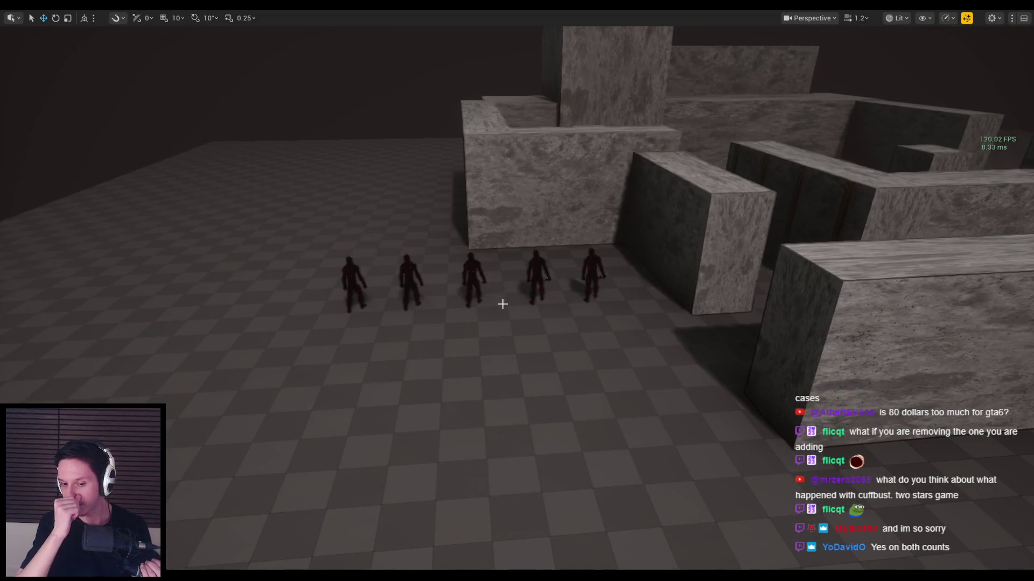
key(alt+p)
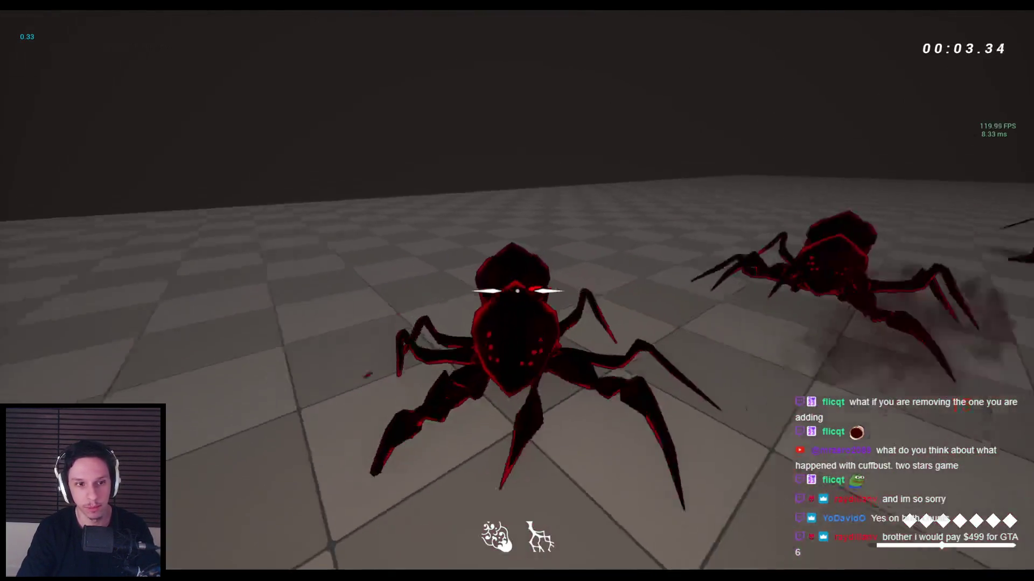
Step: Slash the approaching and leaping spiders, then end the play session with Esc
click(517, 290)
click(517, 291)
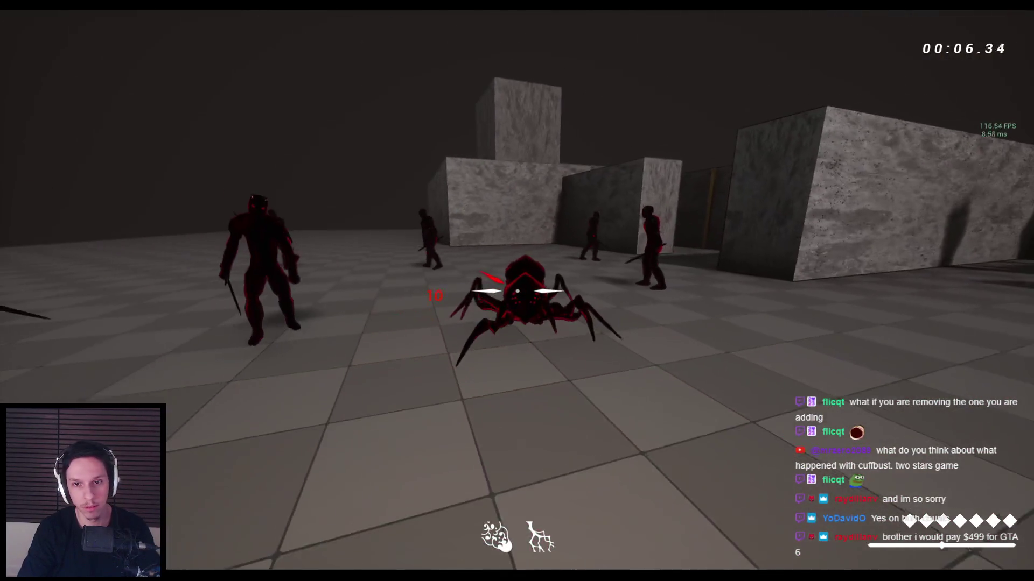
click(516, 290)
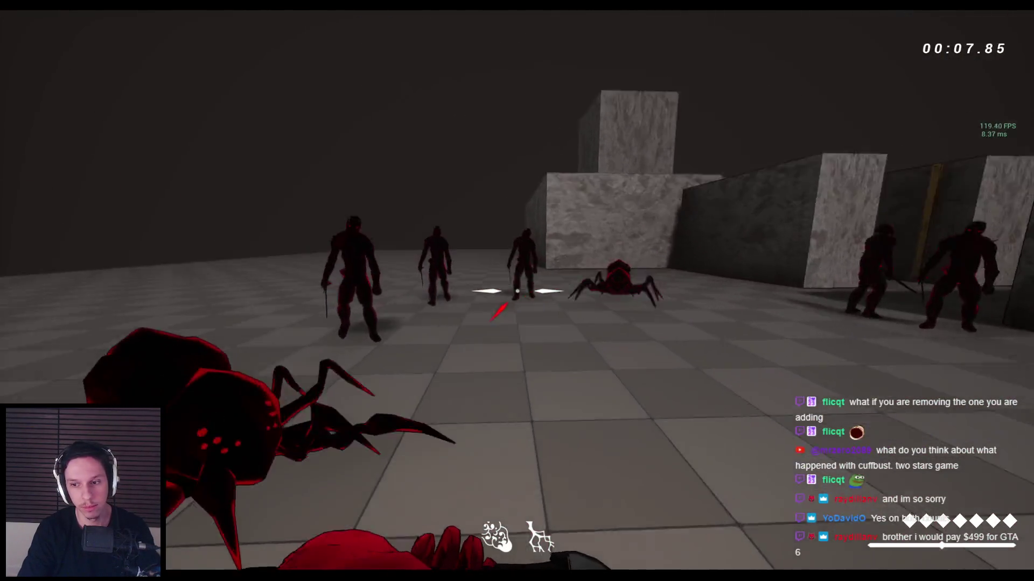
click(517, 291)
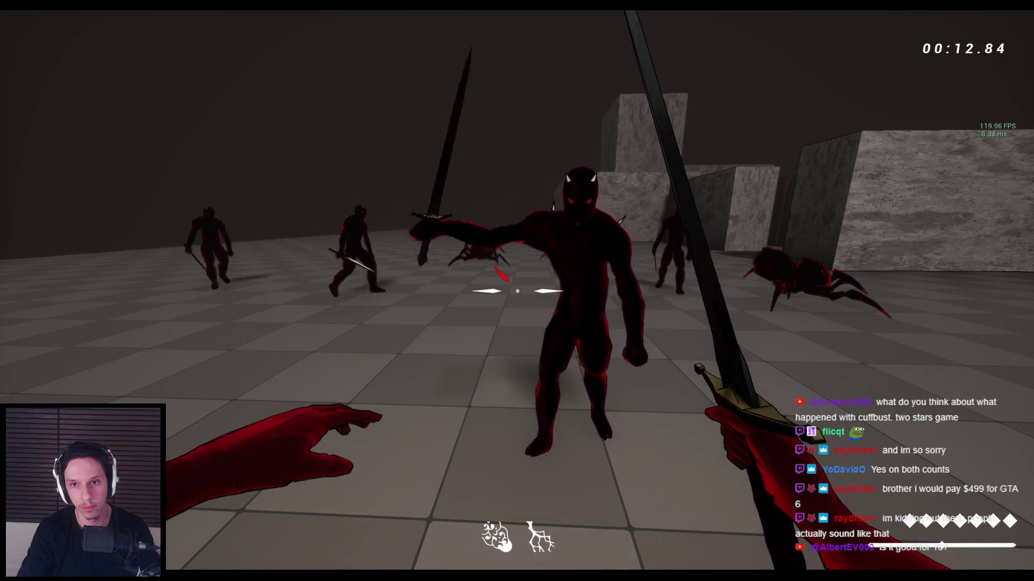
click(517, 291)
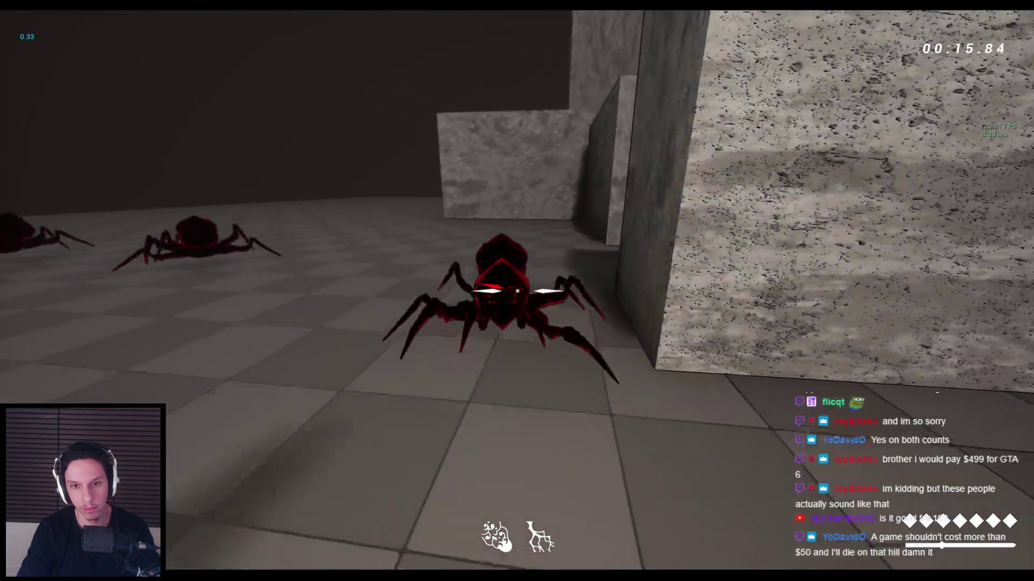
click(517, 291)
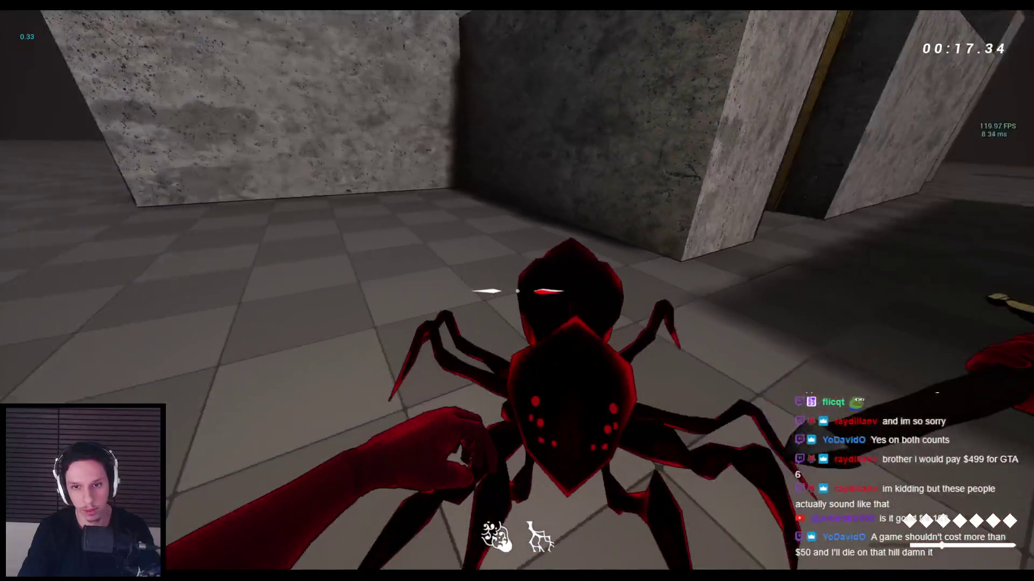
click(517, 290)
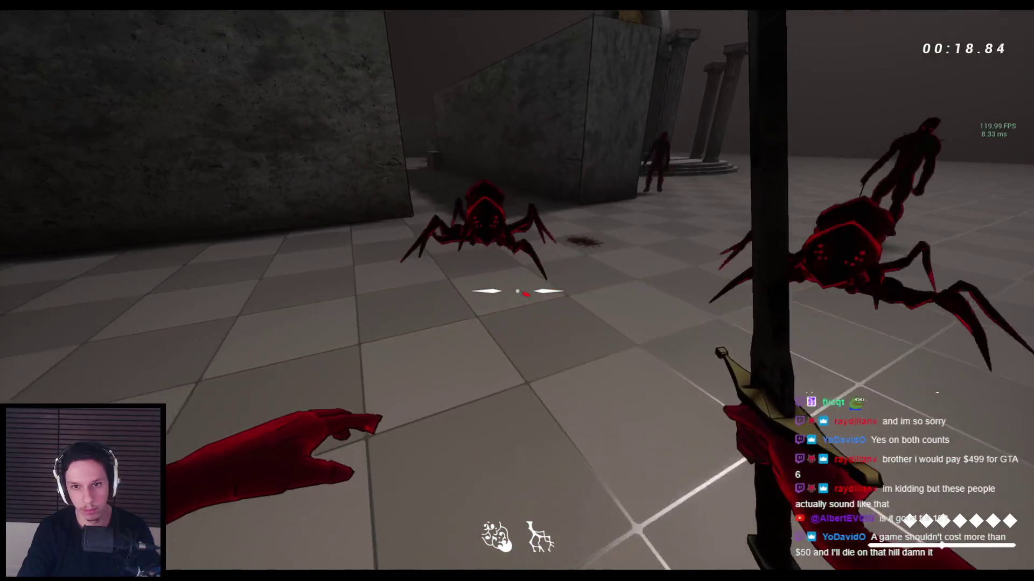
click(516, 291)
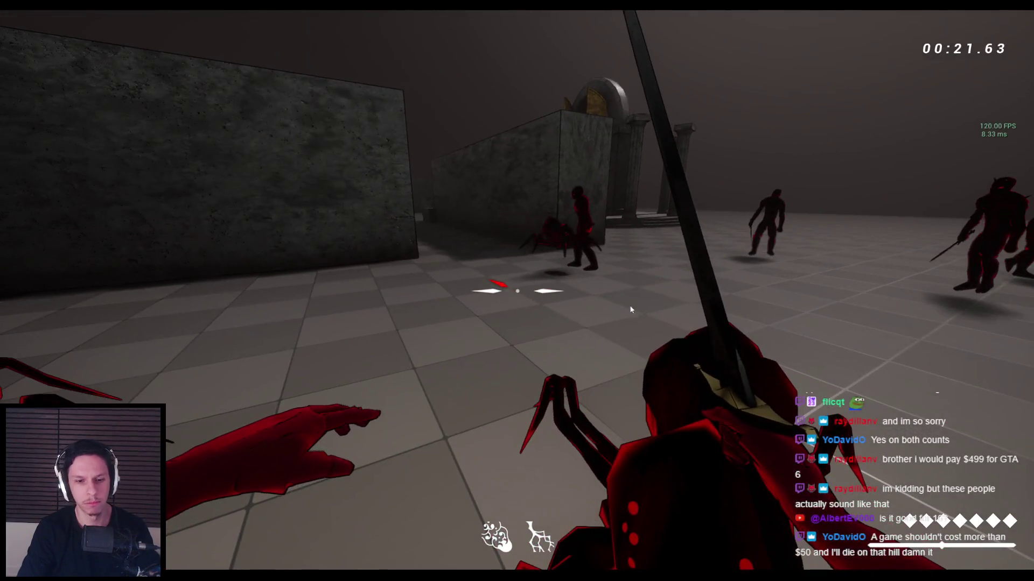
key(Escape)
Step: Restore the Blueprint editor and switch back to the EnemyManagerComponent tab
mouse_move(326, 563)
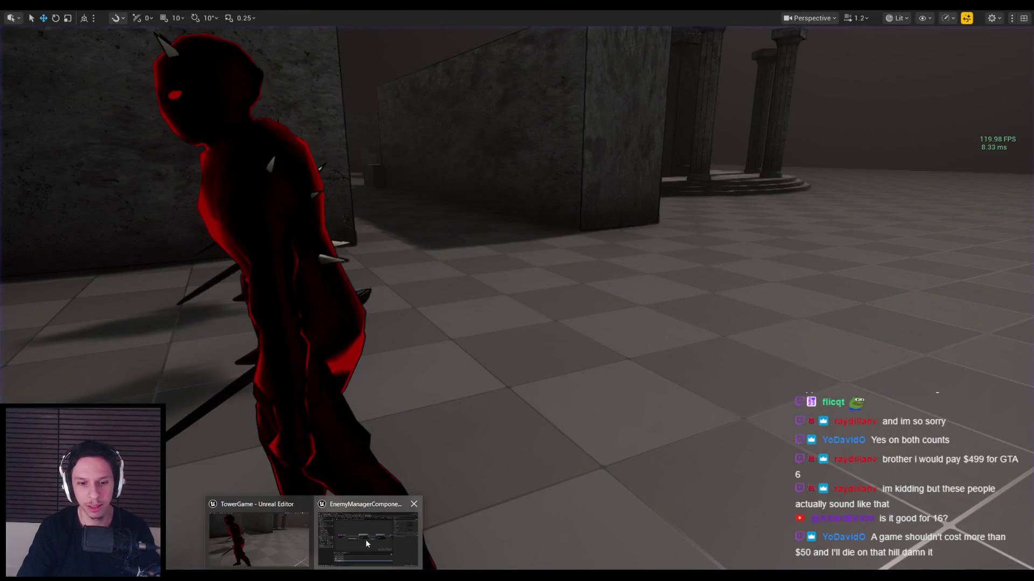
click(369, 534)
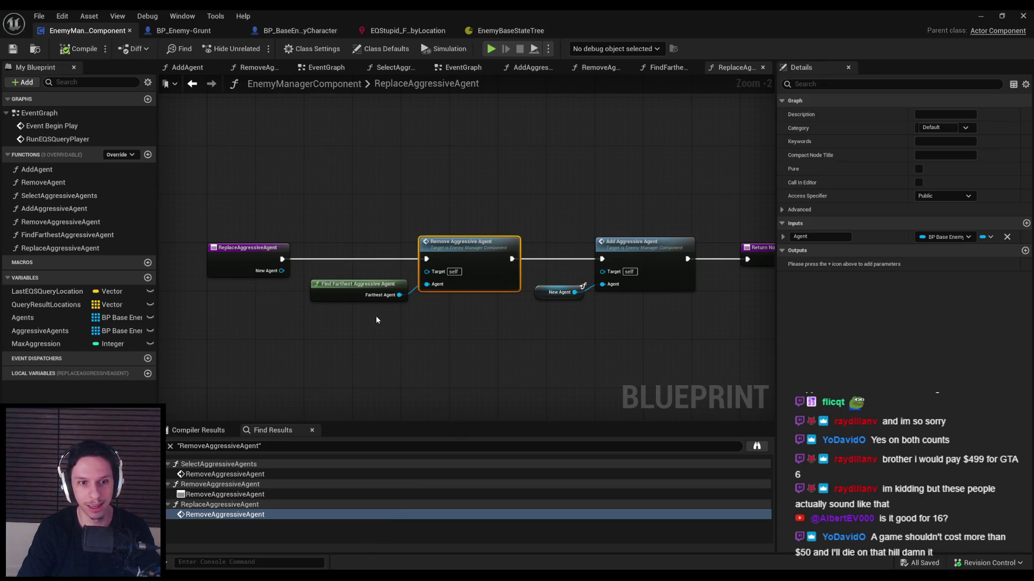
click(360, 327)
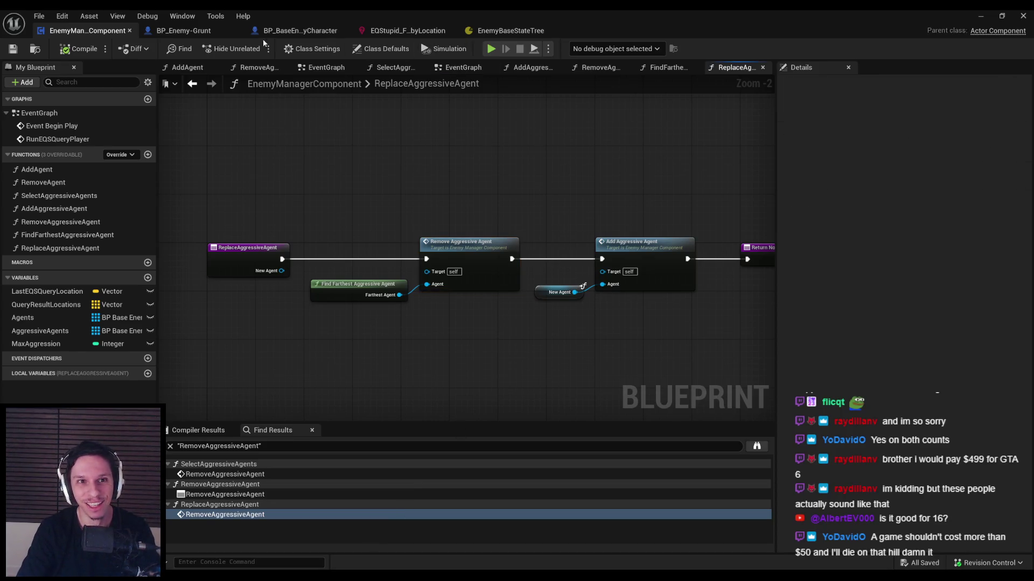
click(278, 32)
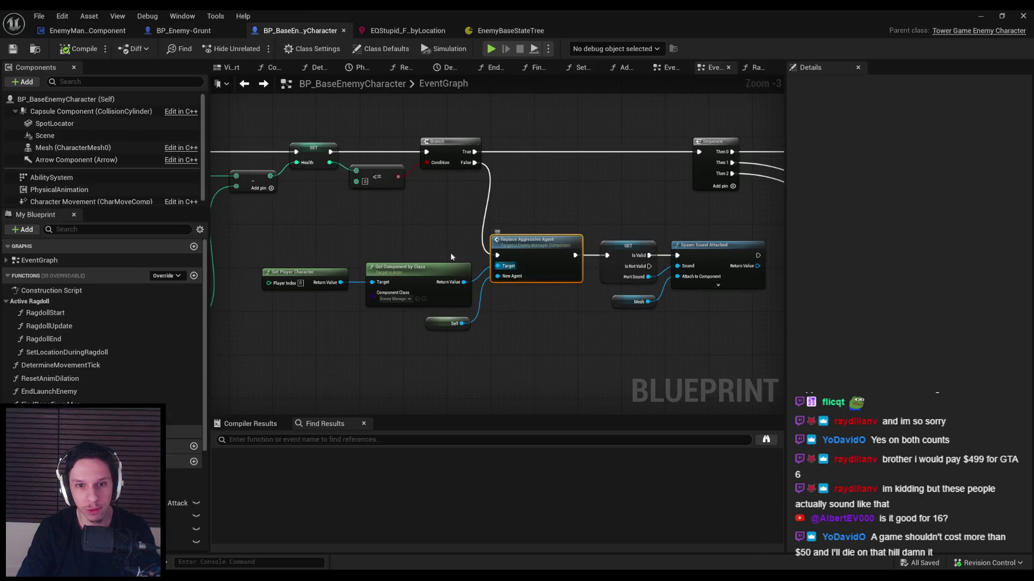
click(86, 31)
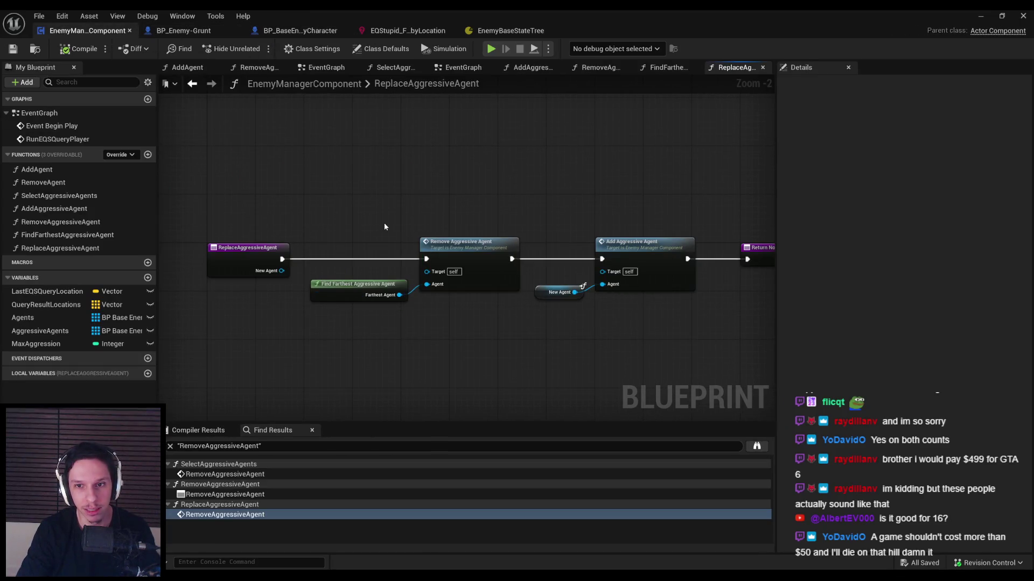
Step: Open the FindFarthestAggressiveAgent function and frame its entry and SET nodes
double_click(350, 297)
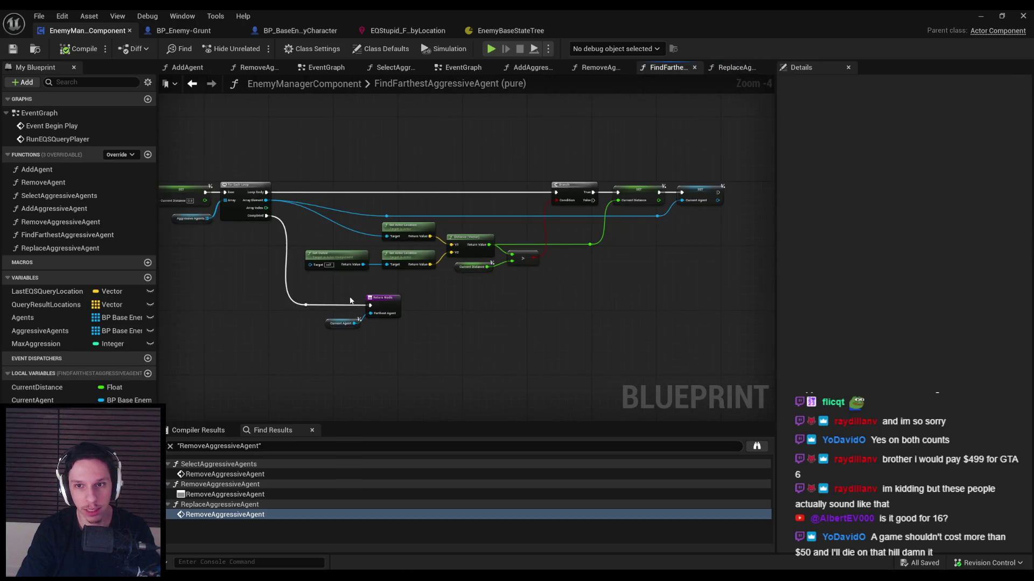
drag(350, 297, 360, 280)
scroll(339, 273, up, 1)
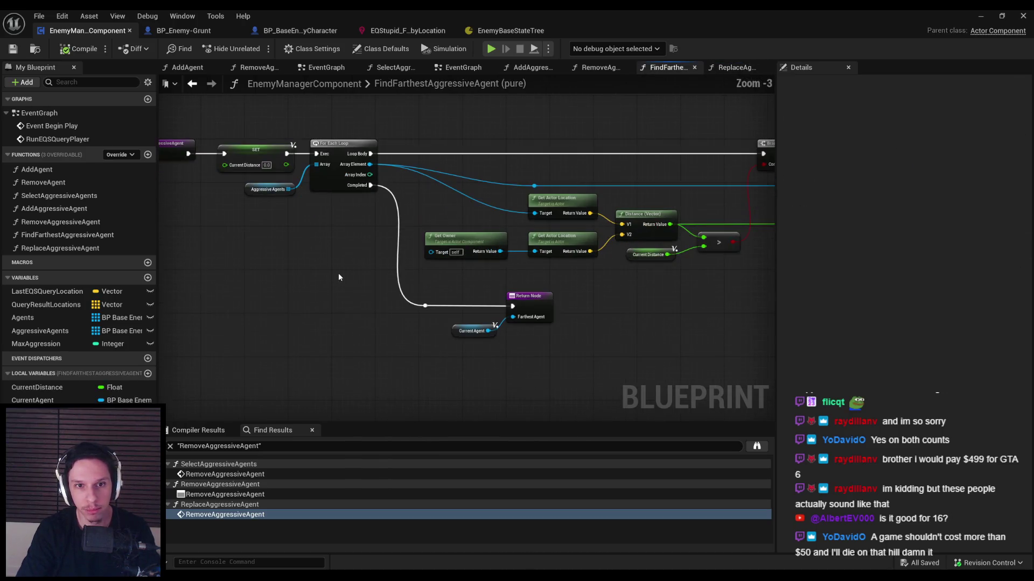
scroll(337, 273, down, 1)
scroll(337, 273, up, 1)
scroll(337, 278, down, 1)
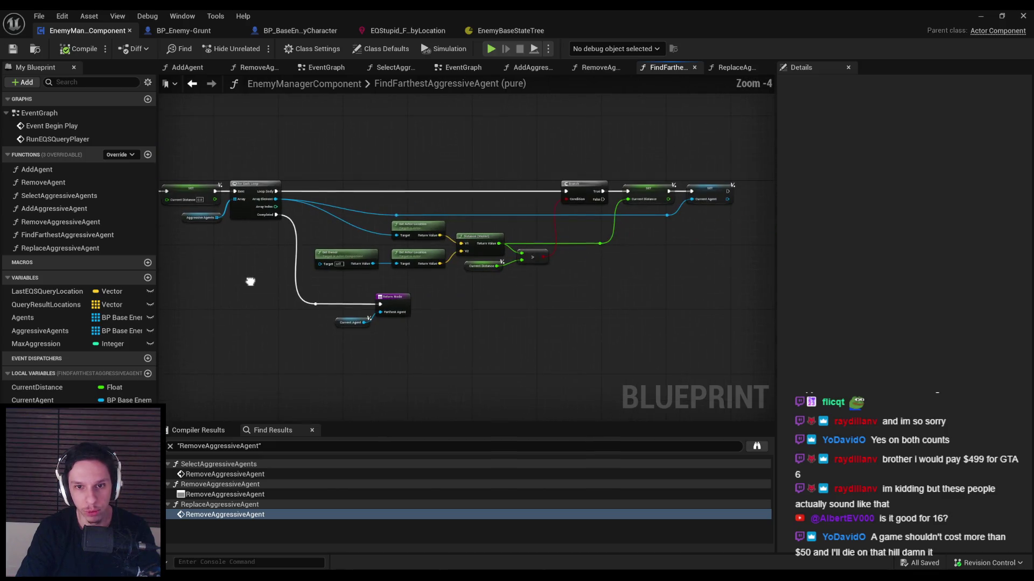
scroll(359, 283, up, 1)
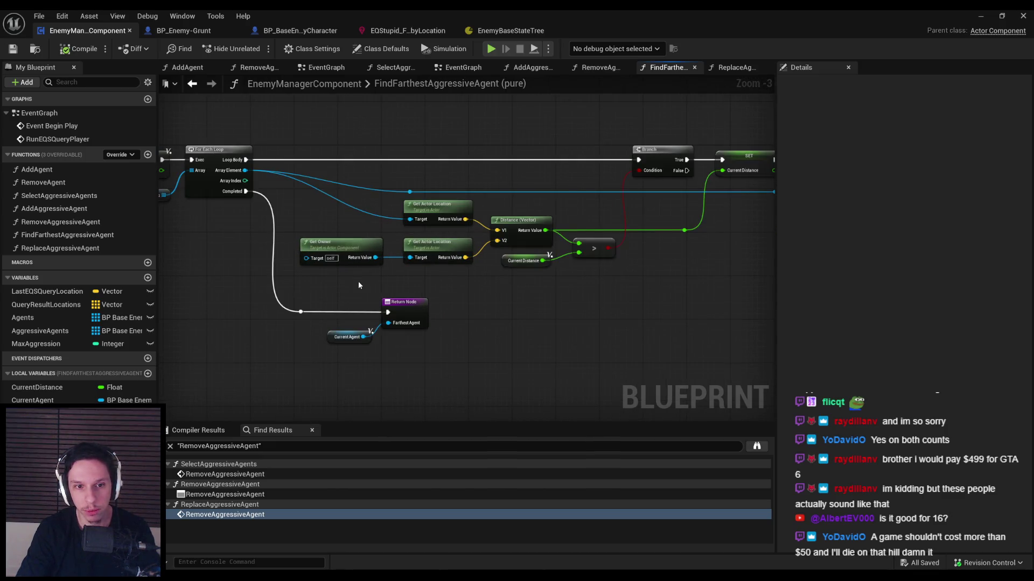
drag(355, 284, 593, 293)
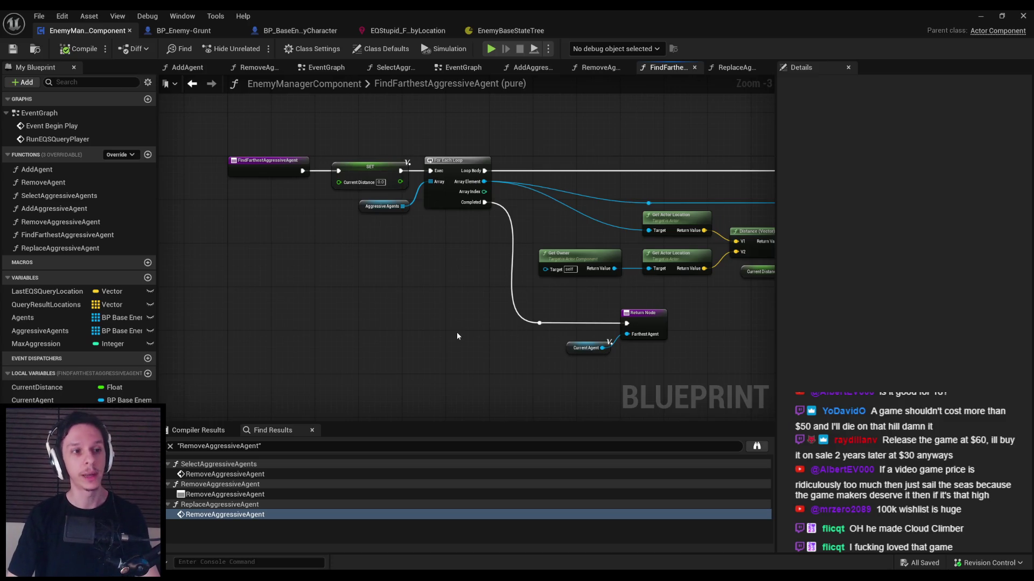
drag(456, 332, 304, 300)
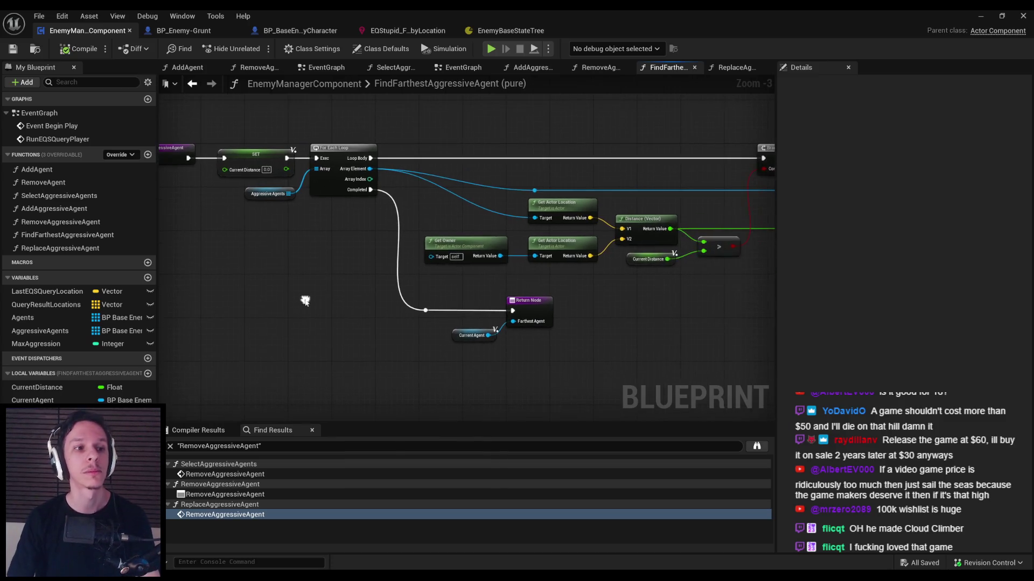
click(189, 34)
Step: Cycle through the open editor tabs and return to BP_BaseEnemyCharacter's EventGraph
click(92, 36)
click(184, 30)
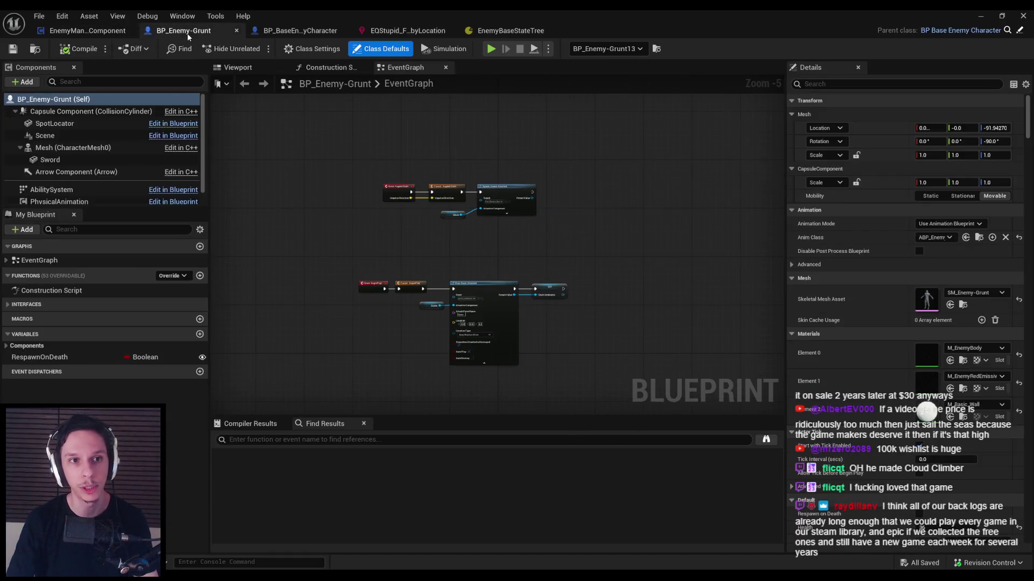
click(296, 30)
click(390, 30)
click(277, 32)
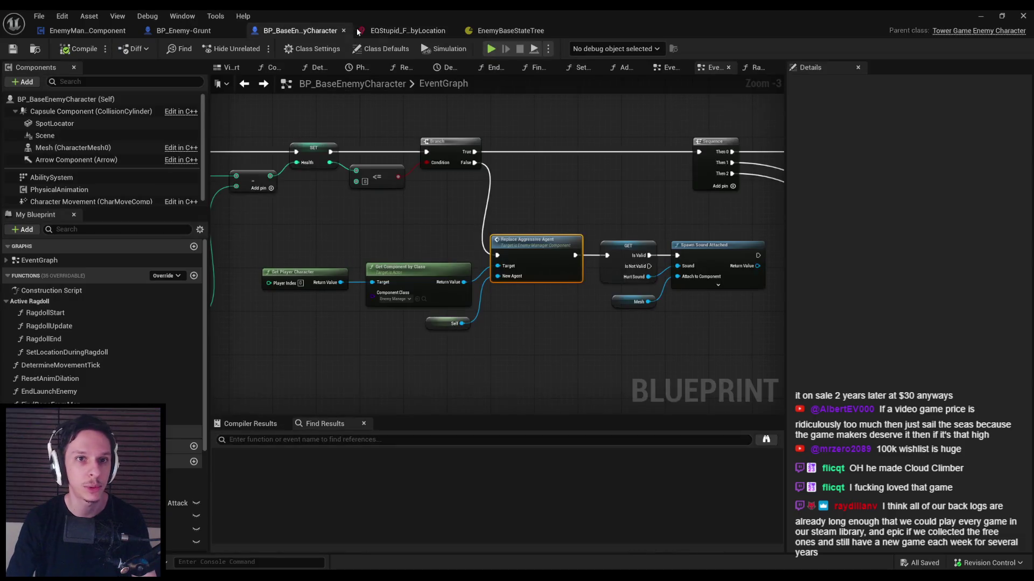
Step: Bring the Stop, Delay, Remove Agent, Branch and Replace Aggressive Agent nodes into view
mouse_move(289, 233)
mouse_down()
mouse_move(484, 334)
mouse_move(625, 302)
mouse_up()
click(468, 319)
drag(480, 185, 466, 197)
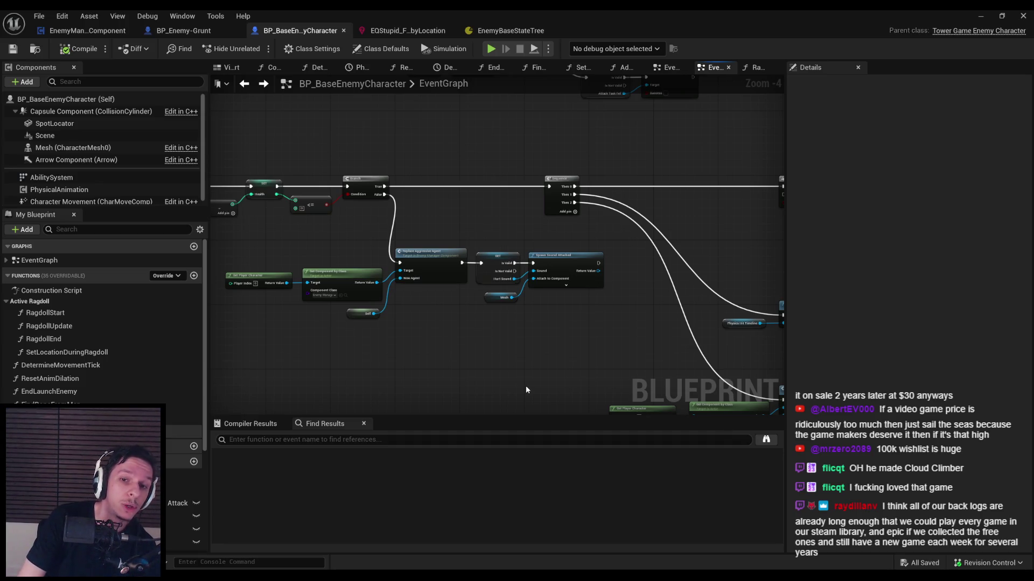
scroll(526, 328, up, 1)
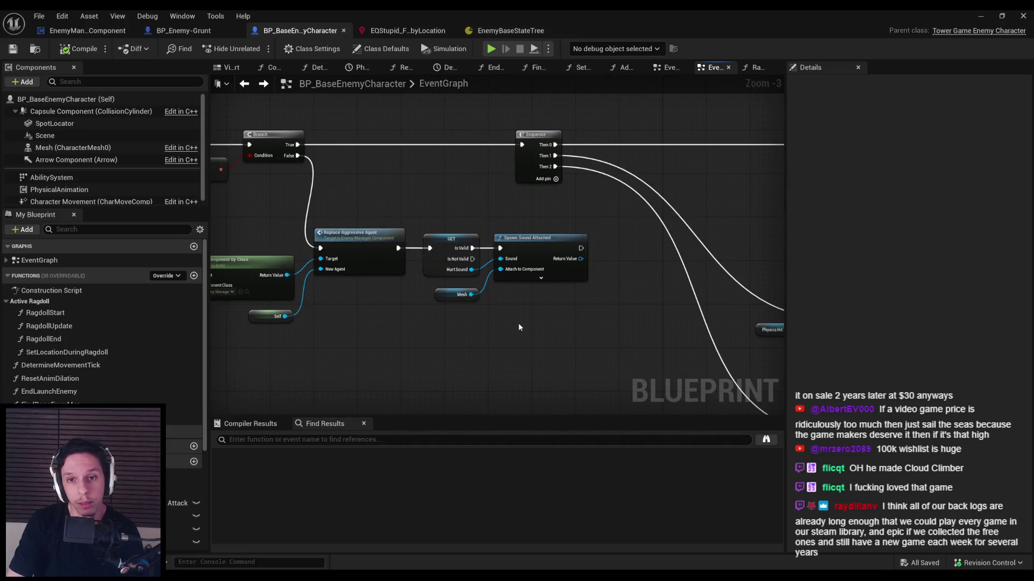
drag(522, 322, 508, 221)
mouse_move(494, 274)
mouse_down()
mouse_move(548, 307)
mouse_move(474, 289)
mouse_move(461, 306)
mouse_up()
scroll(473, 289, down, 1)
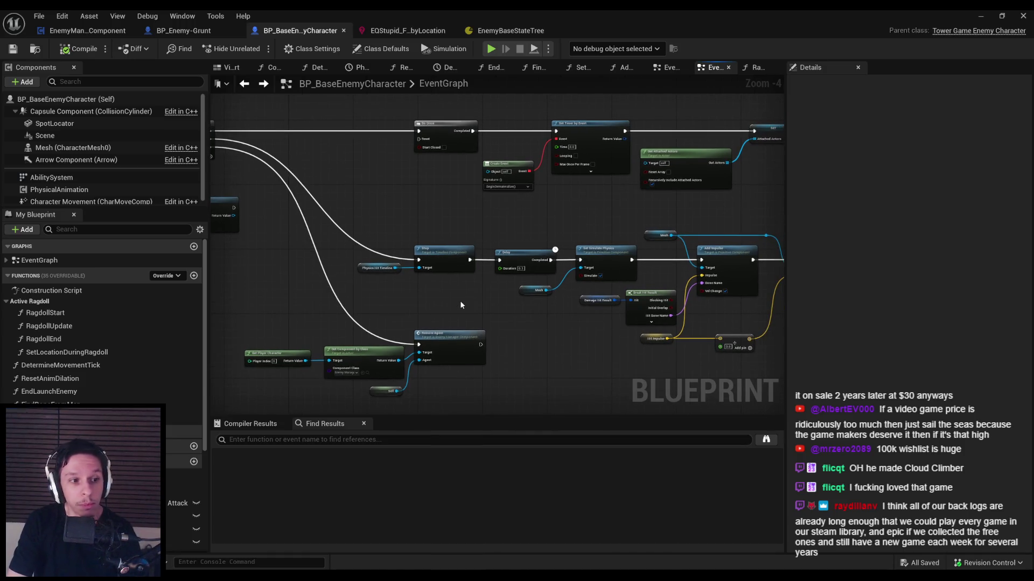
drag(461, 306, 429, 317)
scroll(429, 319, down, 3)
scroll(428, 312, up, 4)
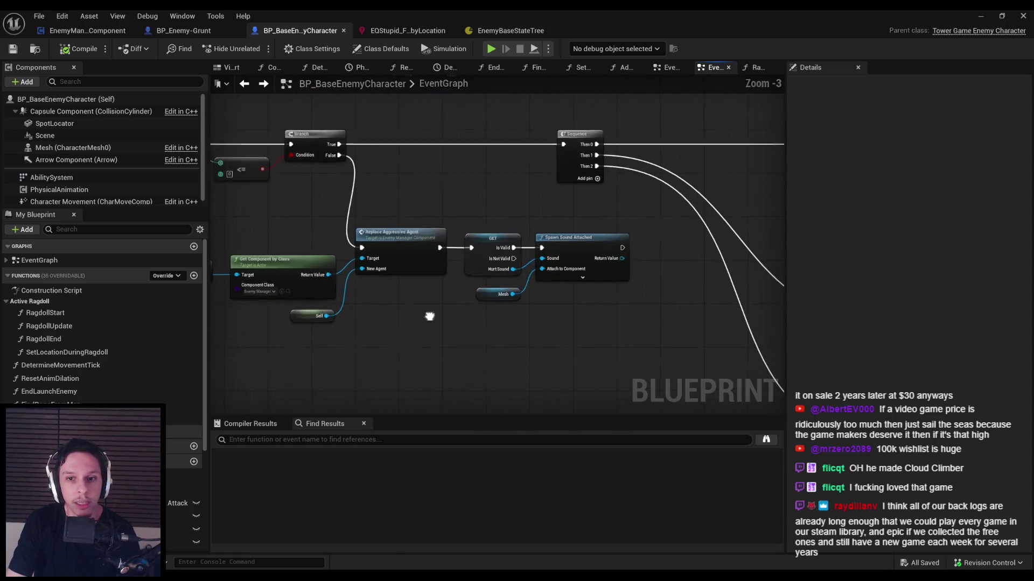
scroll(429, 317, down, 4)
scroll(518, 299, up, 4)
scroll(672, 339, down, 2)
Step: Move the Get Player Character through Spawn Sound Attached nodes slightly right and save
drag(672, 339, 393, 271)
scroll(572, 280, up, 3)
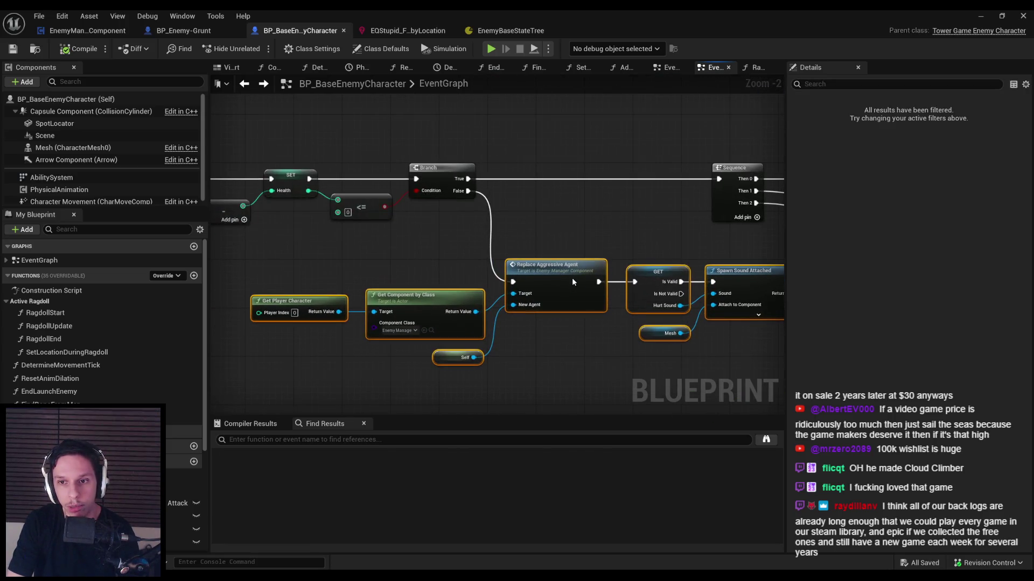
drag(572, 281, 578, 281)
click(575, 341)
click(11, 50)
Step: Zoom around the saved event graph, then bring the Steam window to the front
scroll(492, 293, down, 2)
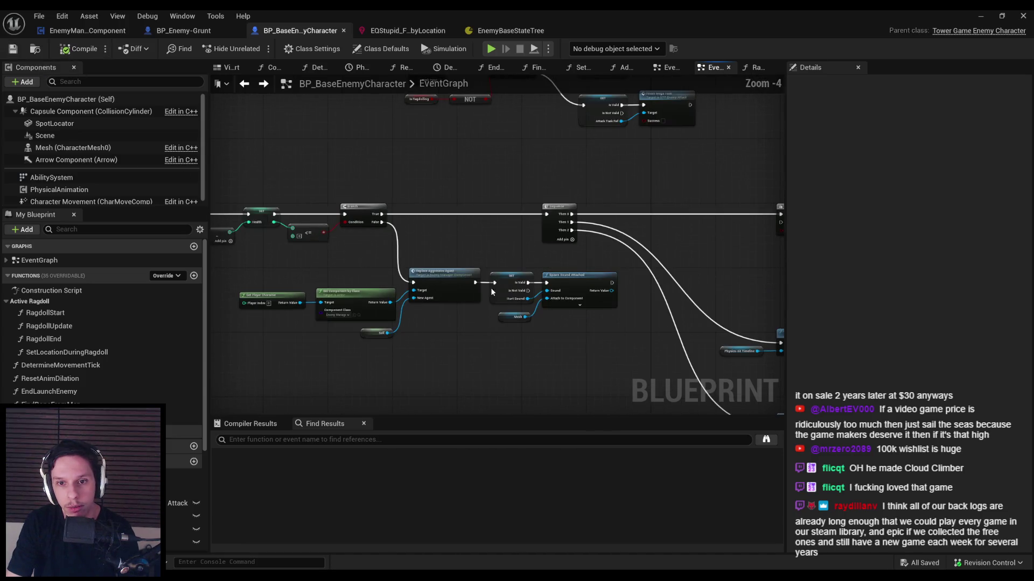
scroll(447, 342, up, 2)
scroll(447, 343, down, 1)
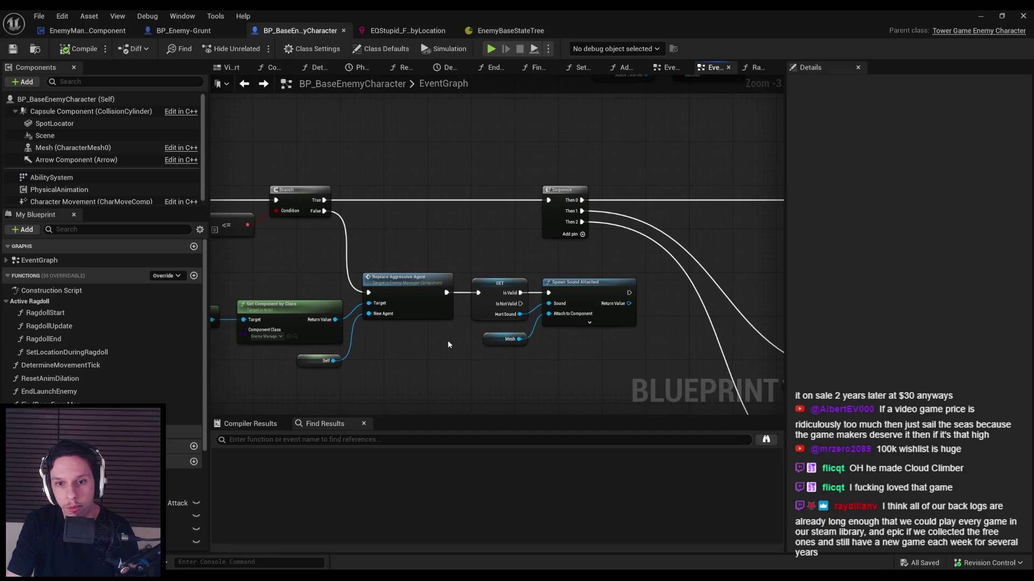
scroll(448, 340, down, 2)
scroll(460, 346, up, 1)
scroll(463, 348, up, 1)
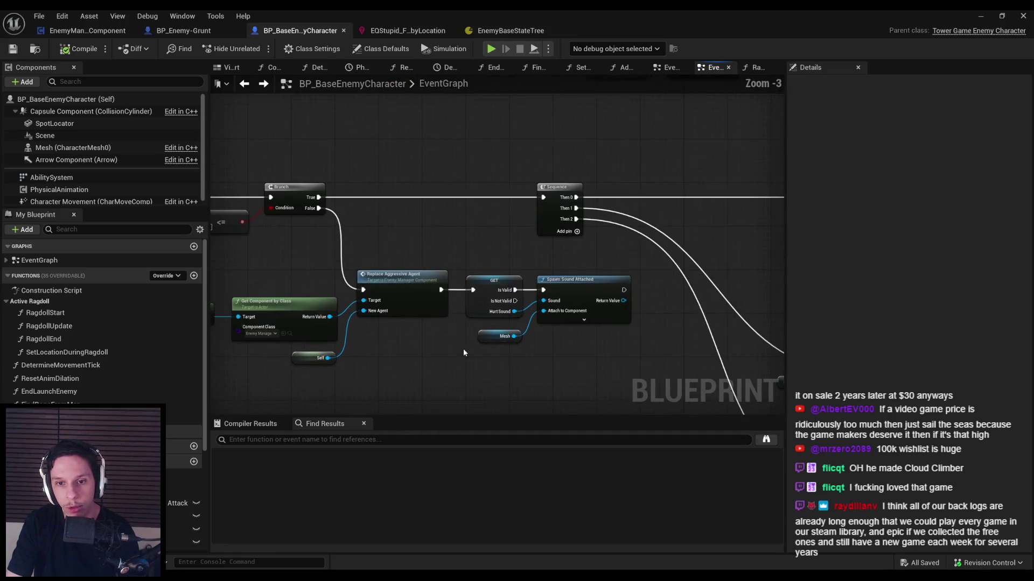
scroll(453, 347, down, 1)
scroll(458, 347, up, 1)
scroll(458, 347, down, 1)
scroll(455, 347, up, 3)
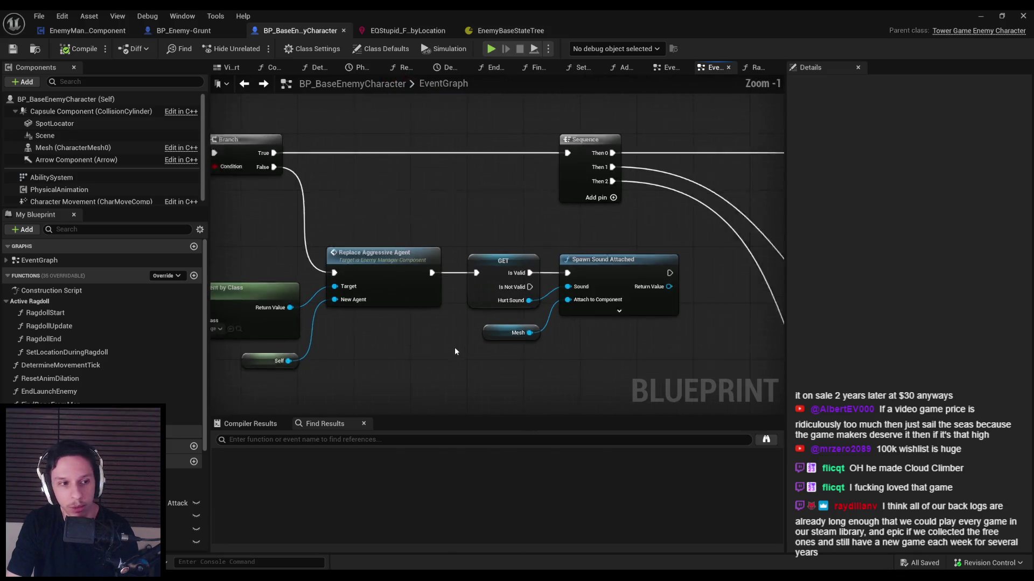
scroll(455, 347, down, 3)
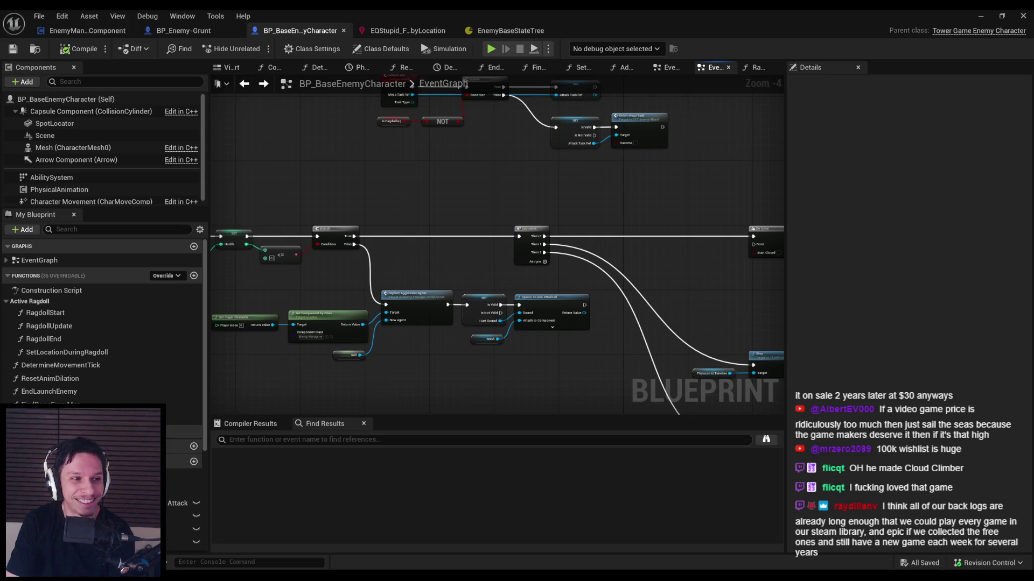
scroll(479, 356, up, 1)
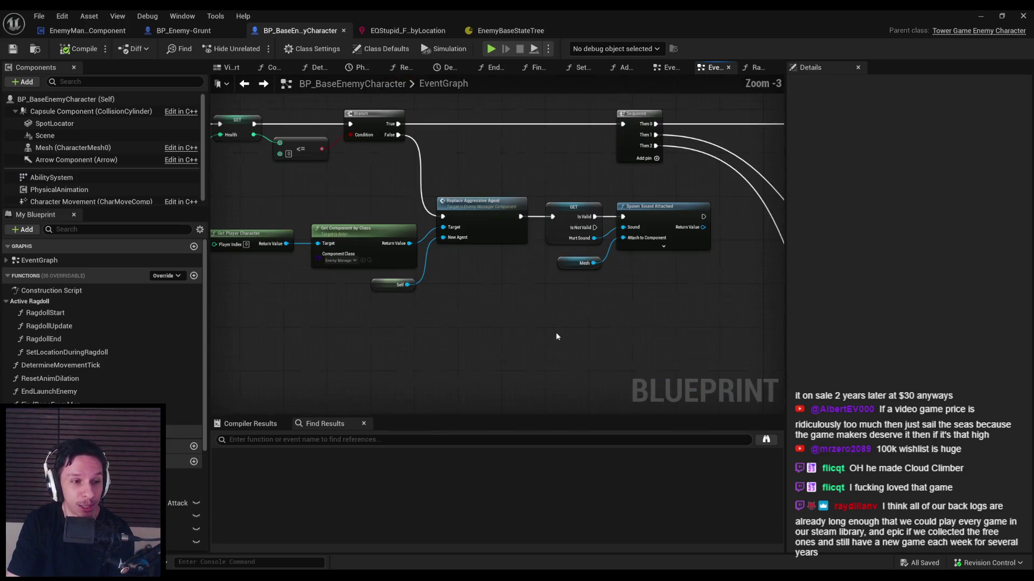
click(885, 560)
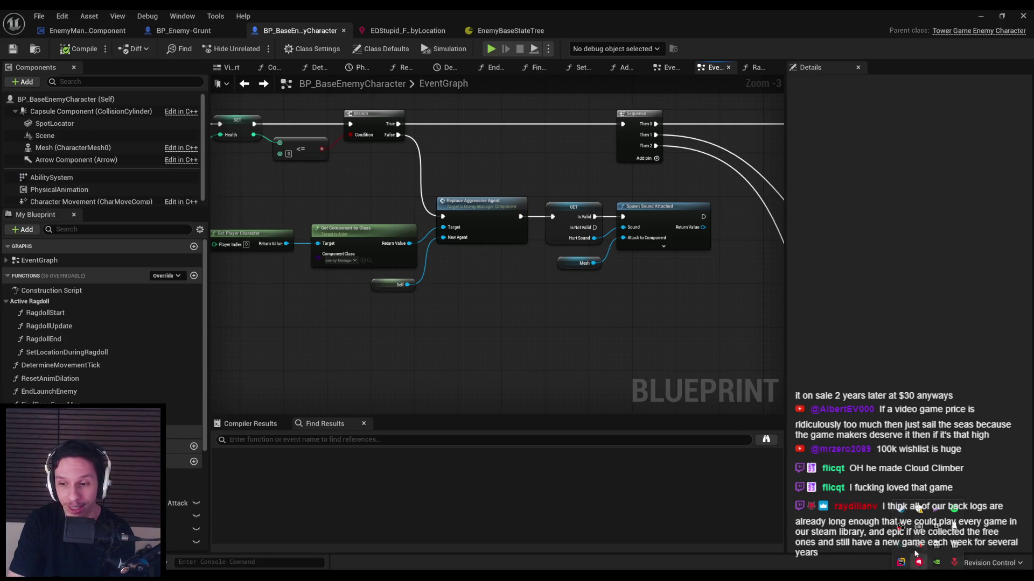
Step: Search the Steam store for 'cuffbust' and open the CUFFBUST store page
click(900, 509)
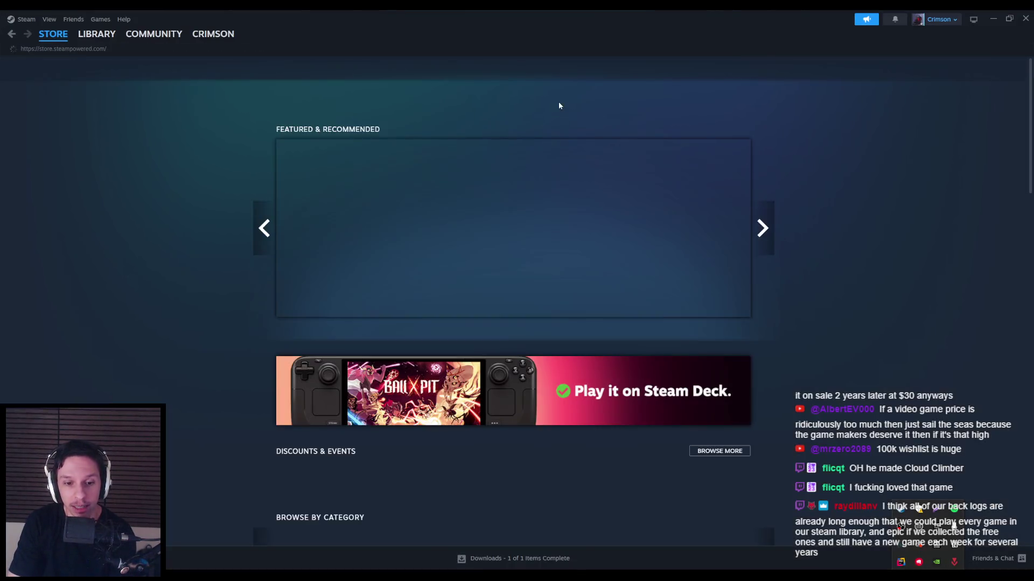
click(591, 70)
text(cuffbust)
click(607, 116)
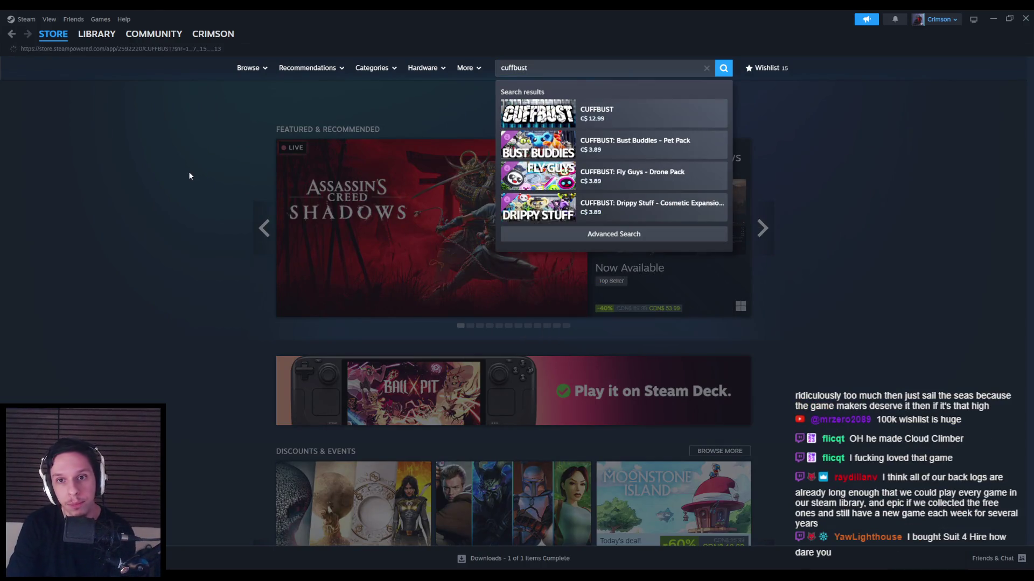
Step: Scroll down the CUFFBUST page to the reviews and expand the top helpful review's full text
scroll(194, 195, down, 5)
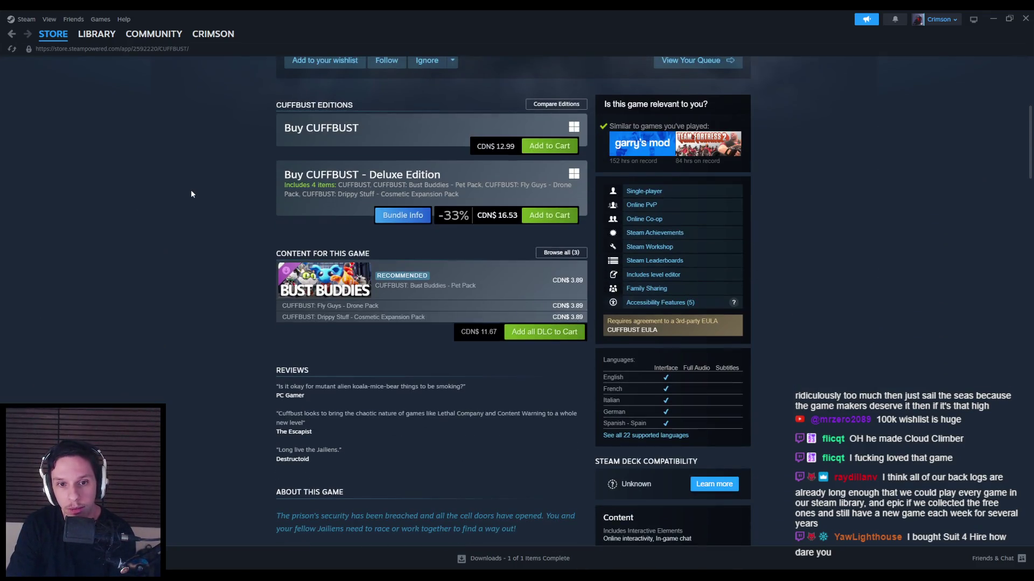
scroll(191, 194, up, 5)
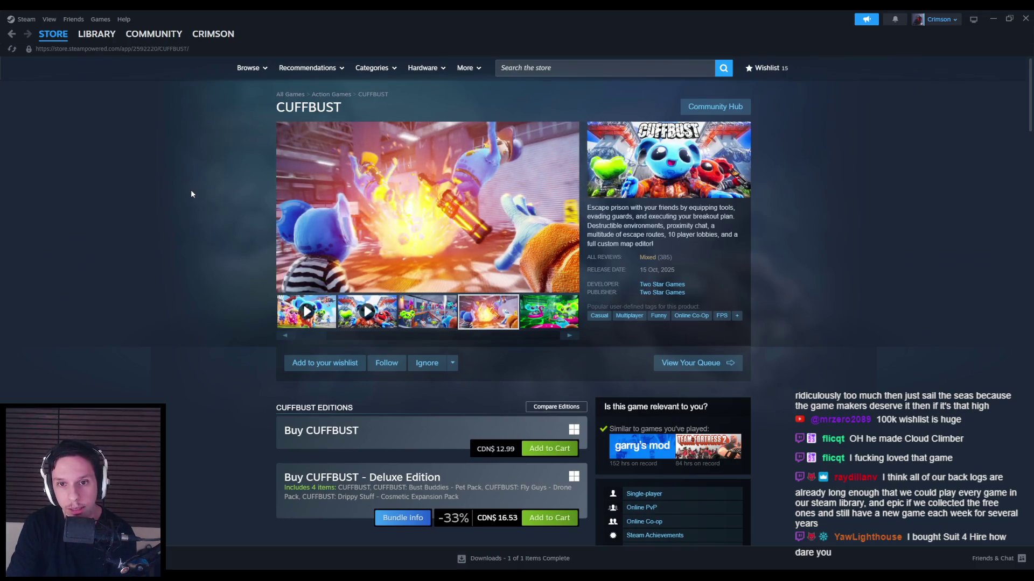
scroll(191, 194, down, 1)
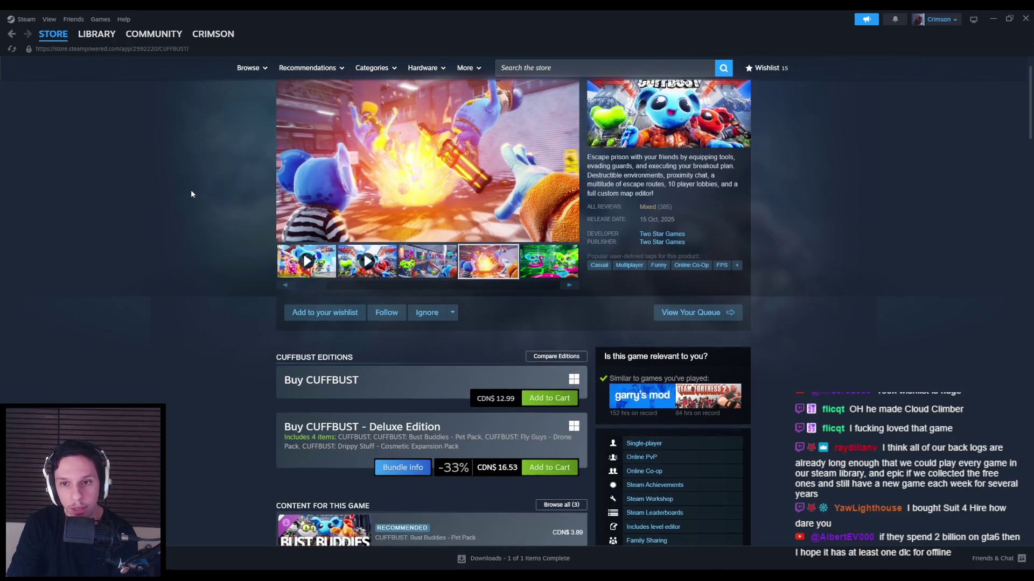
scroll(190, 194, down, 12)
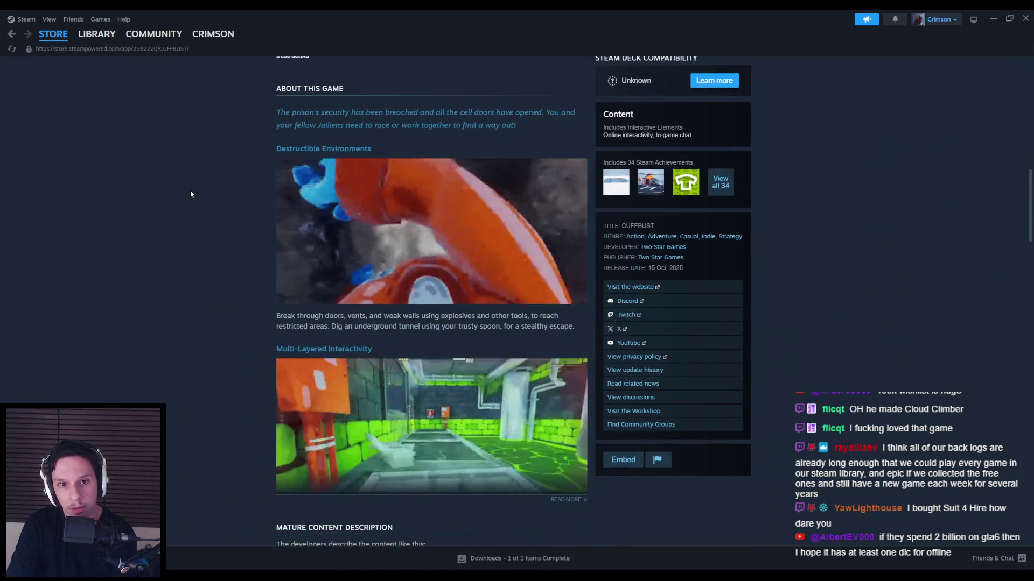
scroll(191, 194, down, 11)
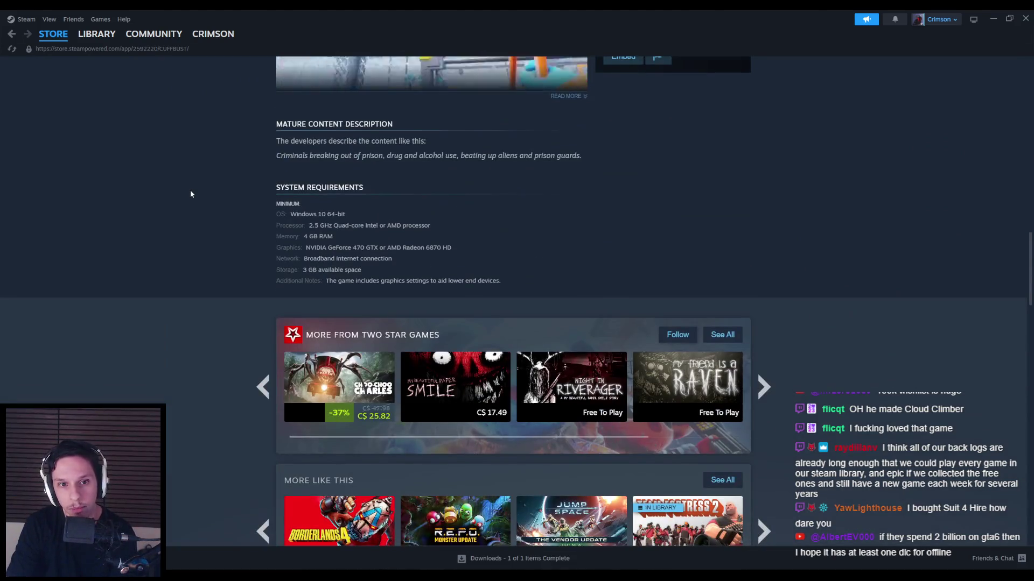
scroll(190, 193, down, 7)
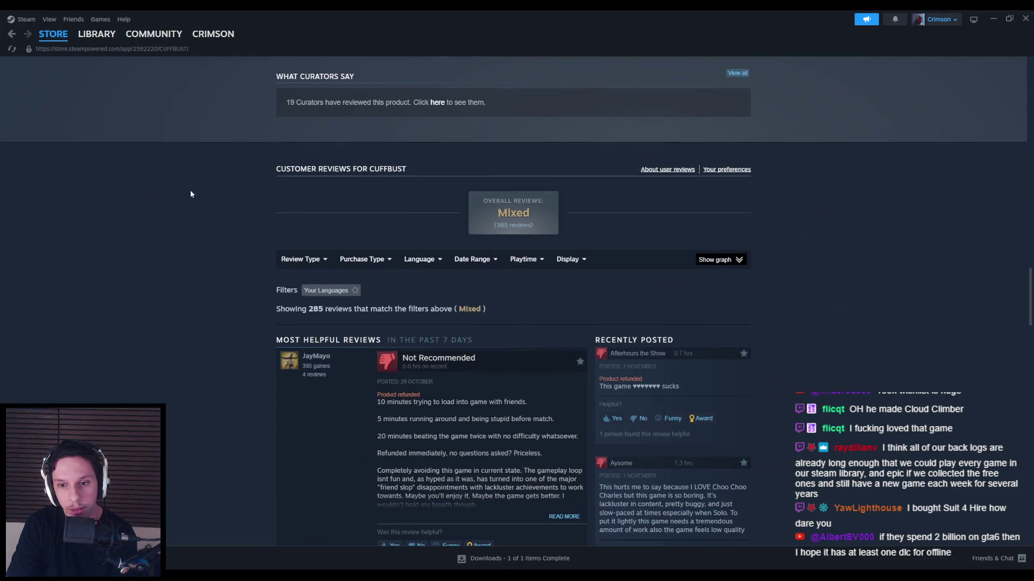
scroll(190, 194, down, 3)
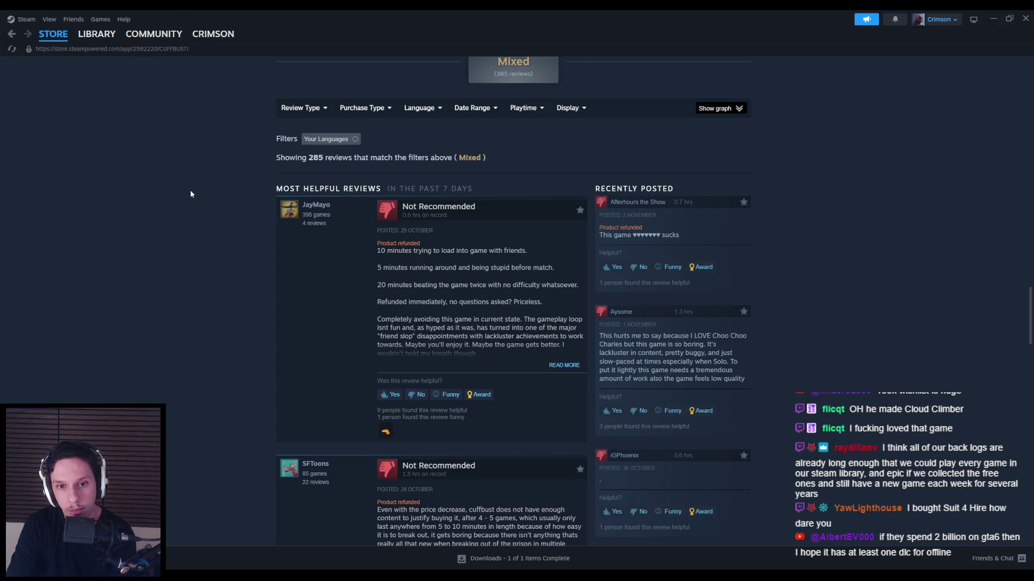
scroll(190, 193, down, 1)
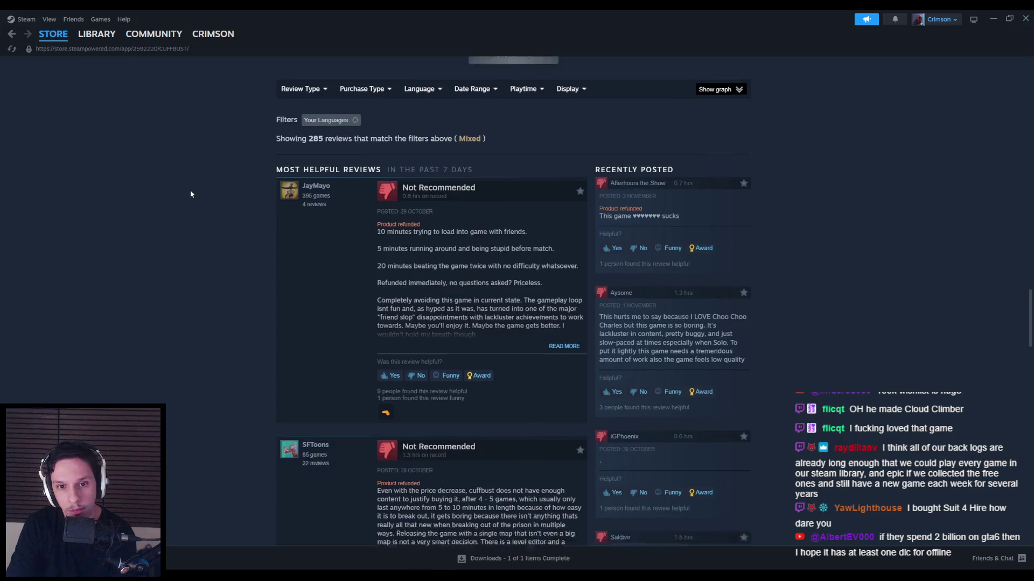
click(557, 318)
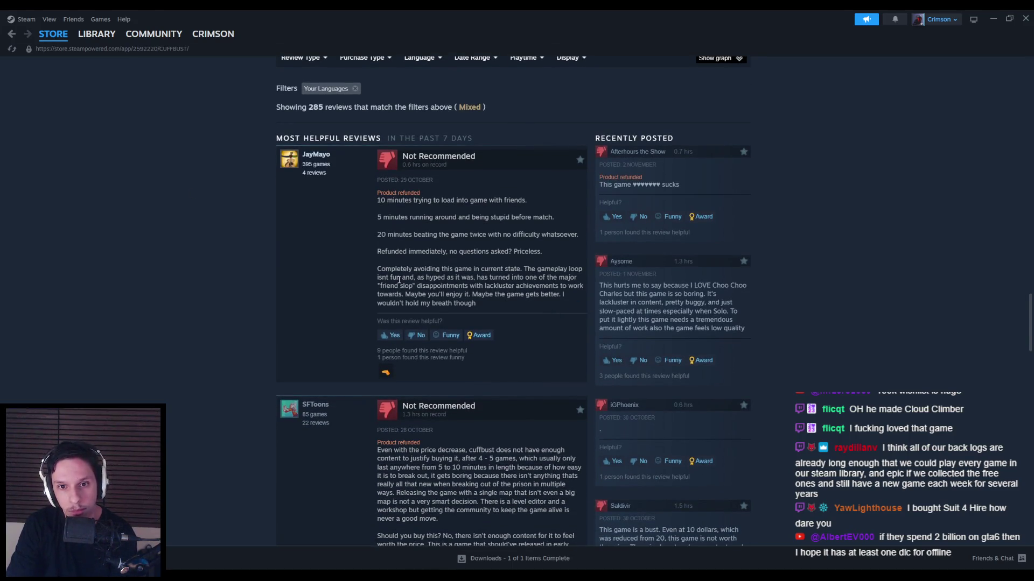
Step: Read through the expanded review and the reviews around it
scroll(230, 275, down, 1)
middle_click(228, 271)
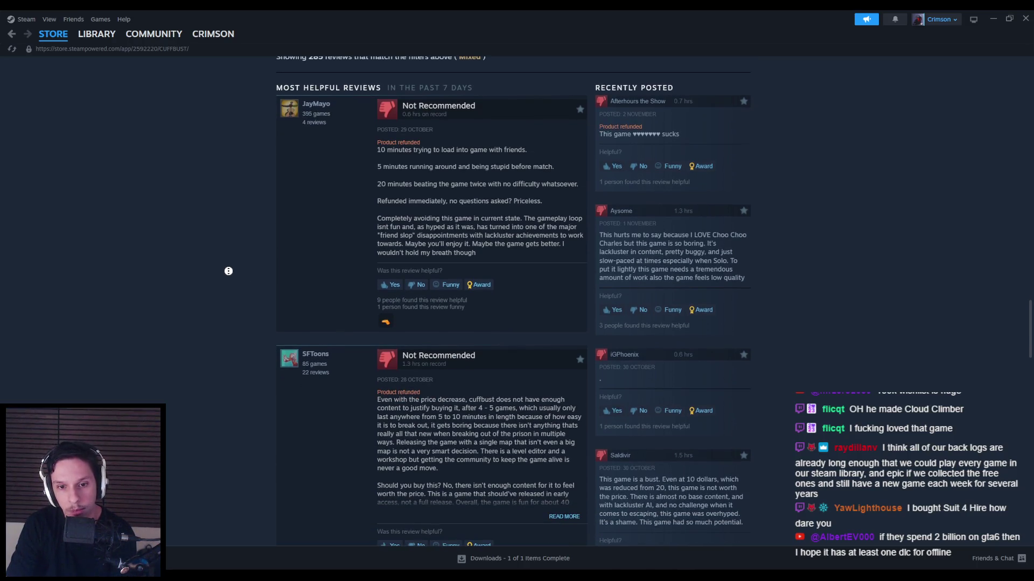
scroll(226, 270, down, 10)
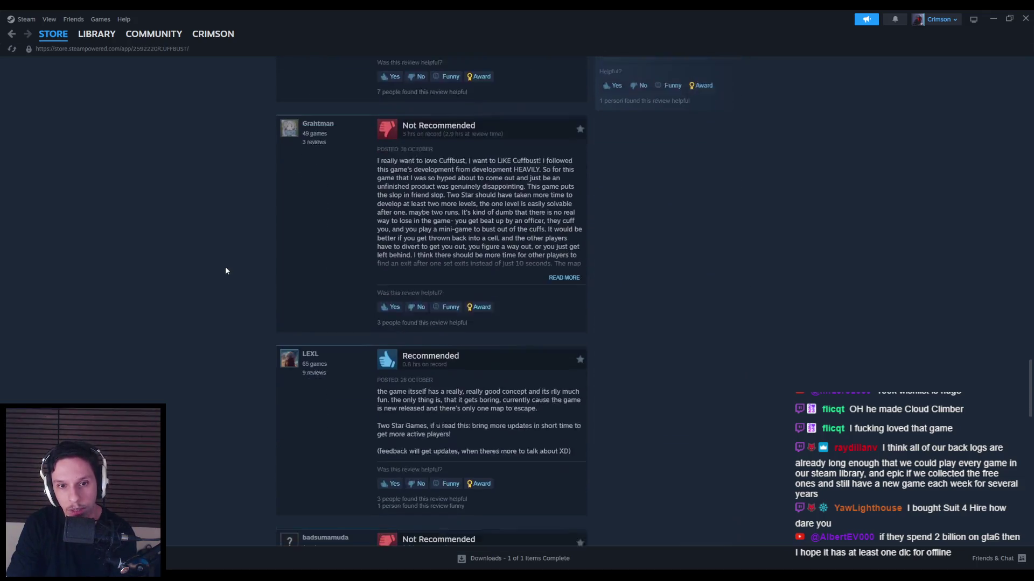
scroll(225, 270, down, 15)
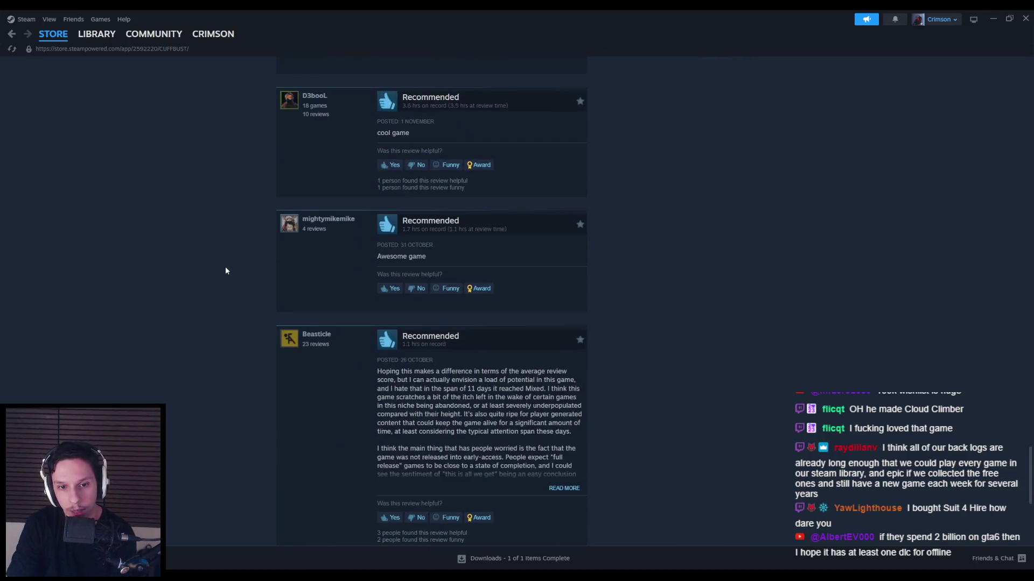
scroll(226, 271, up, 15)
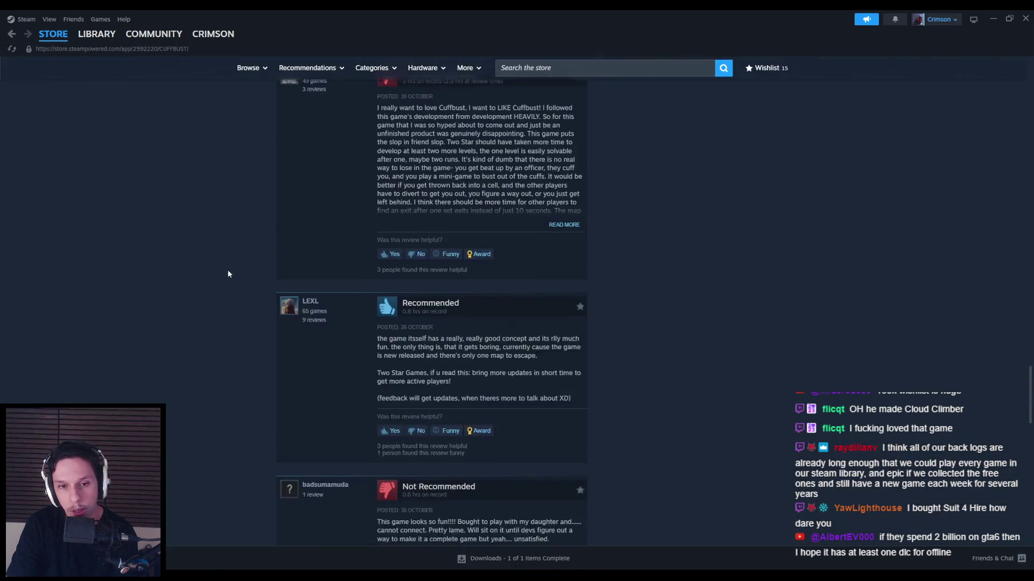
scroll(228, 274, up, 3)
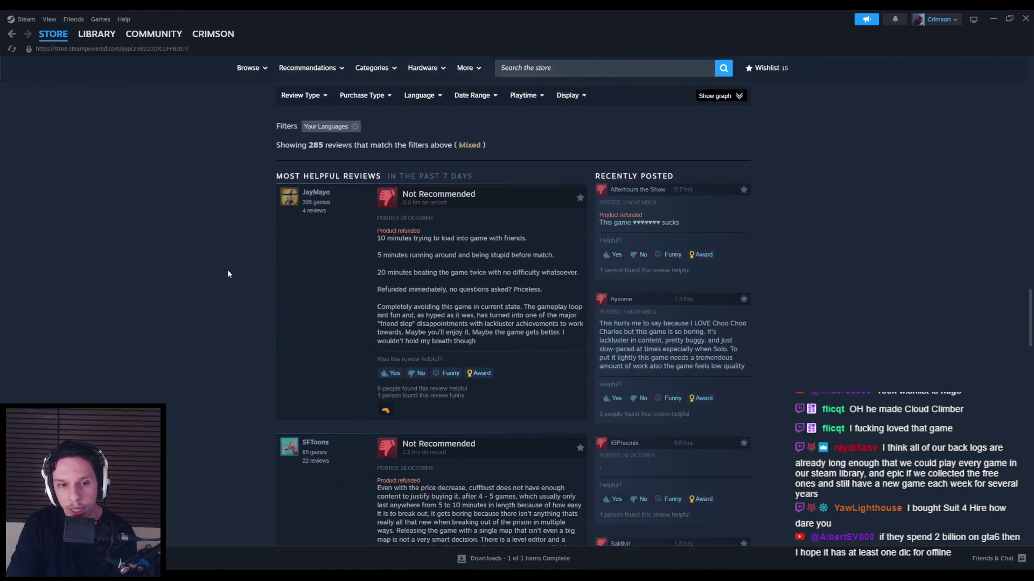
scroll(228, 274, down, 2)
scroll(228, 274, up, 1)
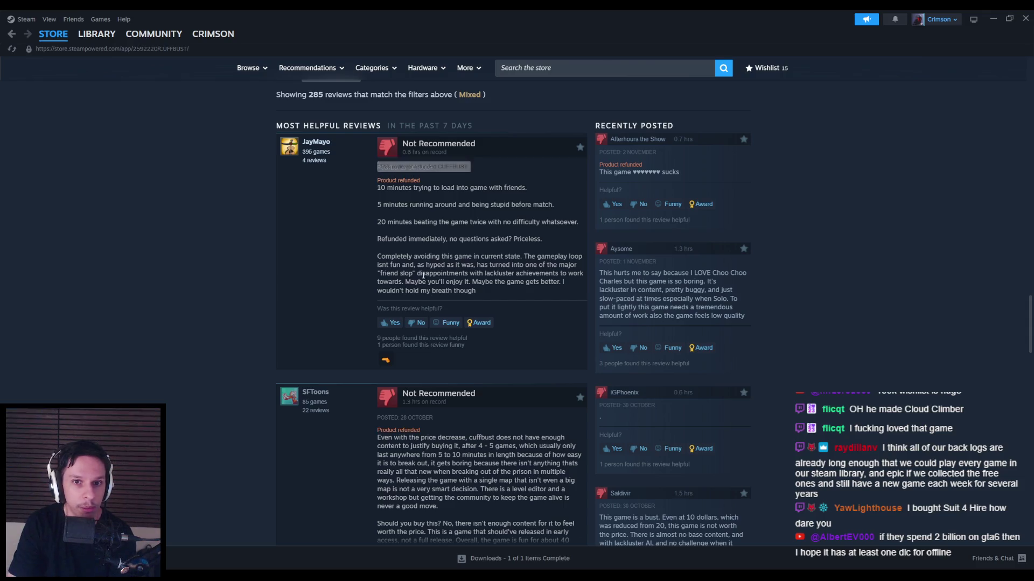
Step: Scroll back to the top of the CUFFBUST page and return to Unreal Engine
scroll(266, 249, up, 12)
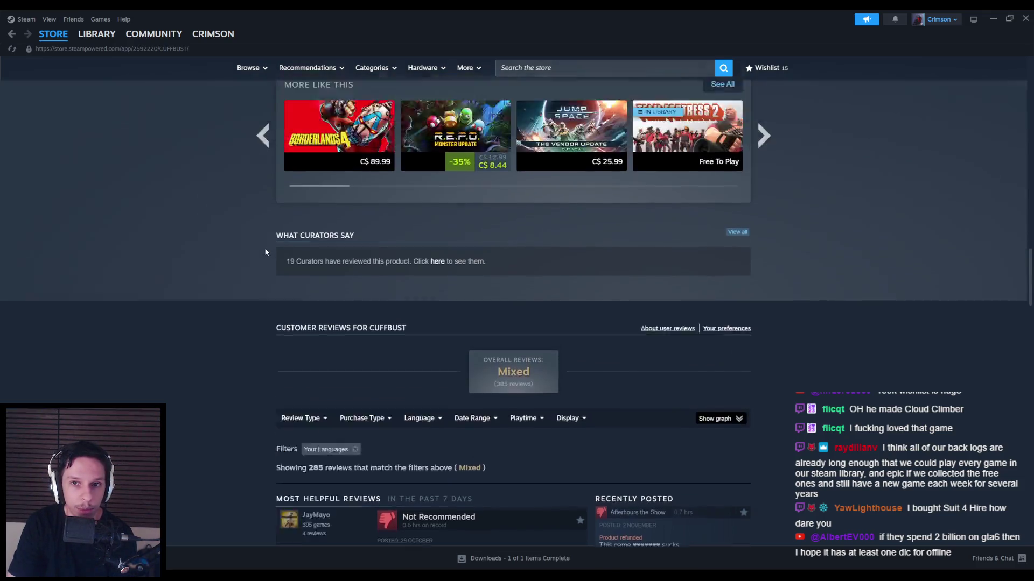
scroll(263, 248, up, 4)
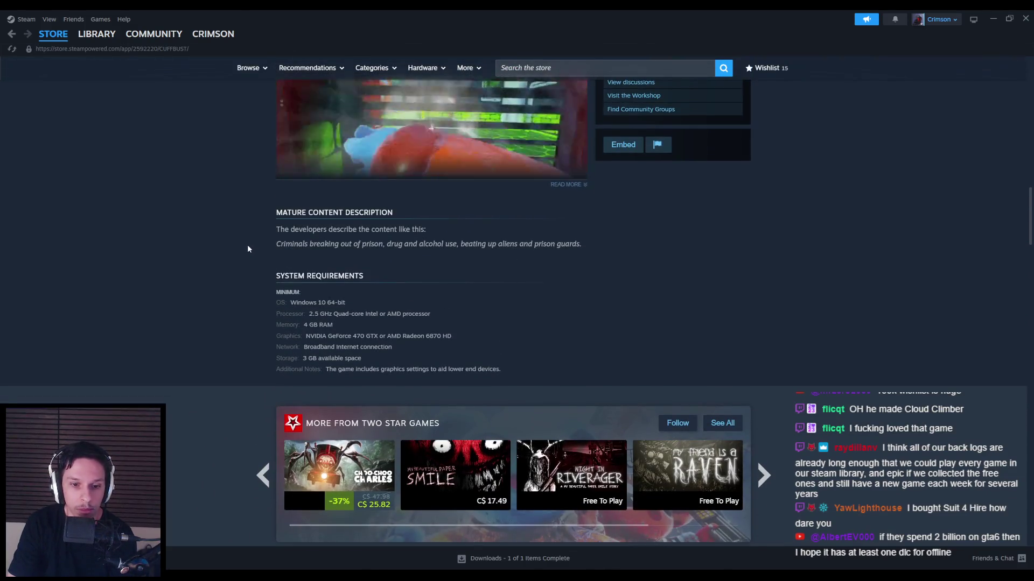
scroll(248, 249, up, 5)
scroll(248, 249, up, 4)
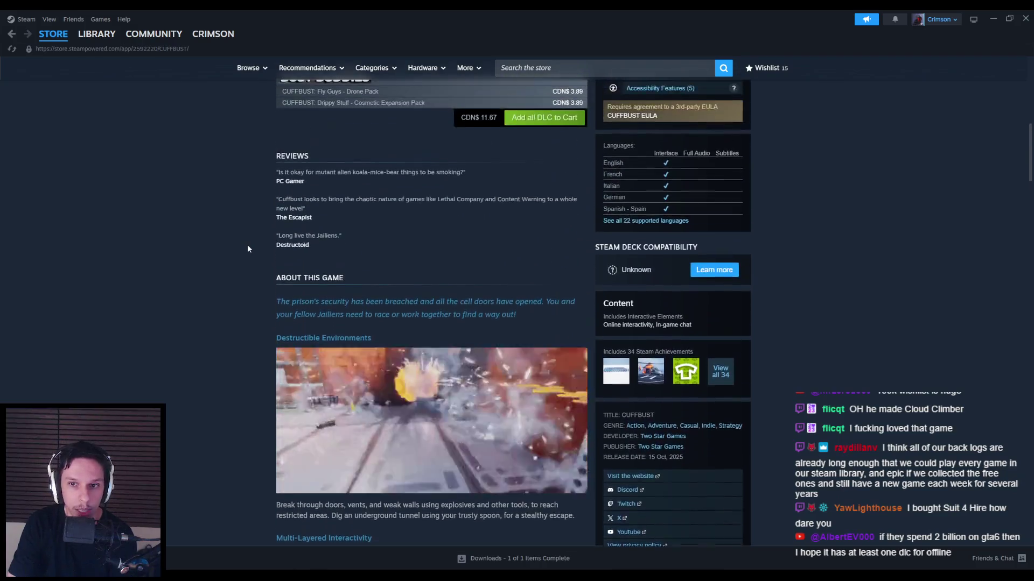
scroll(248, 249, up, 4)
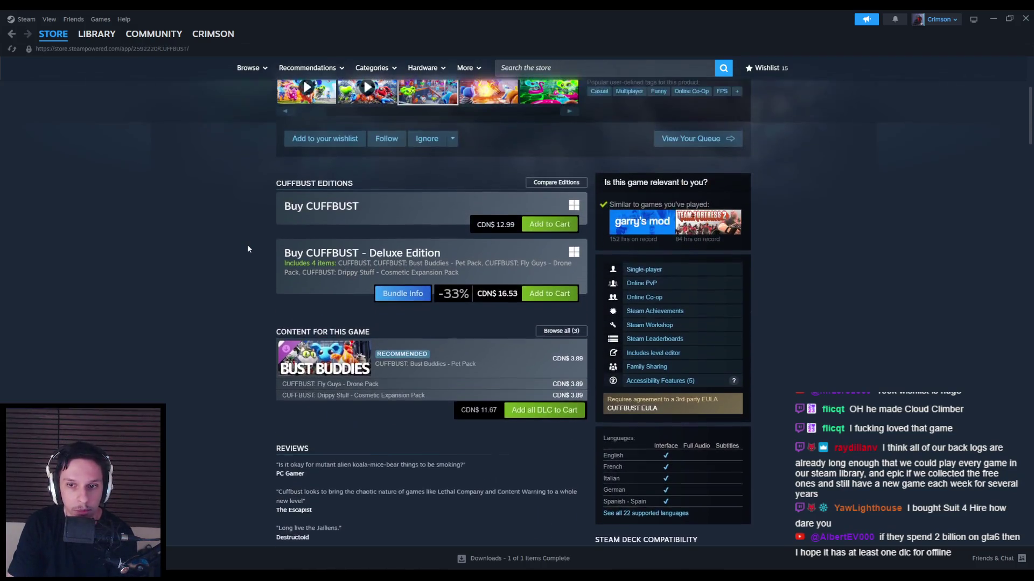
scroll(247, 249, up, 3)
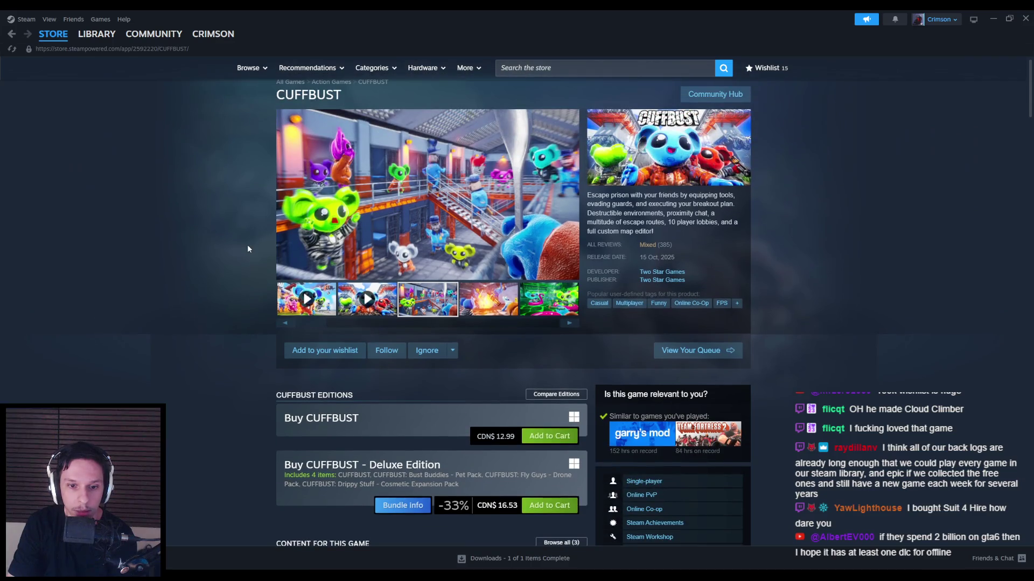
scroll(247, 249, down, 3)
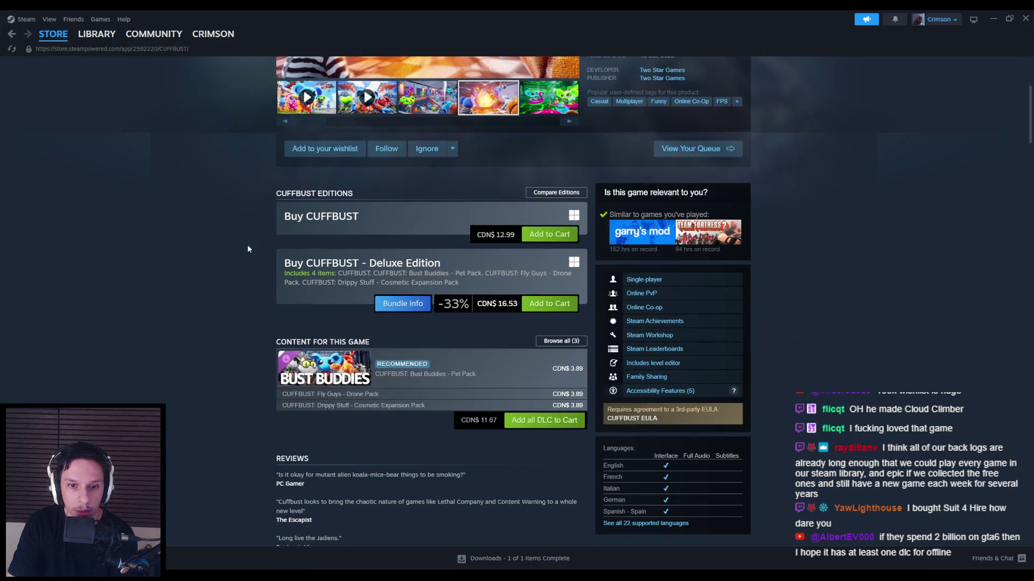
scroll(247, 249, up, 1)
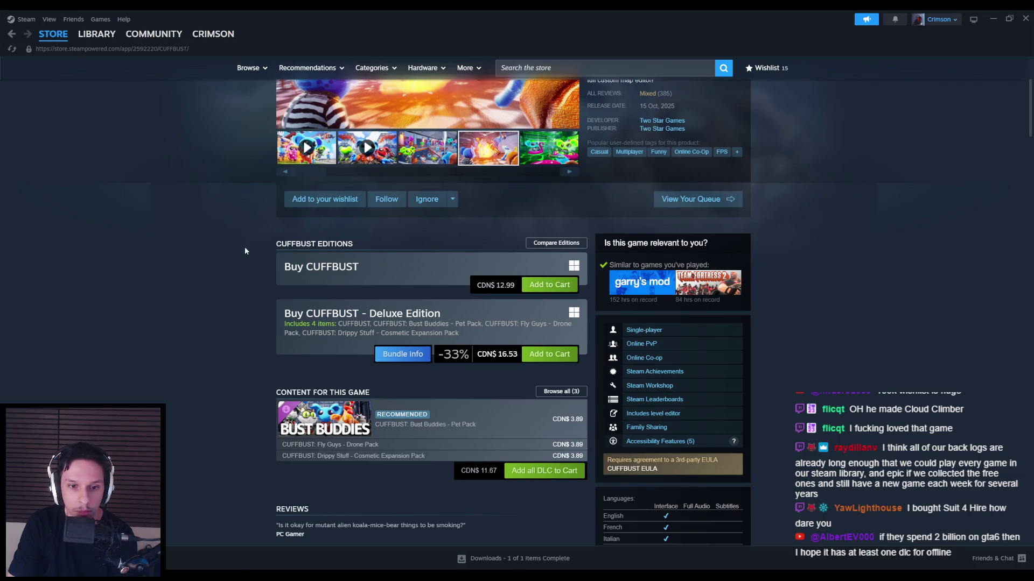
scroll(245, 249, up, 1)
scroll(245, 250, up, 2)
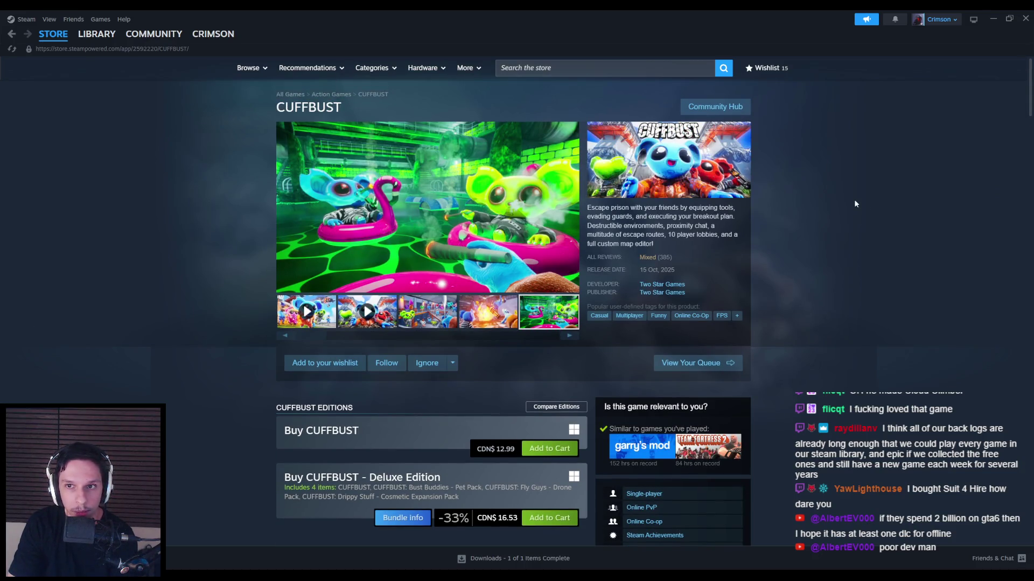
key(alt+Tab)
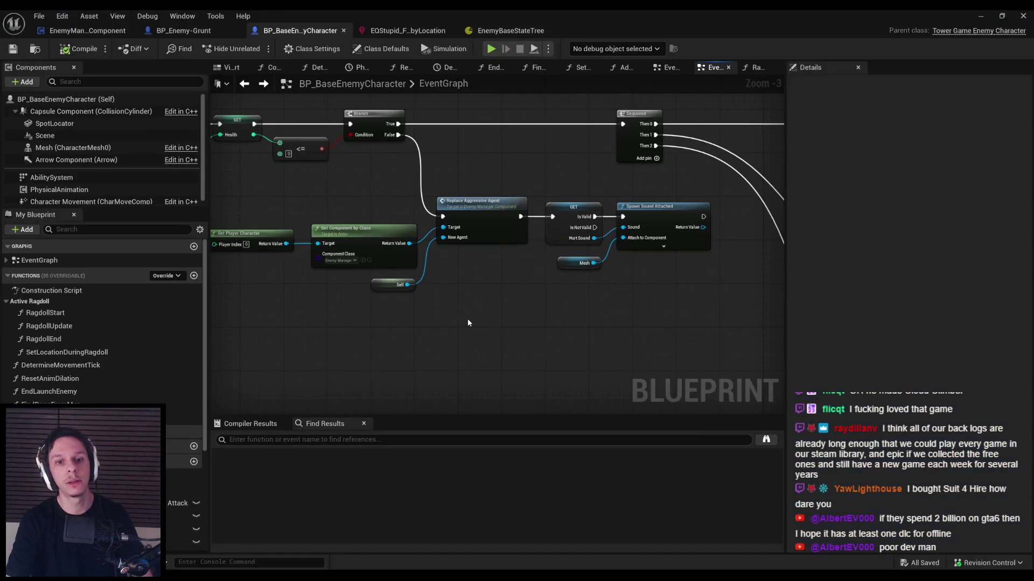
Step: Move the Get Player Character, Get Component and Self nodes up slightly
scroll(482, 338, down, 1)
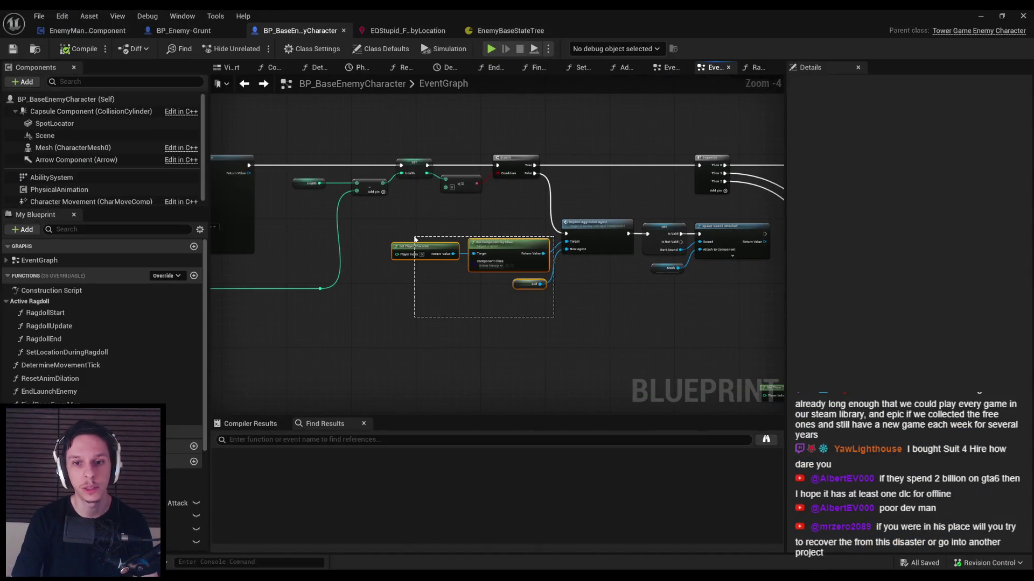
drag(537, 325, 429, 227)
drag(507, 242, 357, 202)
click(541, 323)
Step: Shift the Mesh, GET and Spawn Sound Attached nodes right, then compile and save the blueprint
scroll(470, 214, up, 5)
click(452, 256)
shift+click(545, 200)
drag(546, 200, 554, 200)
click(586, 314)
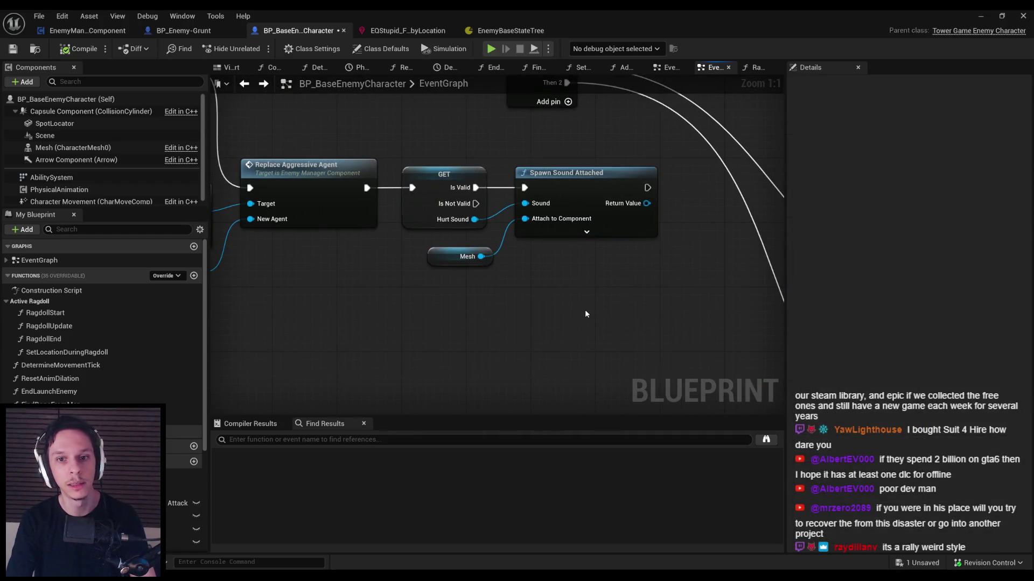
drag(574, 326, 401, 164)
drag(568, 173, 576, 173)
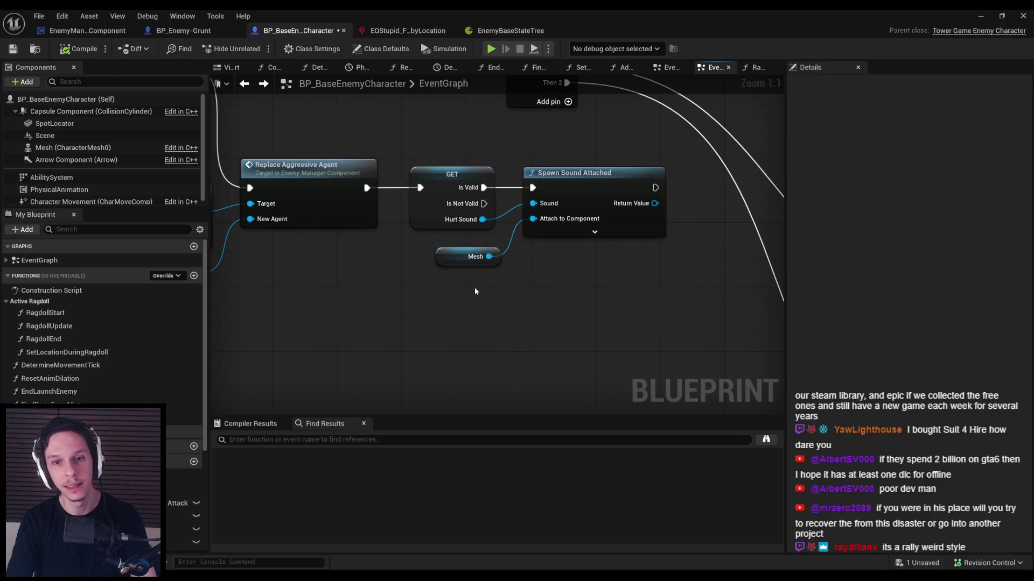
click(463, 257)
click(513, 303)
click(78, 49)
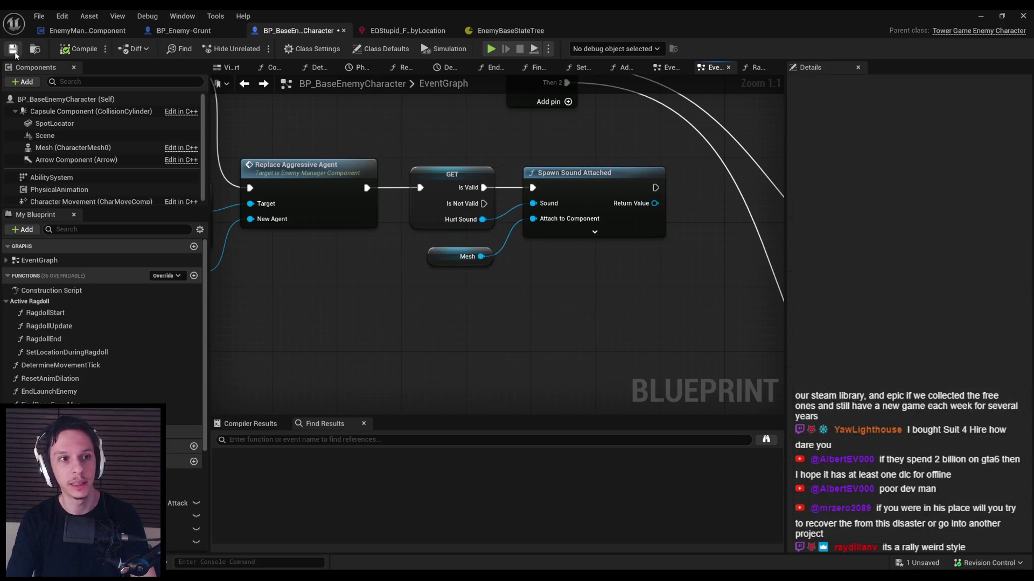
scroll(371, 298, down, 2)
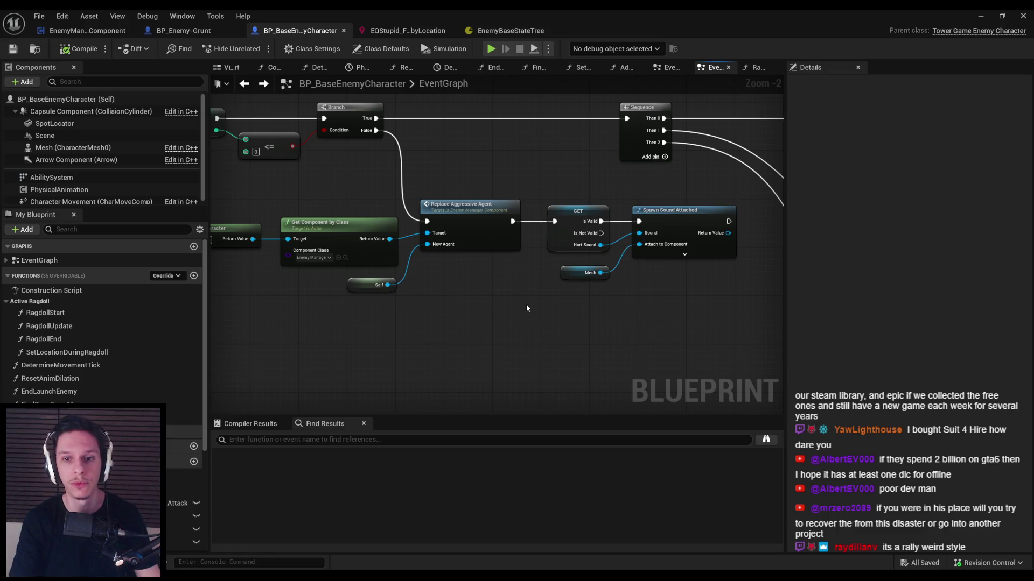
scroll(522, 326, down, 1)
scroll(520, 334, down, 1)
scroll(545, 323, up, 2)
scroll(549, 322, down, 1)
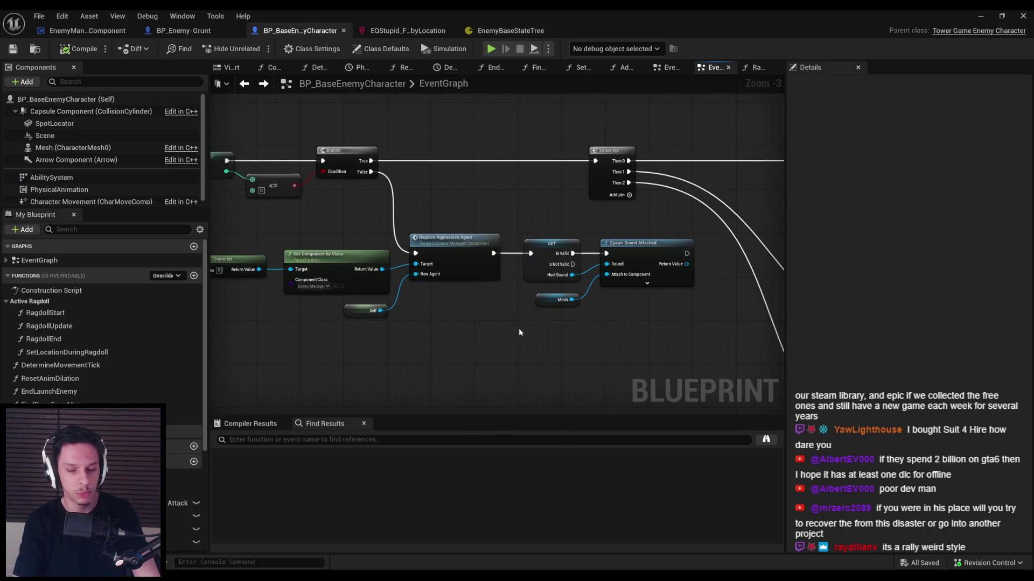
scroll(512, 326, down, 1)
scroll(444, 328, up, 2)
drag(513, 343, 304, 245)
key(q)
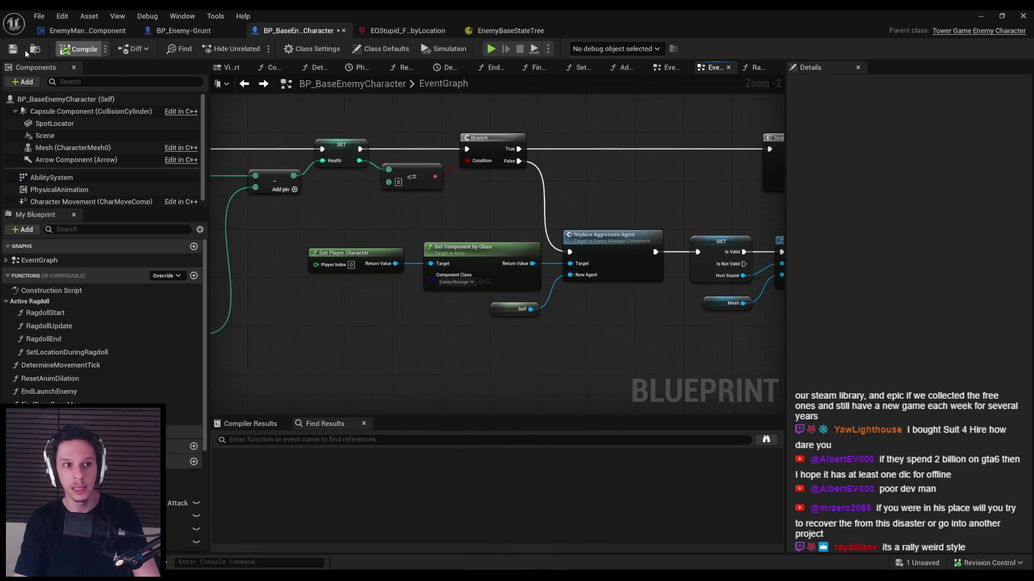
click(13, 48)
scroll(430, 214, down, 2)
scroll(431, 215, up, 2)
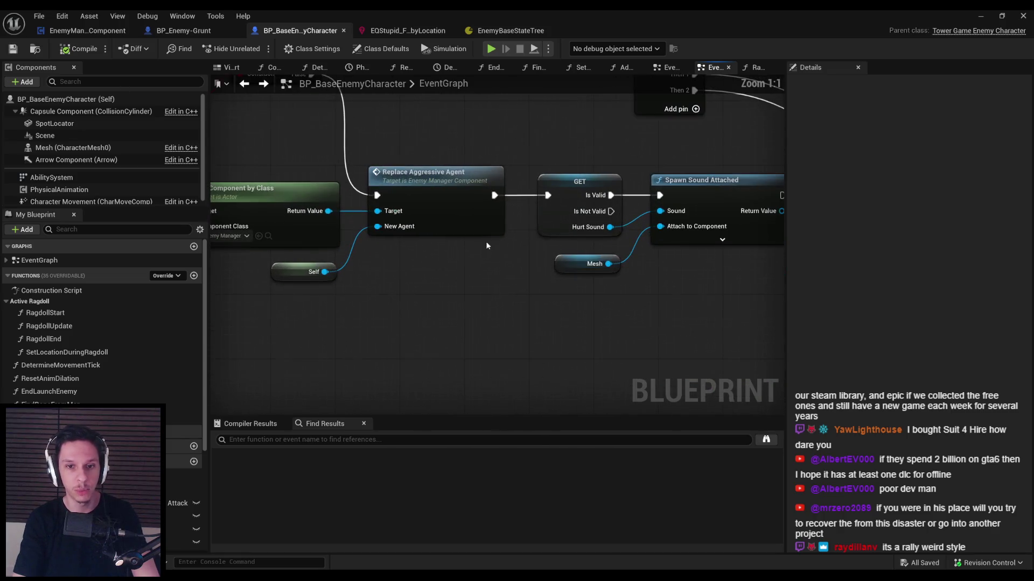
scroll(485, 241, down, 2)
click(216, 31)
click(320, 30)
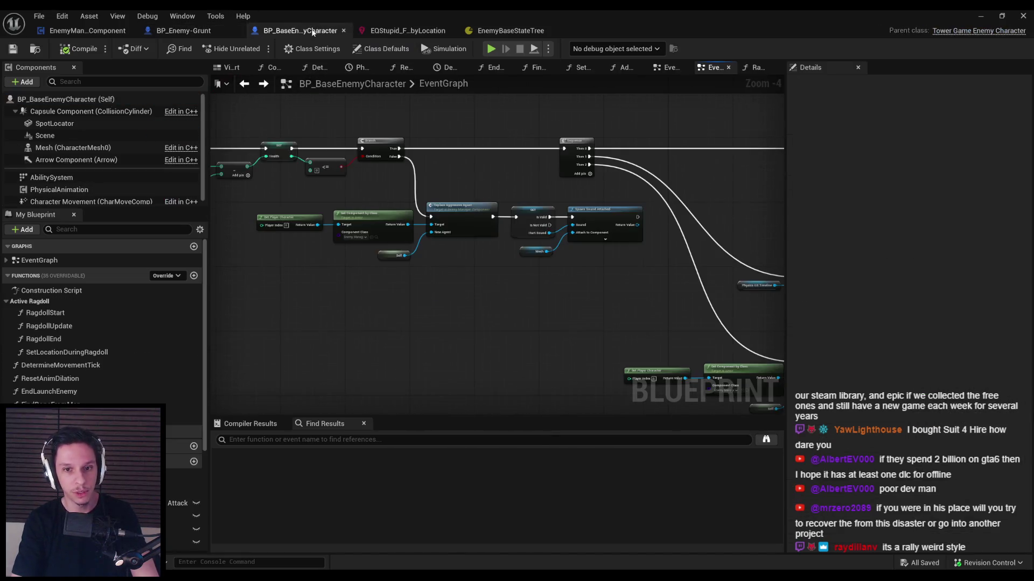
scroll(495, 288, up, 2)
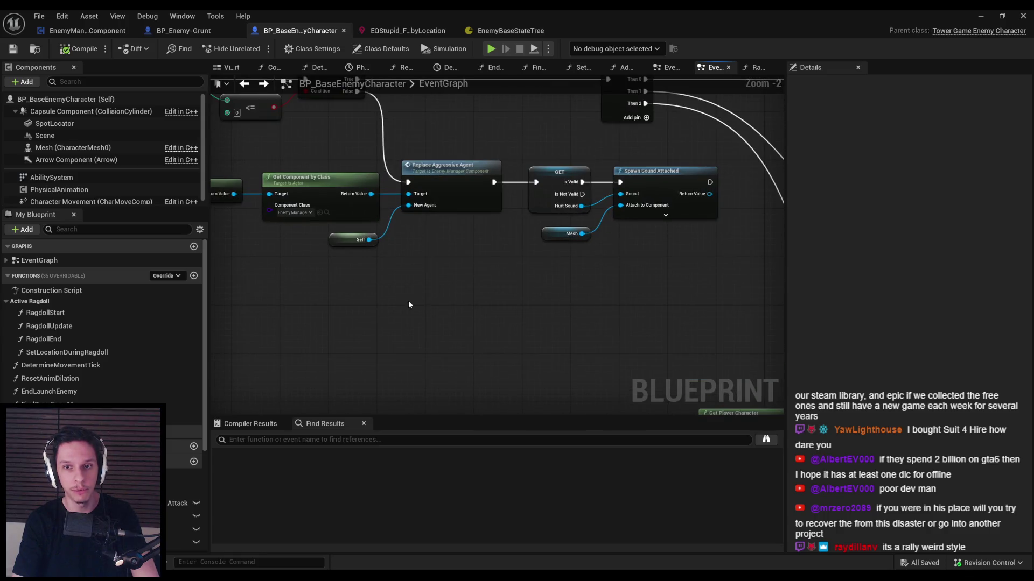
scroll(494, 288, down, 2)
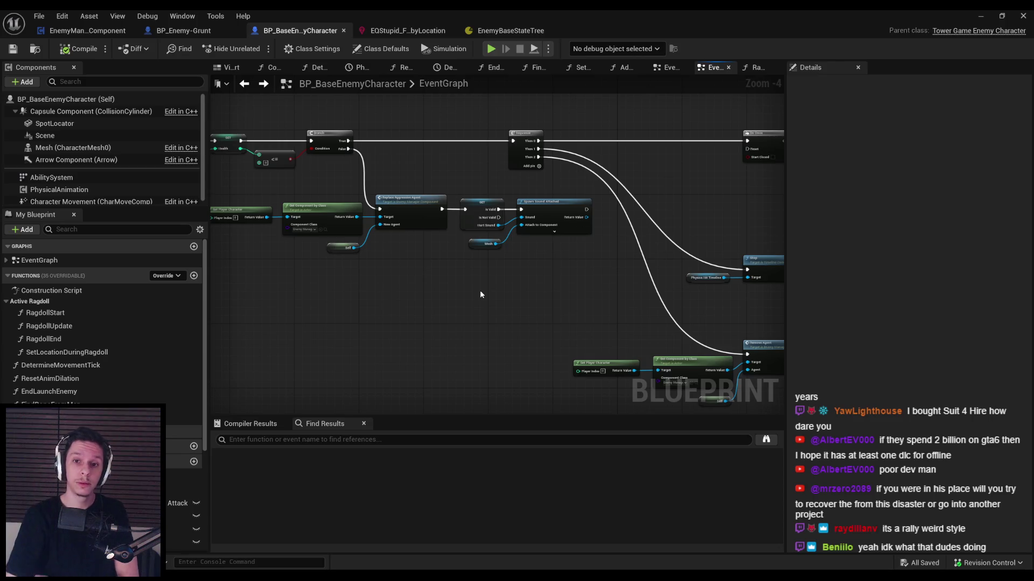
Step: Nudge the Self node slightly right in the event graph
scroll(436, 308, down, 1)
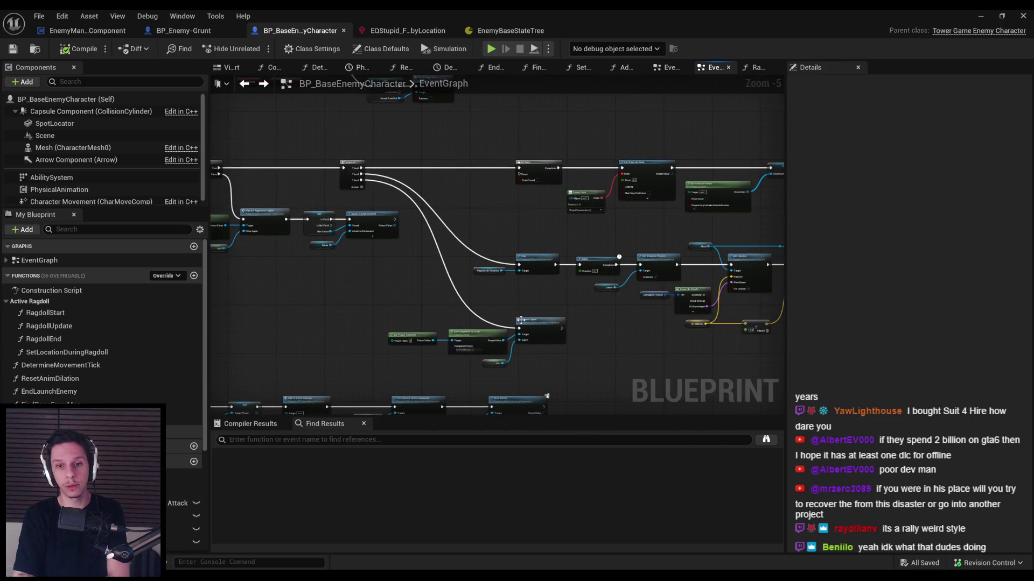
scroll(508, 304, up, 1)
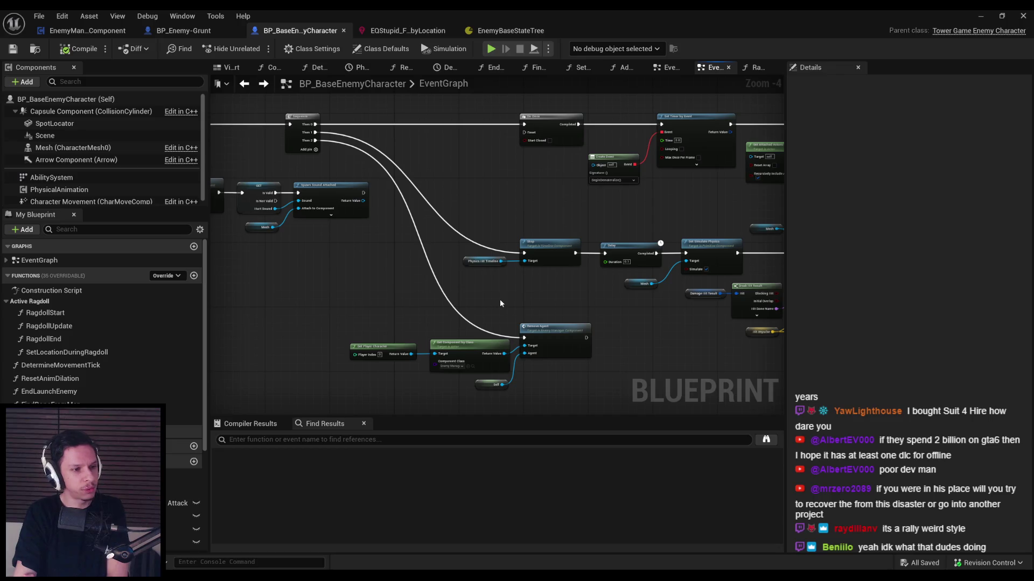
scroll(500, 303, down, 1)
scroll(500, 303, up, 1)
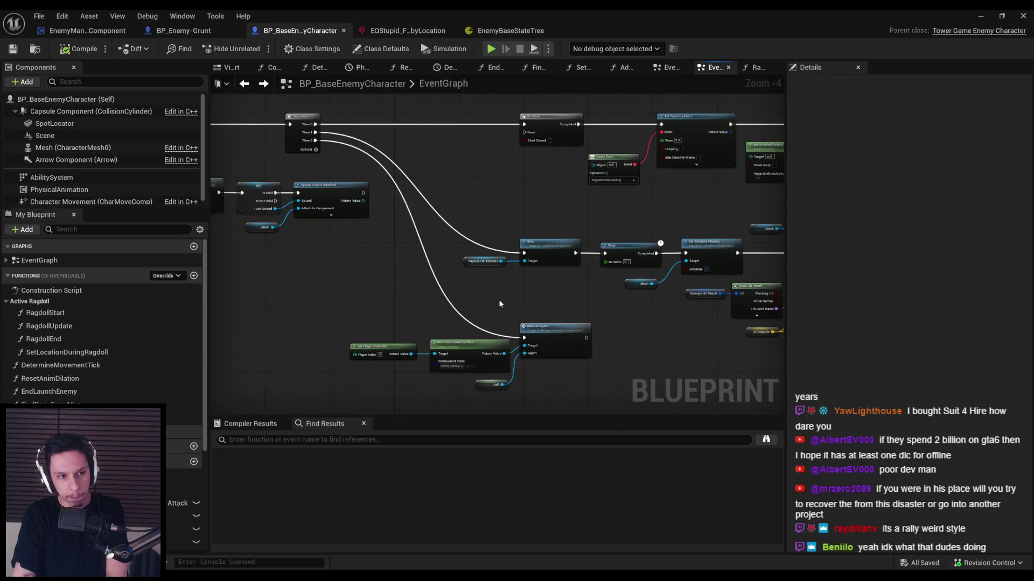
scroll(498, 299, down, 2)
scroll(517, 280, up, 2)
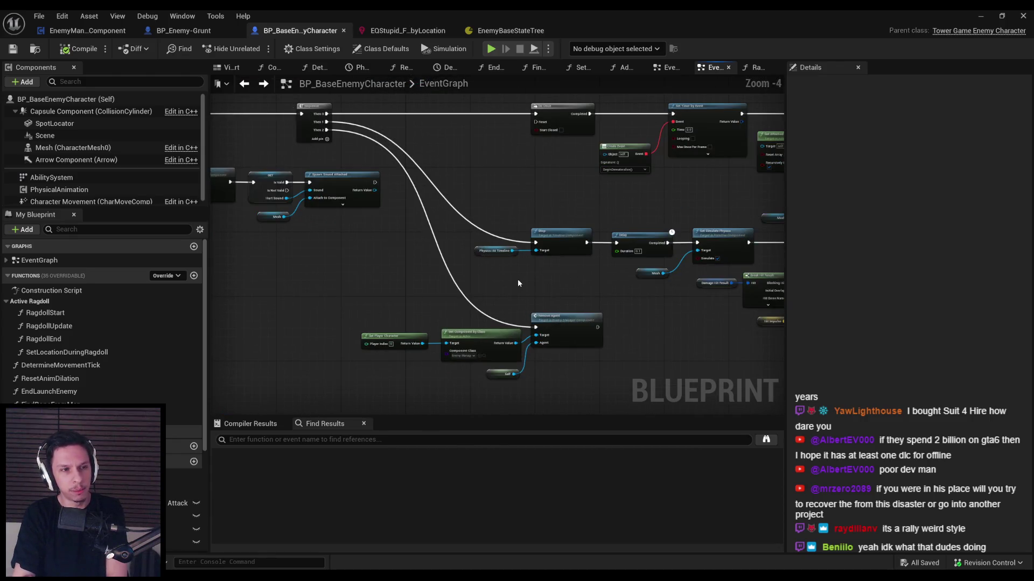
scroll(518, 280, down, 1)
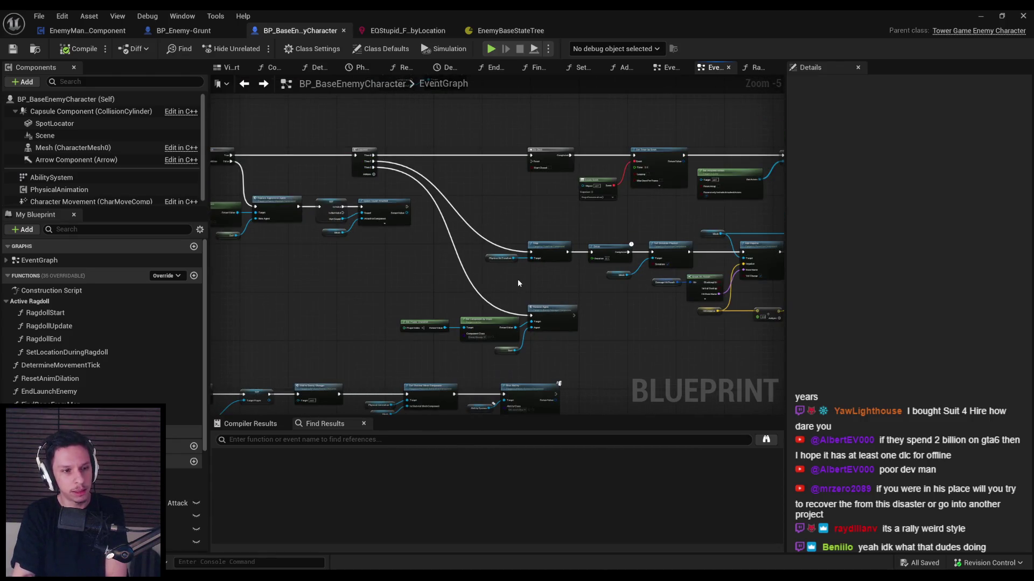
scroll(518, 279, down, 1)
scroll(518, 279, up, 3)
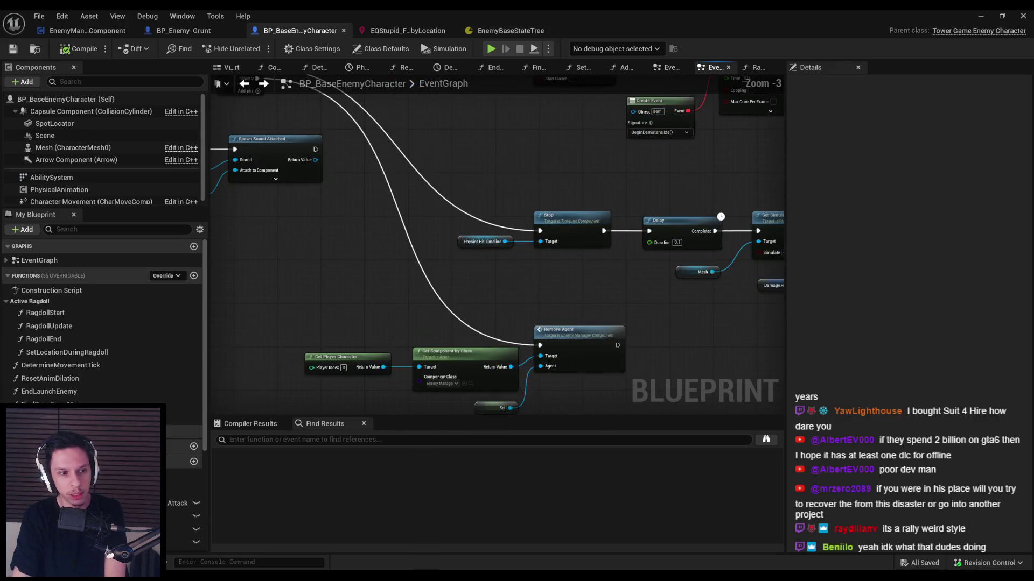
scroll(500, 315, down, 1)
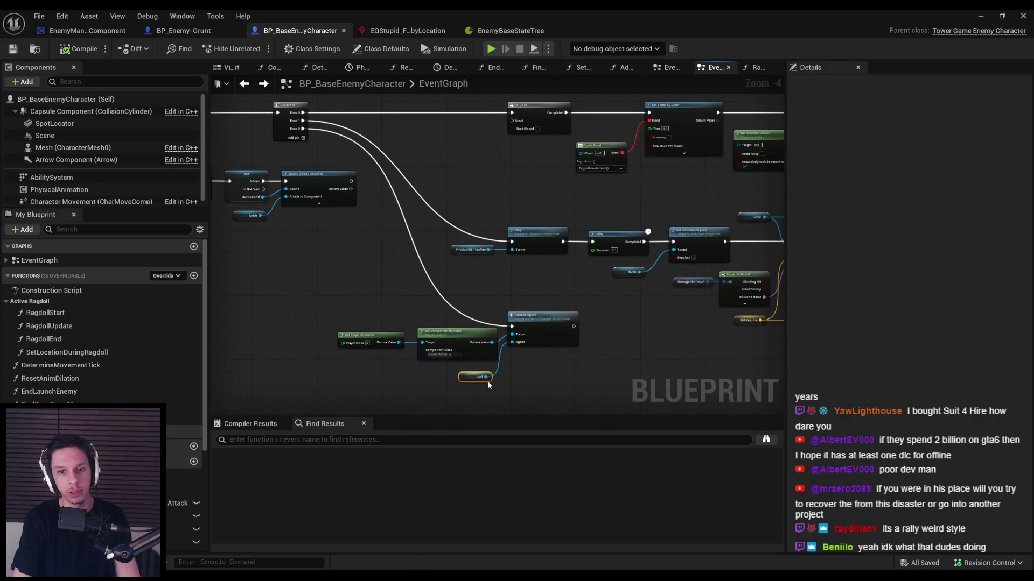
mouse_move(481, 375)
mouse_down()
mouse_move(335, 329)
mouse_move(480, 373)
mouse_move(494, 392)
mouse_move(492, 242)
mouse_move(495, 255)
mouse_up()
click(495, 255)
Step: Compile BP_BaseEnemyCharacter and pan across the graph to check the nodes further right
click(64, 49)
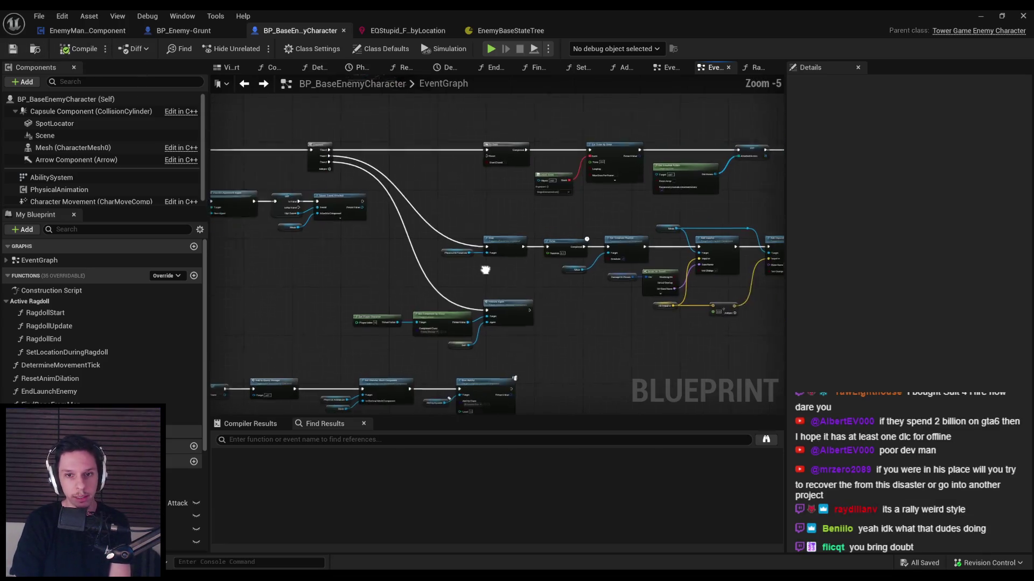
scroll(467, 282, down, 1)
drag(449, 273, 460, 264)
scroll(461, 264, up, 1)
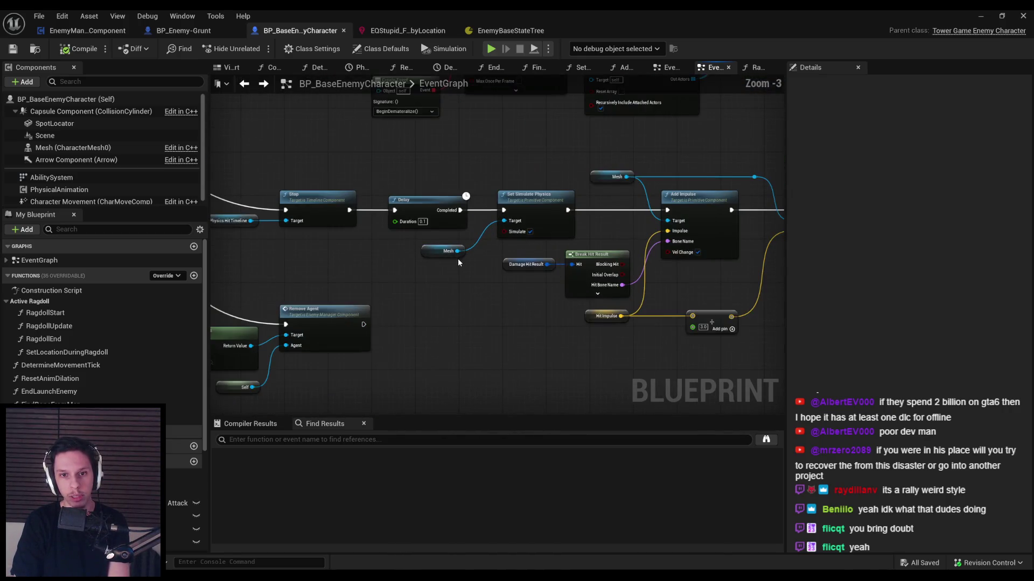
scroll(451, 285, down, 1)
scroll(430, 293, up, 1)
scroll(442, 293, up, 2)
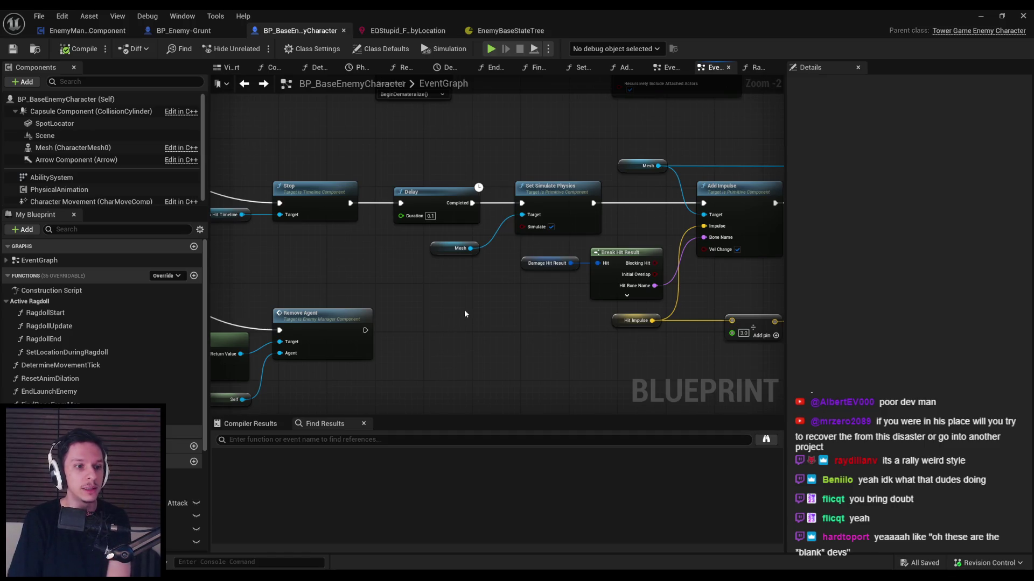
scroll(463, 307, down, 2)
scroll(476, 296, up, 1)
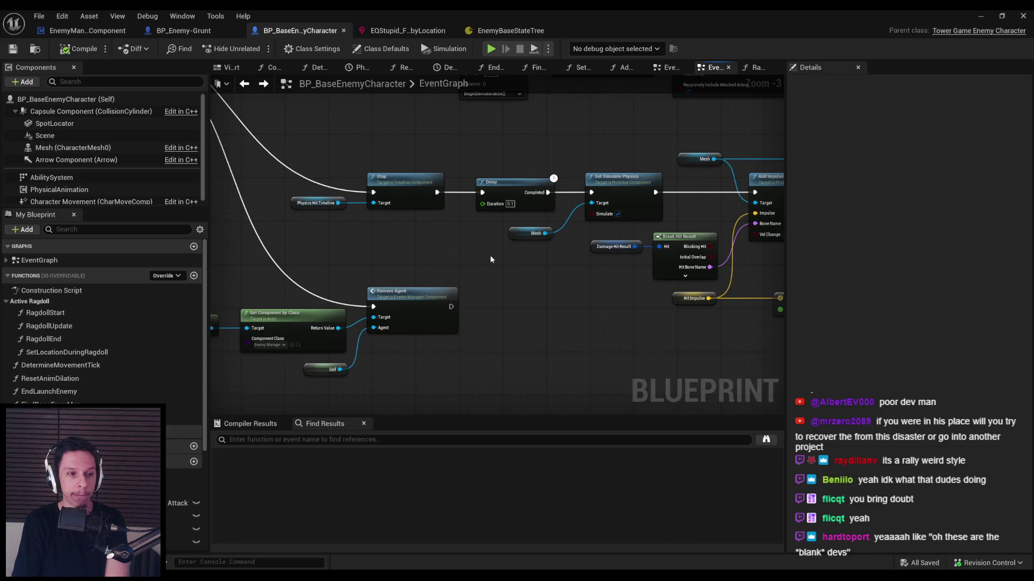
Step: Undo the last graph edit and save the blueprint
key(ctrl+z)
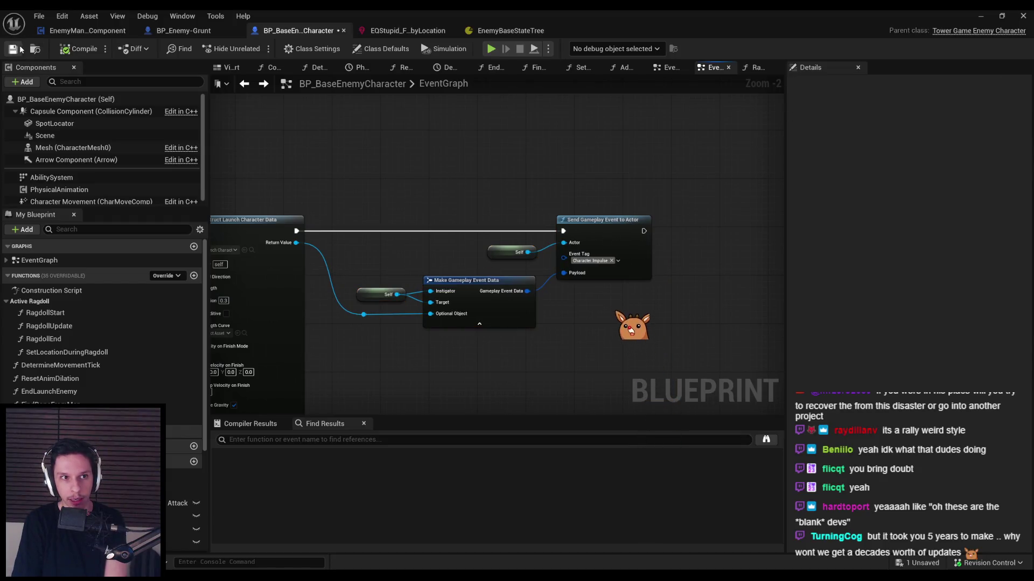
click(13, 49)
scroll(450, 280, down, 4)
scroll(449, 279, up, 3)
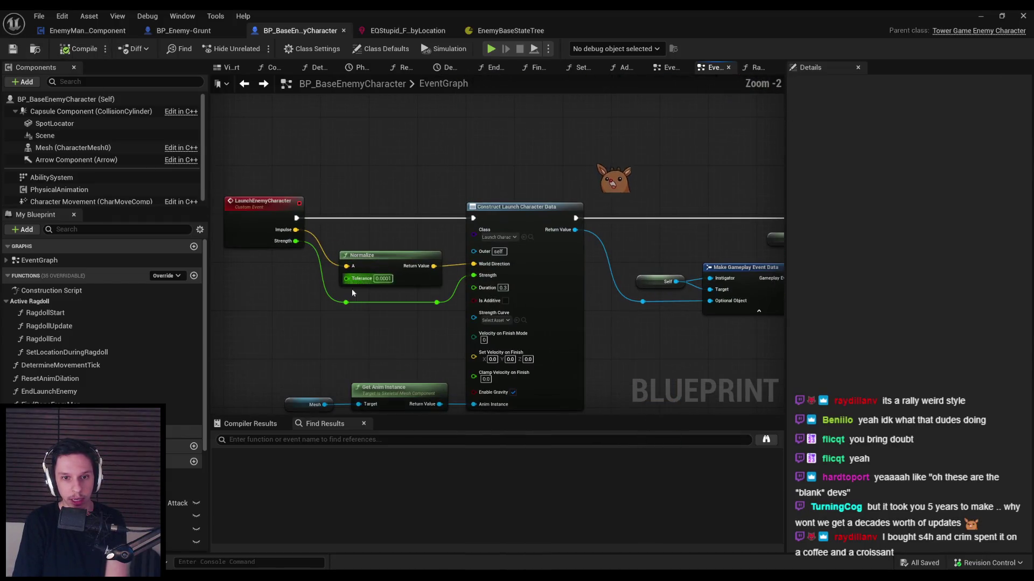
Step: Pan to the ragdoll physical animation nodes and briefly select Make Physical Animation Data
scroll(363, 332, down, 3)
mouse_move(438, 286)
mouse_down()
mouse_move(316, 212)
mouse_move(325, 231)
mouse_up()
scroll(404, 228, up, 2)
scroll(387, 233, down, 2)
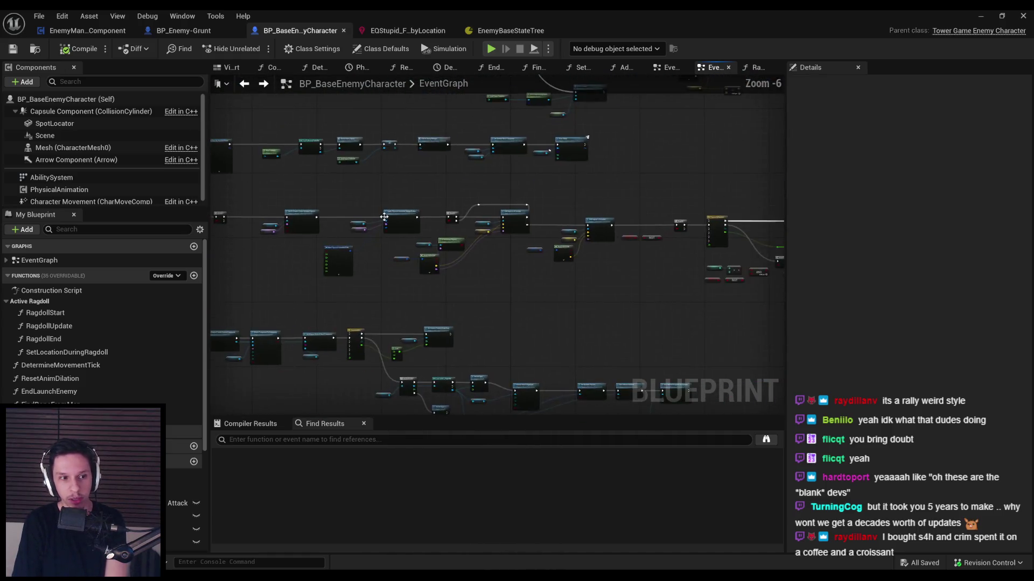
scroll(360, 251, up, 2)
scroll(360, 280, down, 2)
scroll(358, 278, up, 5)
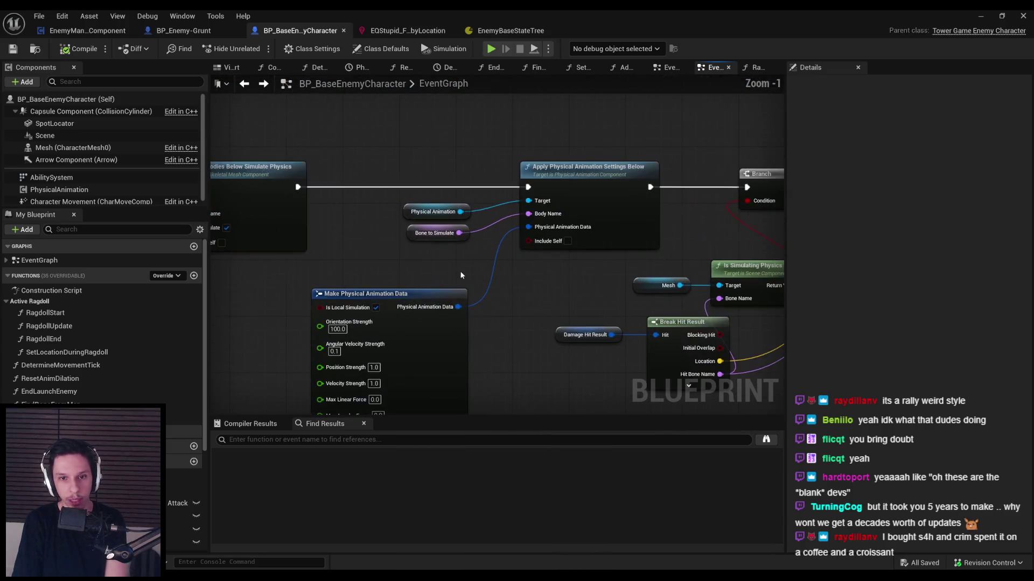
scroll(472, 345, down, 1)
click(472, 384)
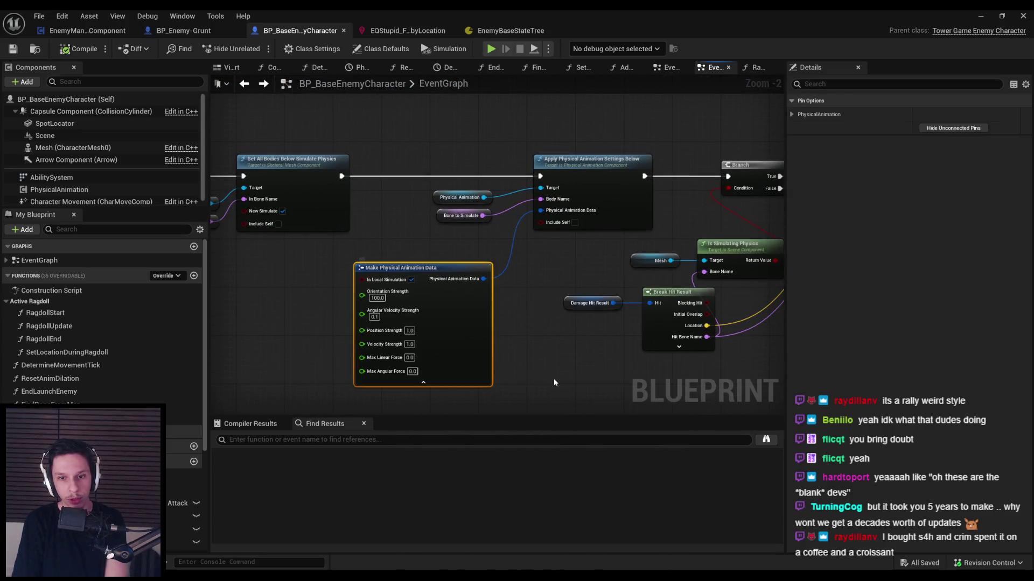
click(554, 379)
Step: Move Add Impulse at Location slightly left and its wire's reroute point further right
scroll(554, 379, down, 2)
scroll(554, 300, down, 2)
scroll(411, 255, up, 5)
scroll(602, 293, down, 1)
scroll(292, 248, up, 2)
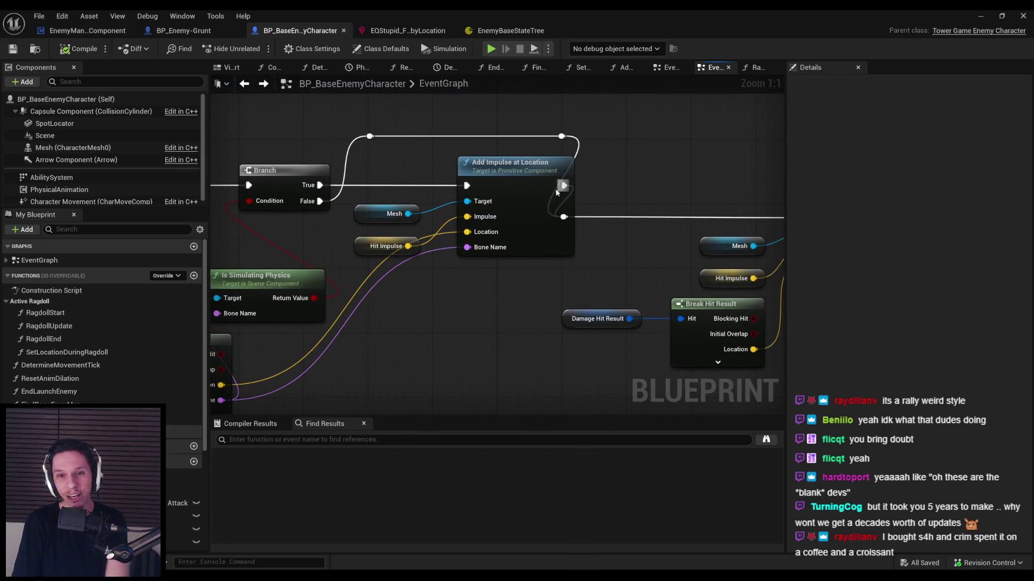
drag(544, 241, 518, 241)
mouse_move(572, 222)
mouse_down()
mouse_move(661, 223)
mouse_move(445, 235)
mouse_move(635, 235)
mouse_up()
click(457, 280)
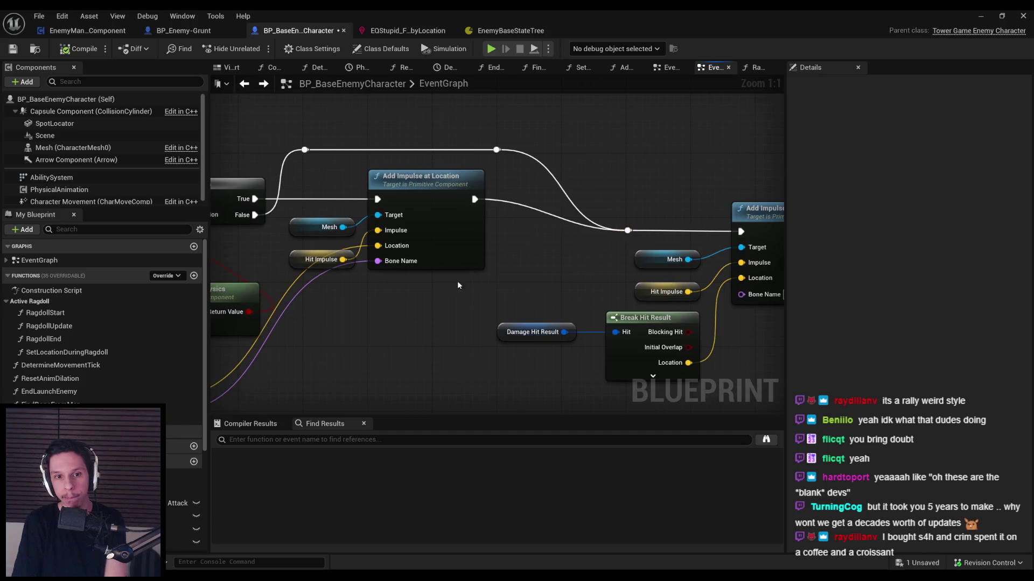
scroll(548, 289, down, 1)
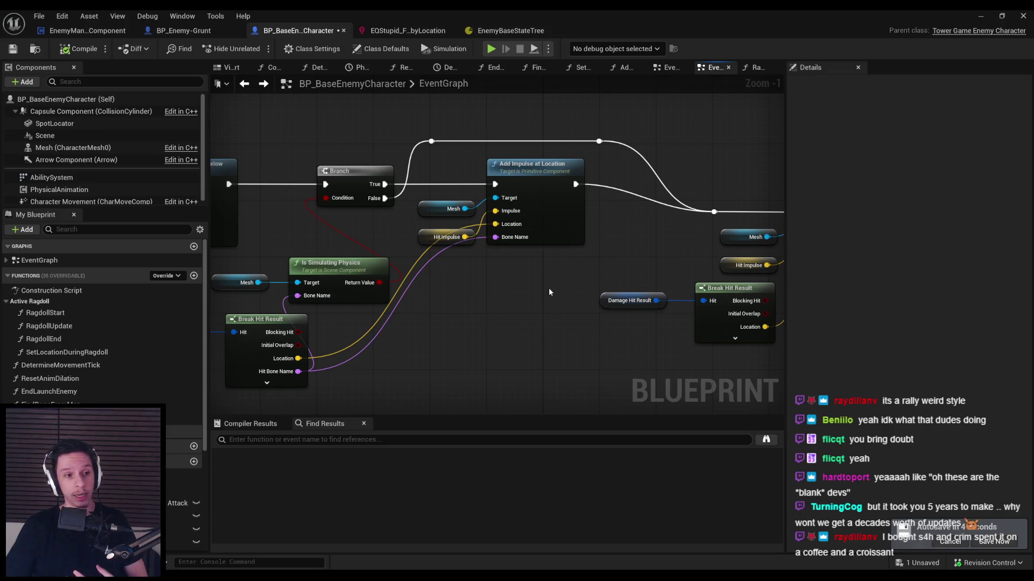
Step: Move the Break Hit Result nodes further to the left
scroll(542, 279, down, 1)
drag(395, 375, 277, 304)
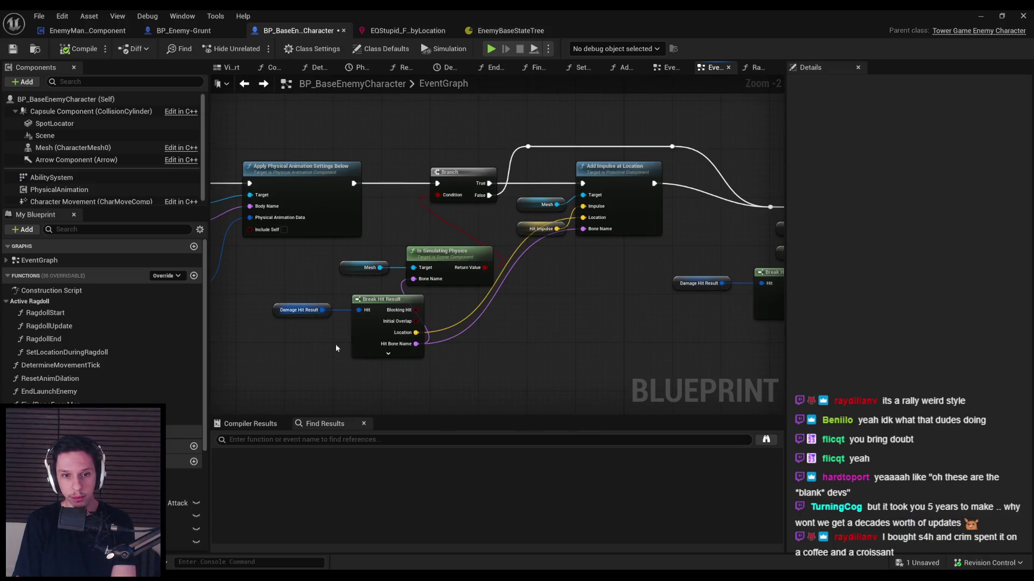
drag(371, 334, 334, 334)
click(380, 399)
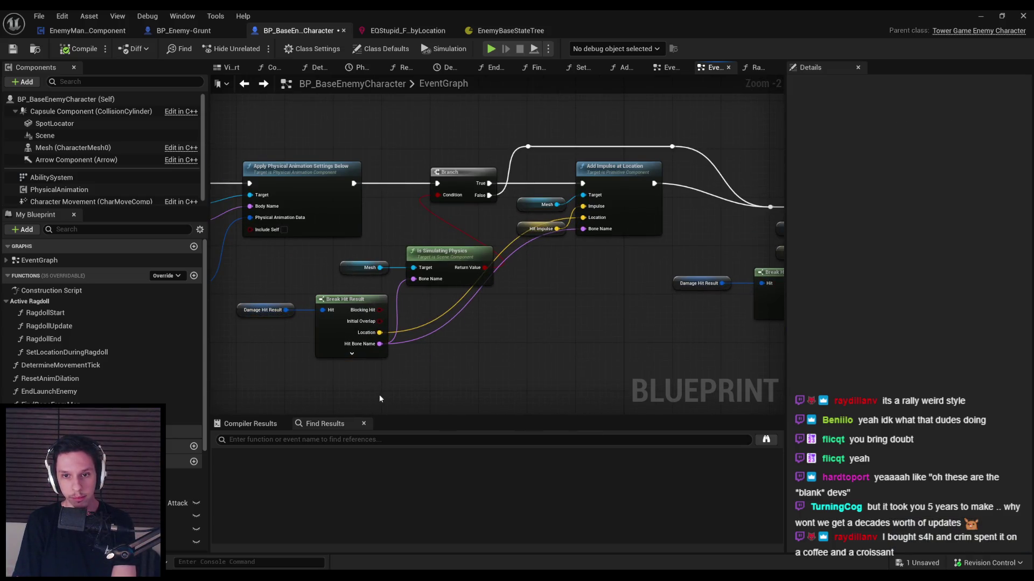
Step: Add straightened reroute points on the Hit Bone Name and Location wires below Add Impulse at Location
double_click(461, 312)
drag(461, 313, 538, 350)
click(335, 330)
key(q)
click(480, 335)
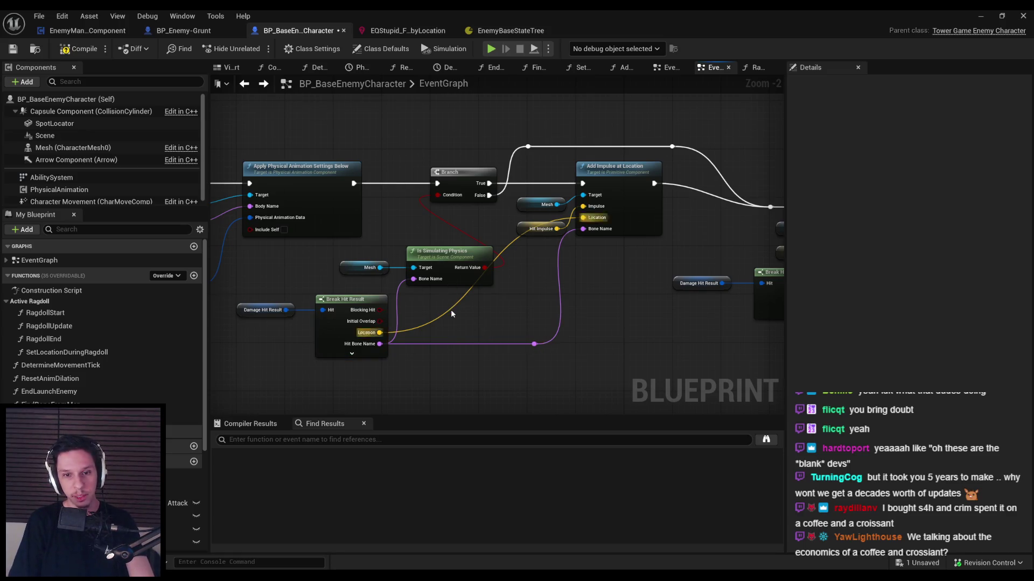
double_click(451, 308)
drag(455, 311, 540, 336)
key(q)
click(500, 365)
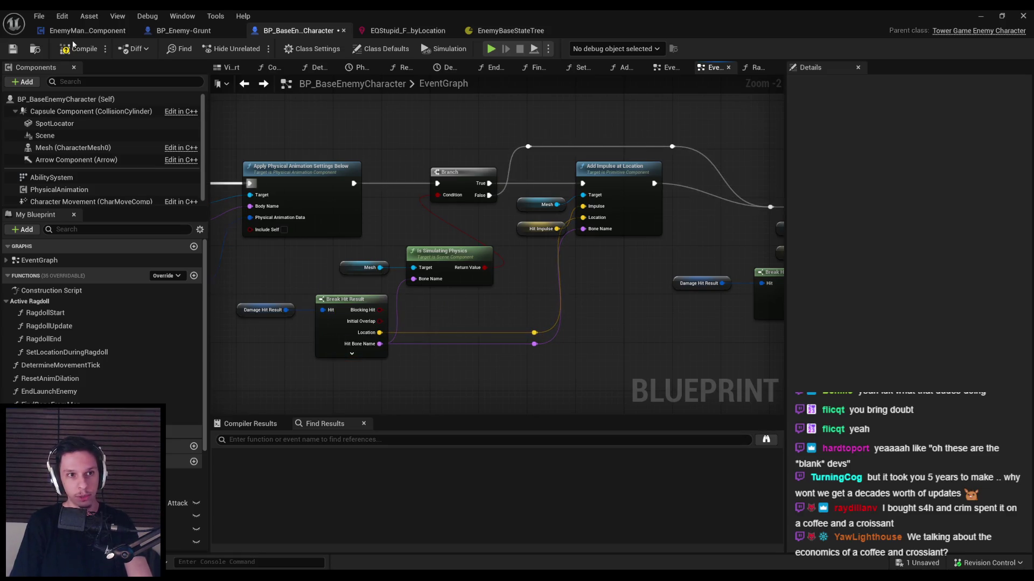
Step: Compile, align the hit result nodes and reroute points, and save the blueprint
click(62, 50)
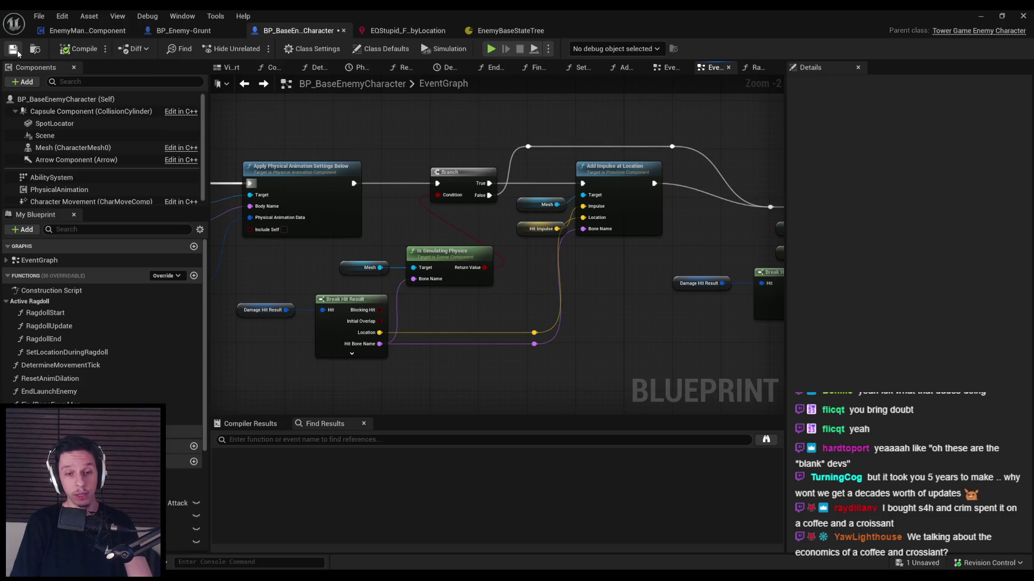
drag(507, 353, 253, 307)
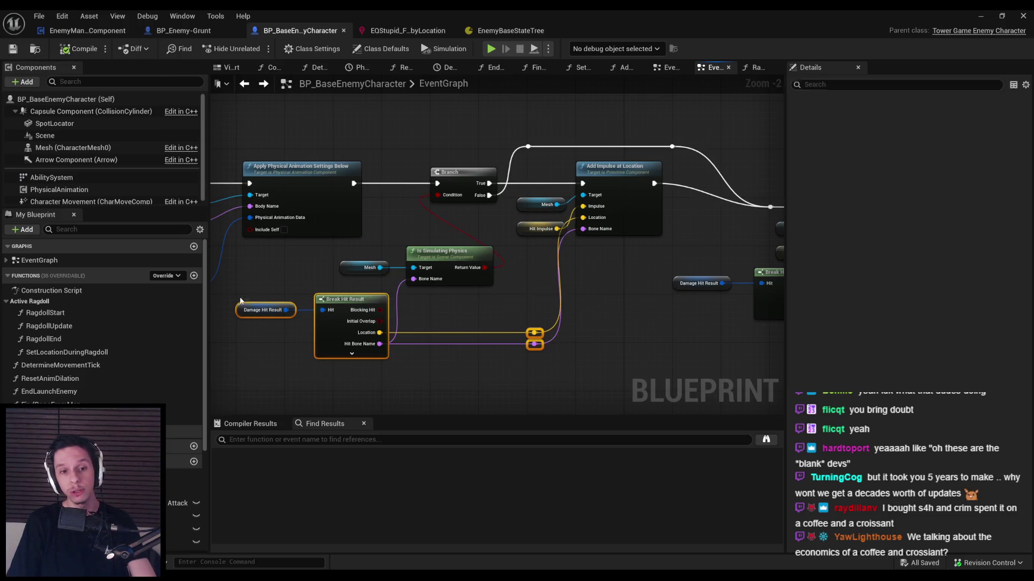
key(q)
click(492, 393)
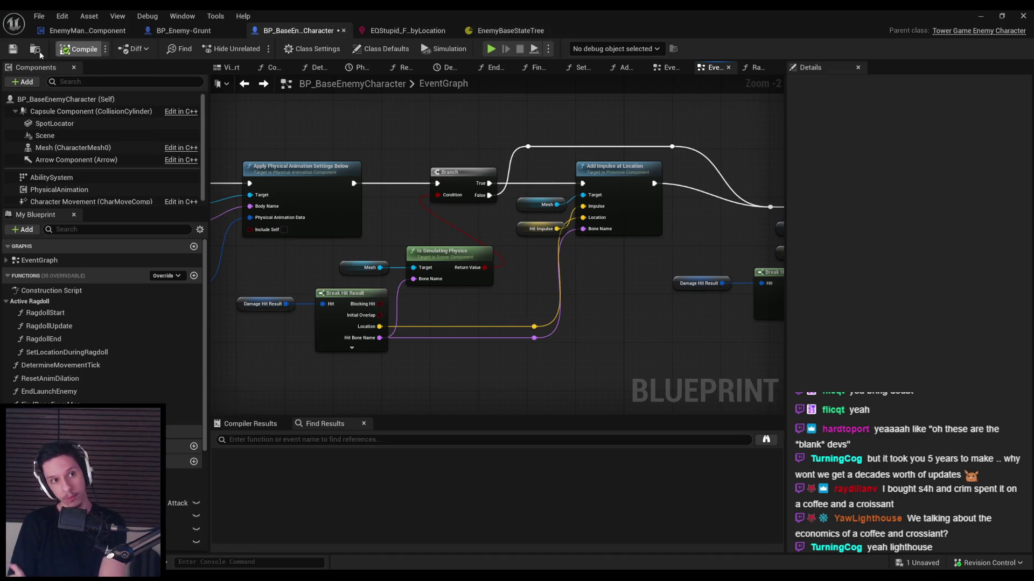
click(12, 49)
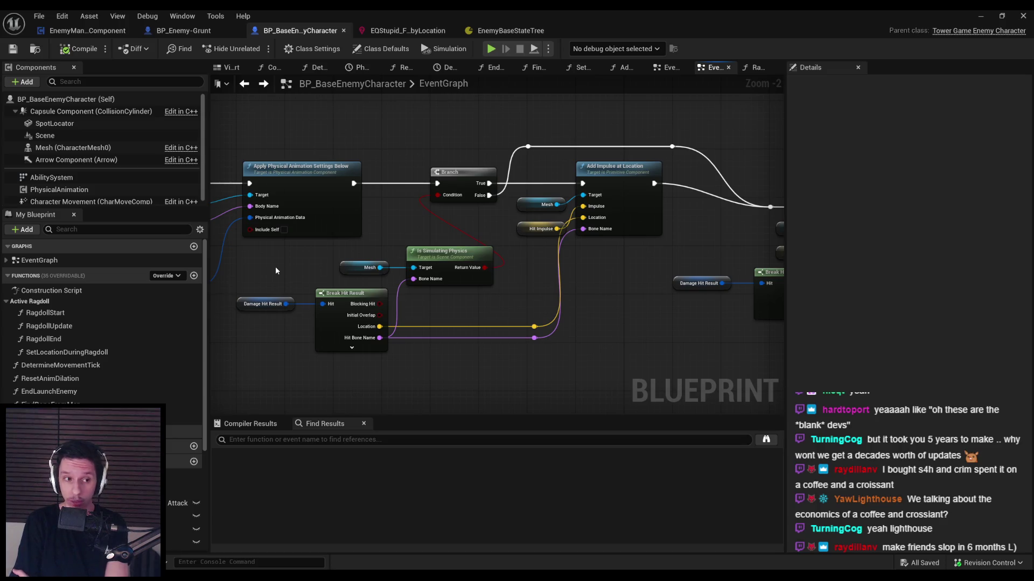
Step: Move Make Physical Animation Data and its two getter nodes a little right, then save BP_BaseEnemyCharacter
scroll(276, 267, down, 1)
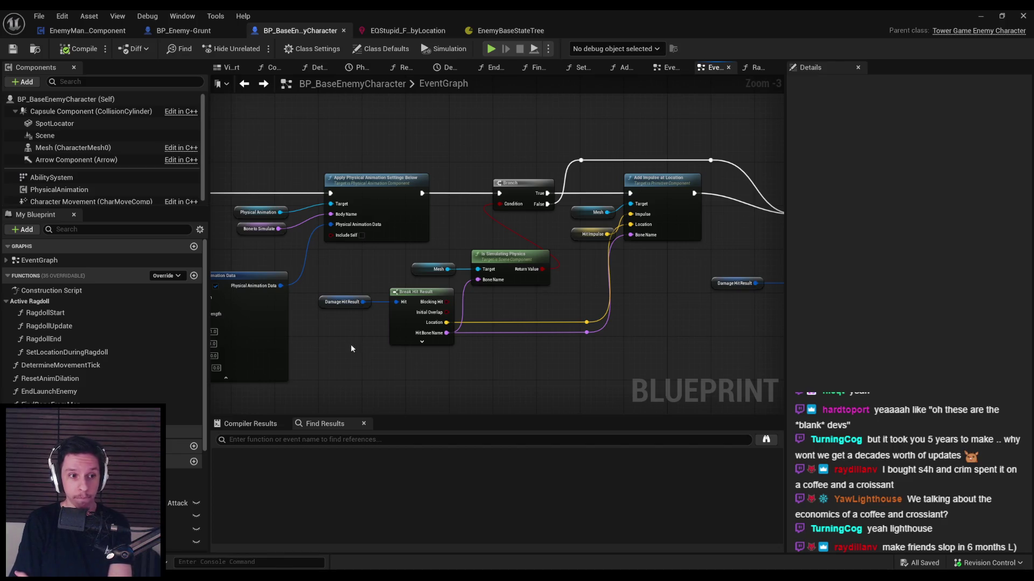
scroll(348, 347, down, 1)
scroll(393, 283, up, 1)
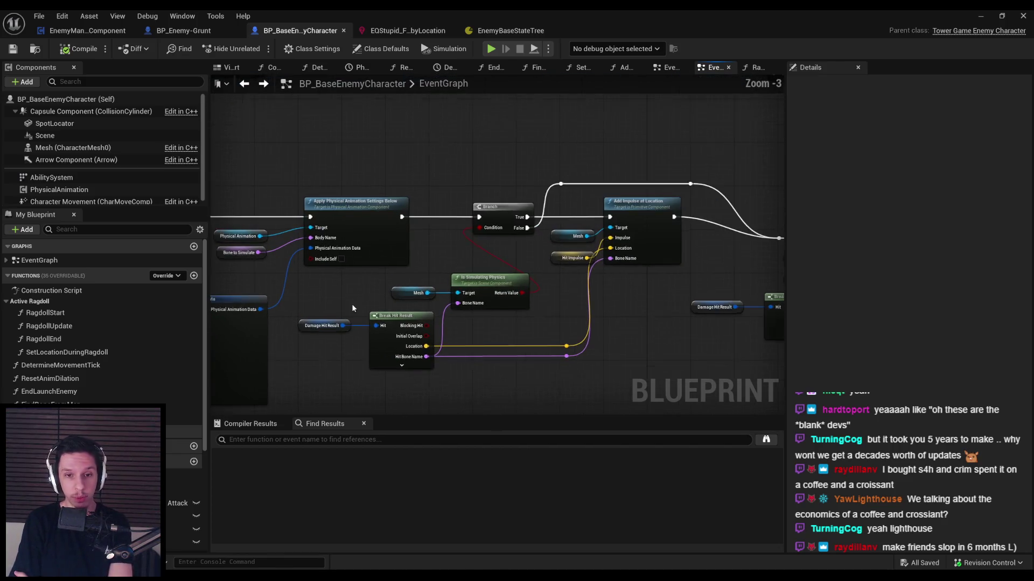
scroll(351, 304, down, 1)
scroll(348, 306, down, 1)
mouse_move(503, 286)
mouse_down()
mouse_move(538, 283)
mouse_move(555, 328)
mouse_up()
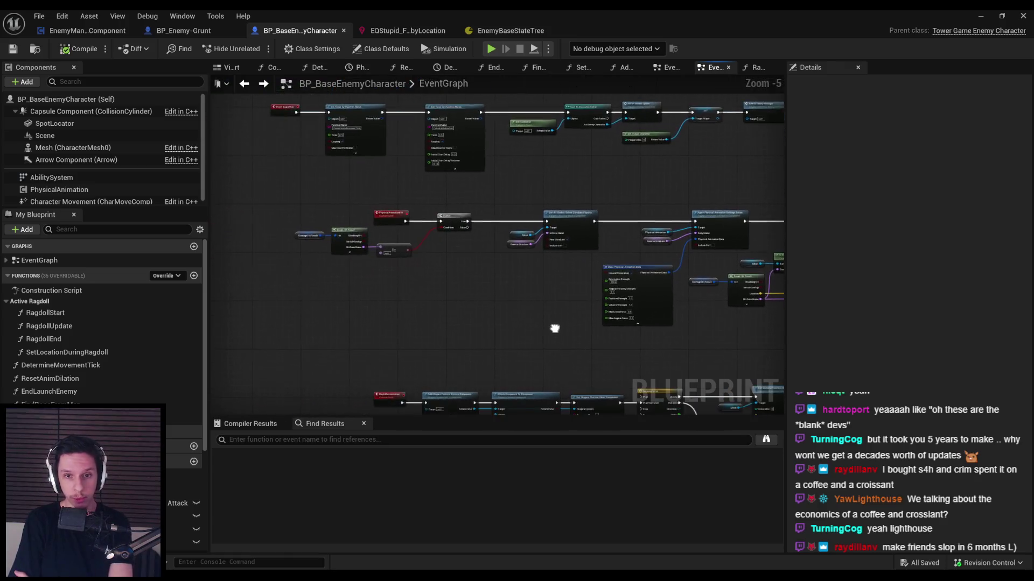
scroll(555, 328, up, 3)
drag(612, 300, 371, 299)
click(506, 296)
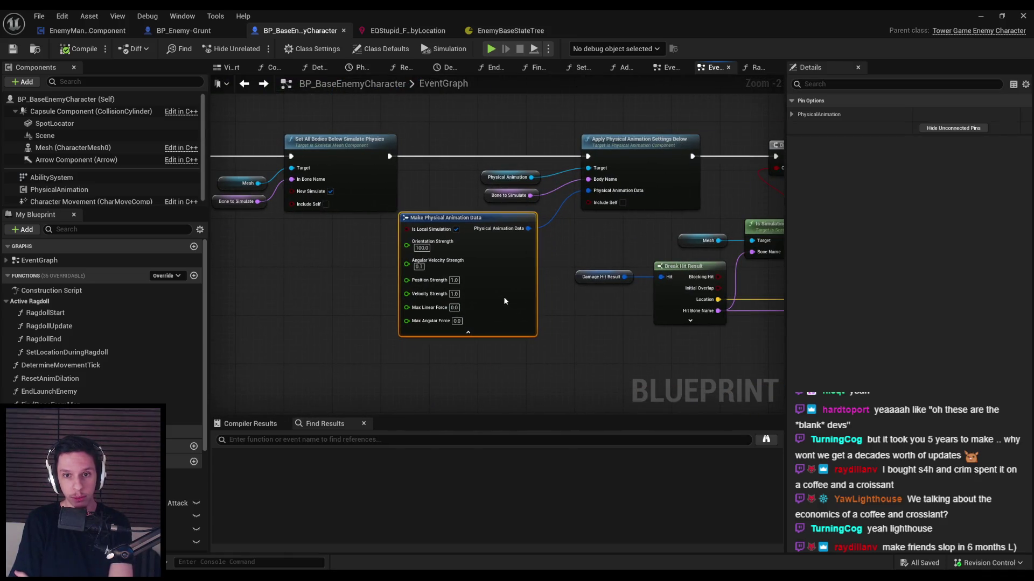
mouse_move(549, 161)
mouse_down()
mouse_move(514, 301)
mouse_move(538, 302)
mouse_up()
click(377, 356)
click(13, 49)
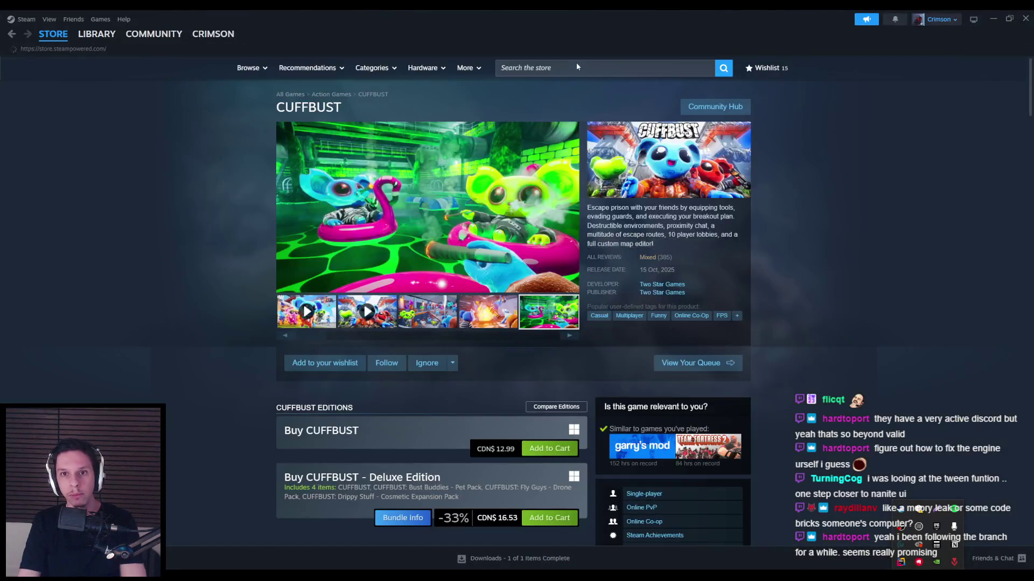
Step: Search the Steam store for PEAK and scroll through its store page
click(566, 68)
text(peak)
click(587, 124)
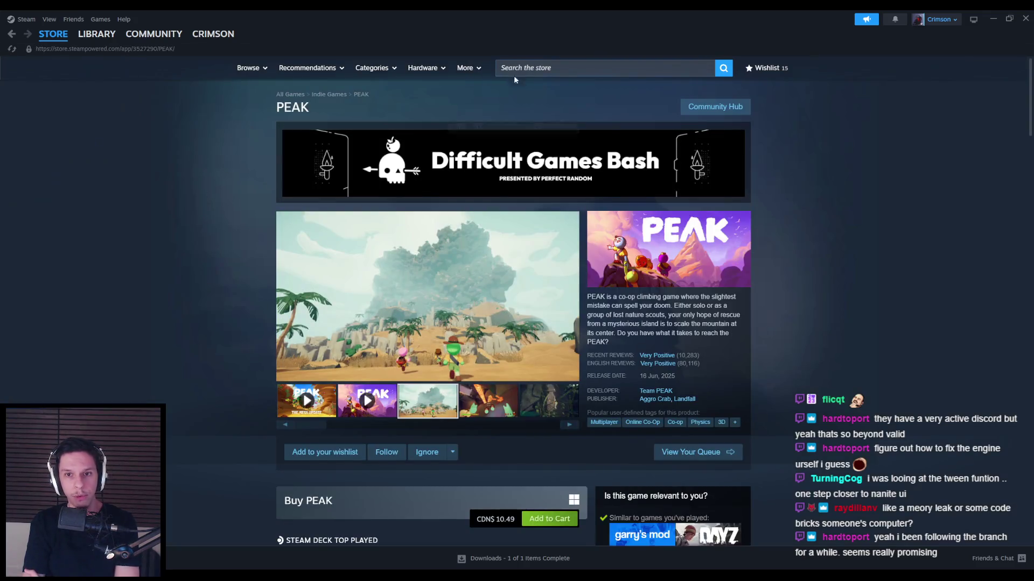
scroll(138, 211, down, 2)
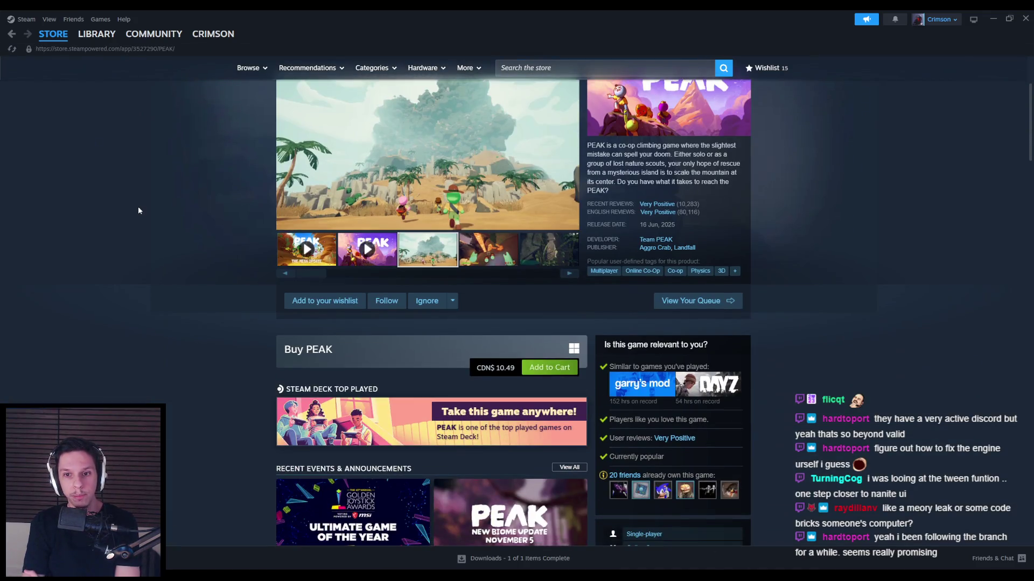
scroll(138, 210, up, 5)
Step: Search for Lethal Company and browse its store page
click(546, 69)
text(lethal company)
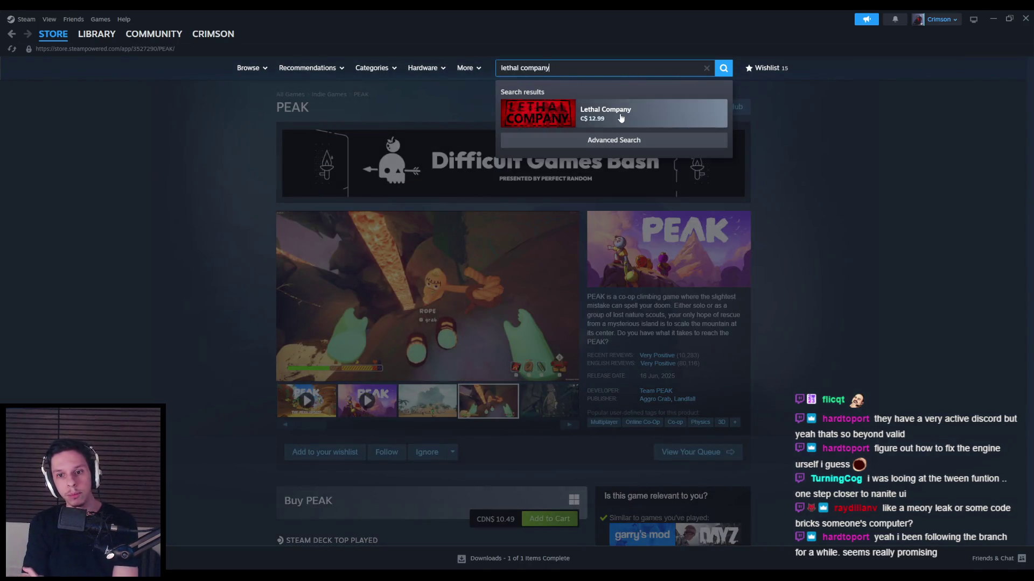
click(621, 118)
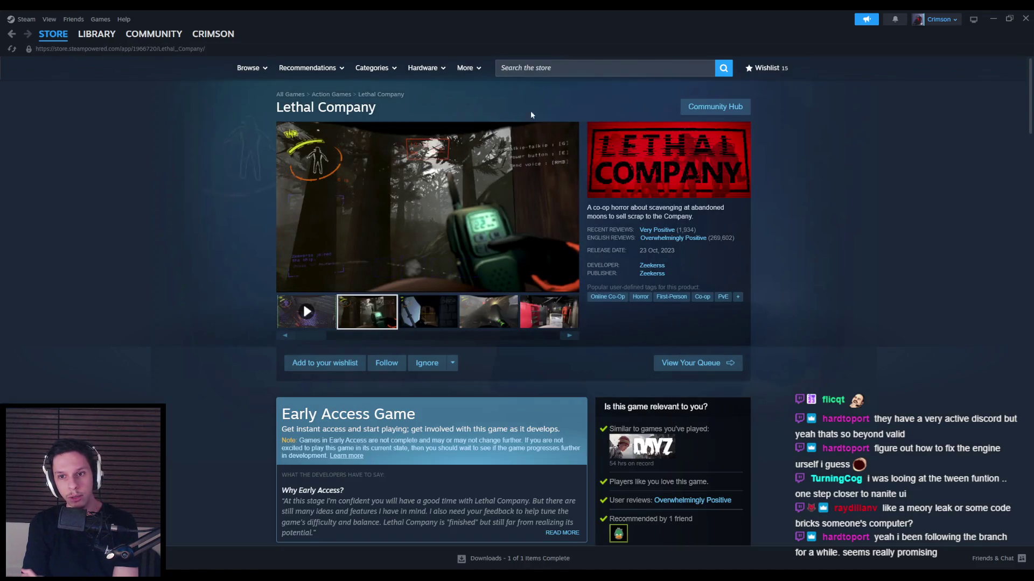
click(533, 68)
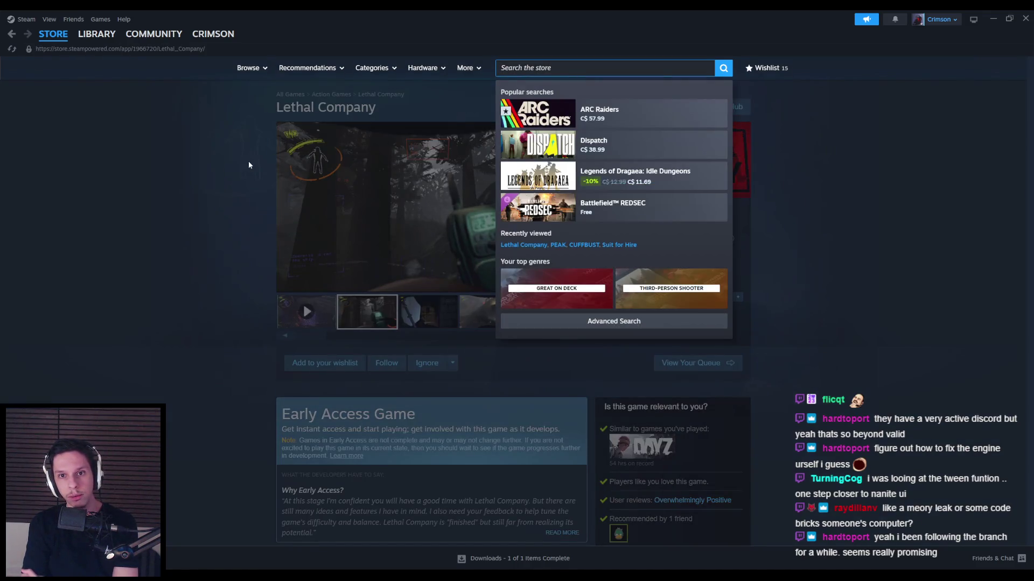
click(204, 174)
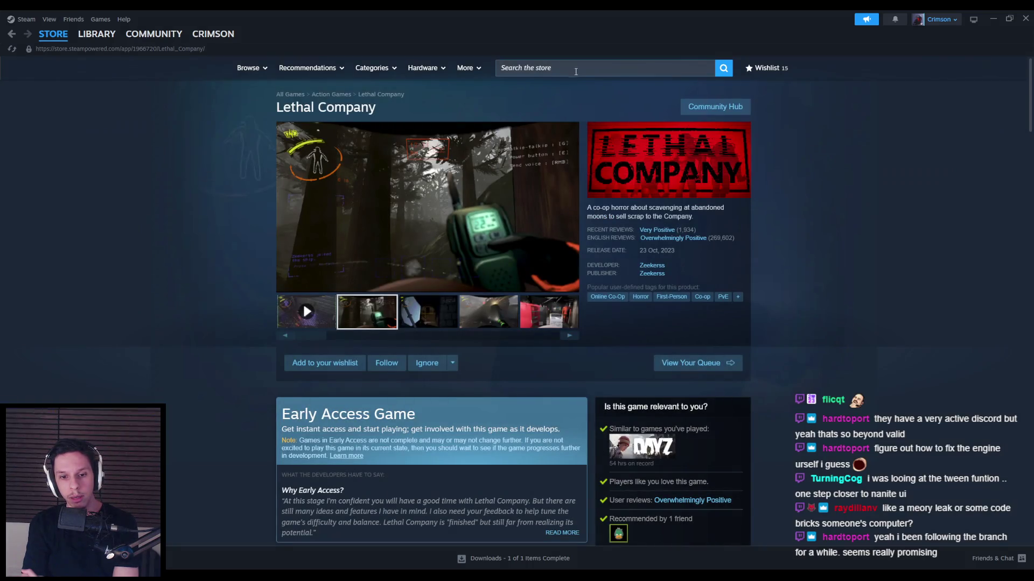
scroll(264, 188, down, 5)
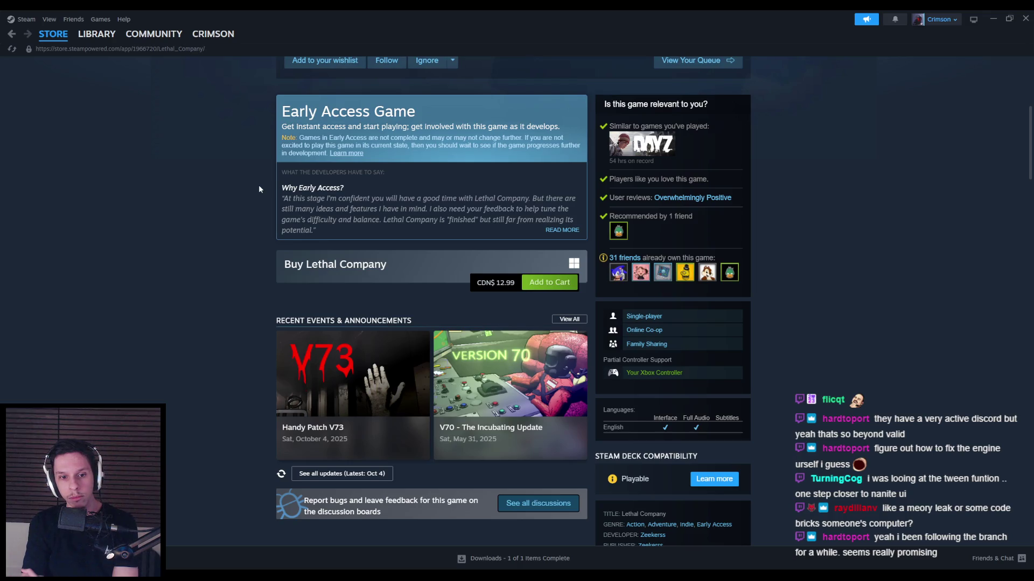
scroll(260, 189, up, 3)
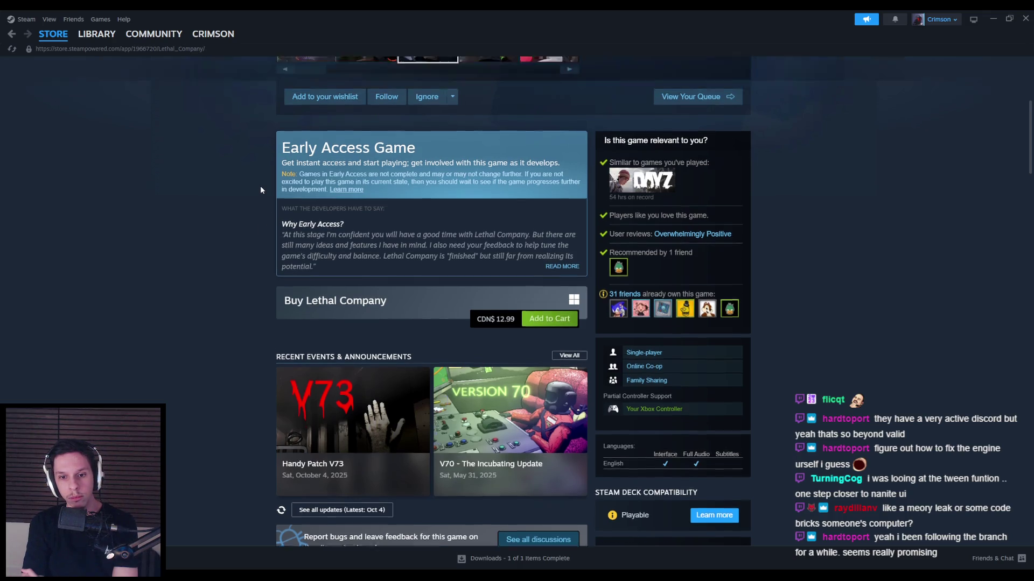
scroll(260, 185, up, 3)
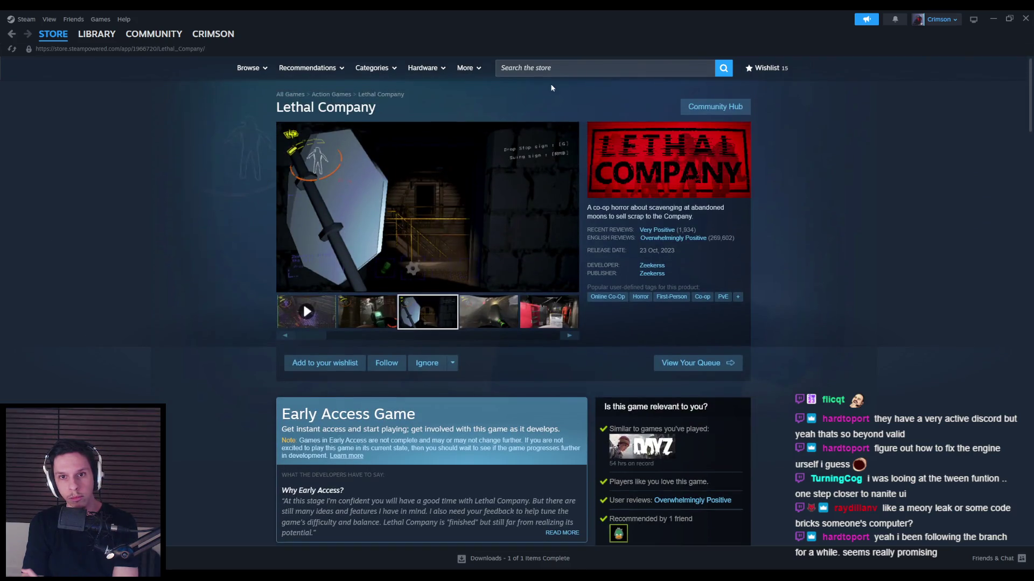
Step: Search for 'rv there yet' and open the RV There Yet? store page
click(550, 70)
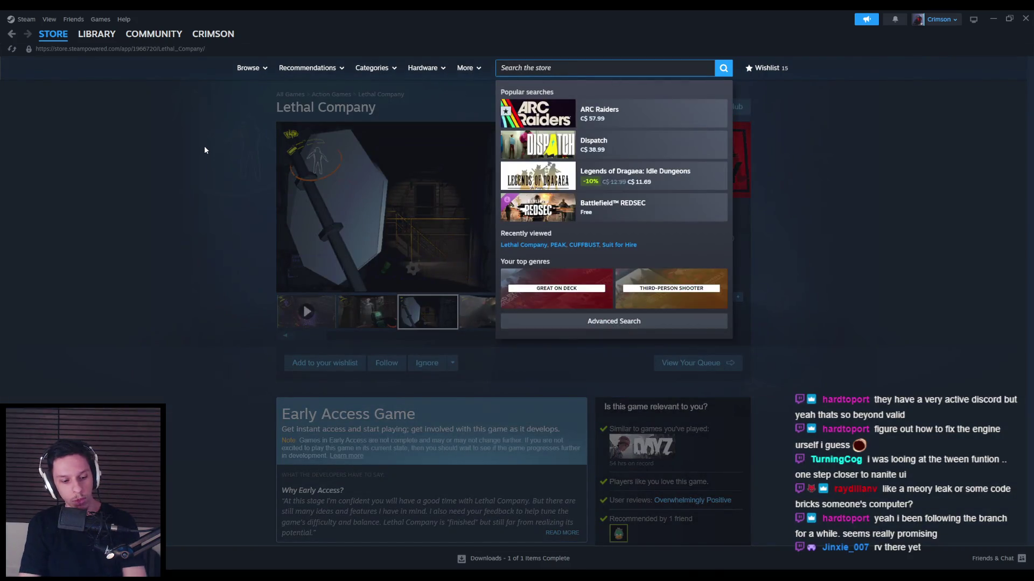
text(rv there yet)
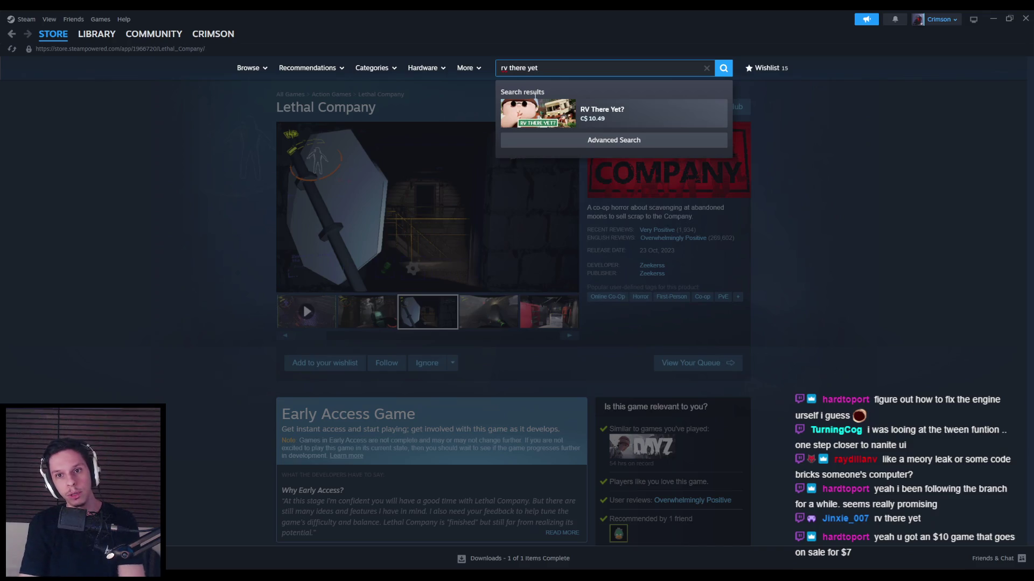
click(602, 112)
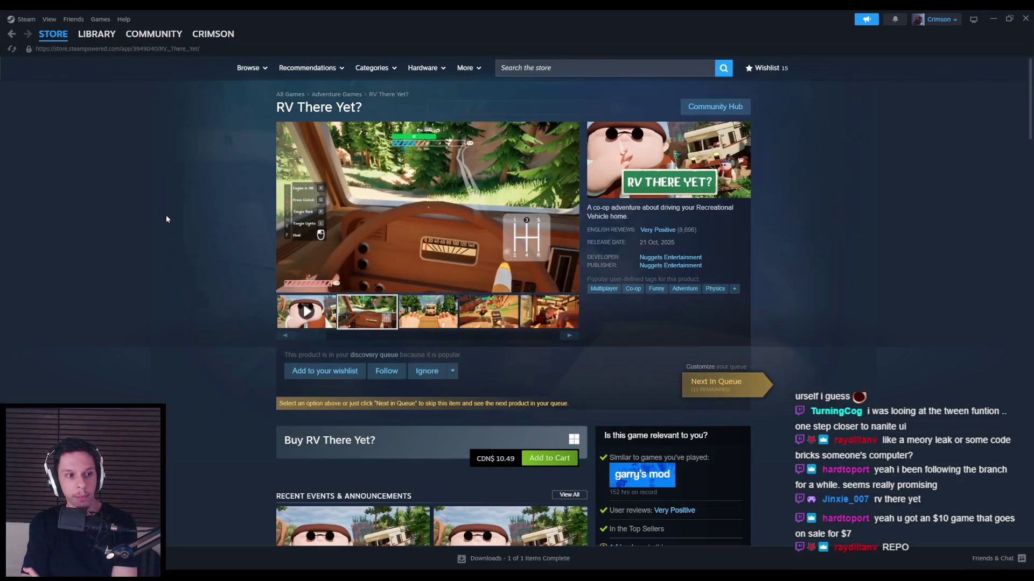
Step: Search for 'repo', browse the R.E.P.O. store page, then close Steam
click(562, 70)
text(re[p)
key(BackSpace)
key(BackSpace)
text(po)
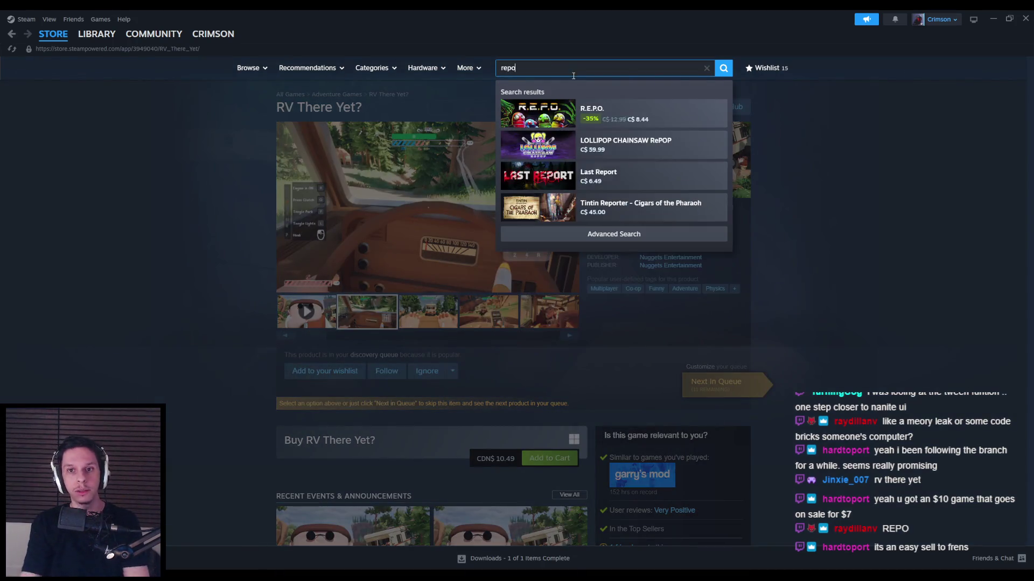
click(628, 127)
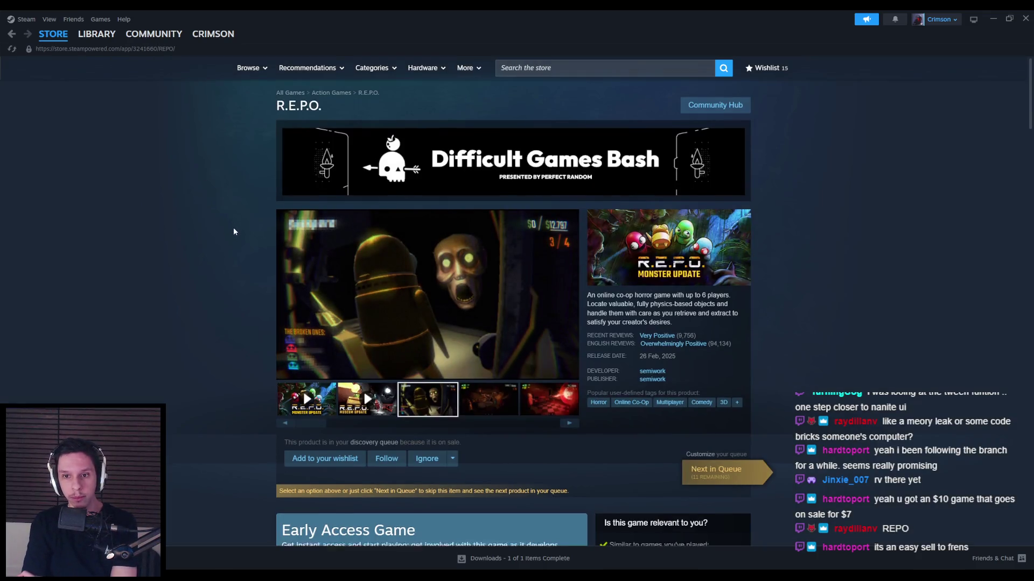
scroll(231, 225, down, 6)
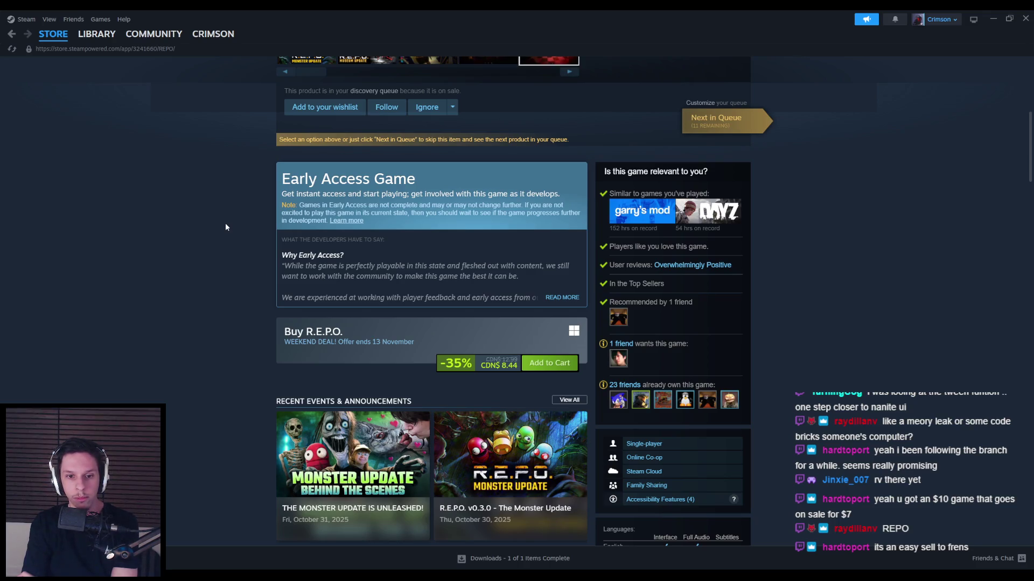
scroll(226, 226, up, 6)
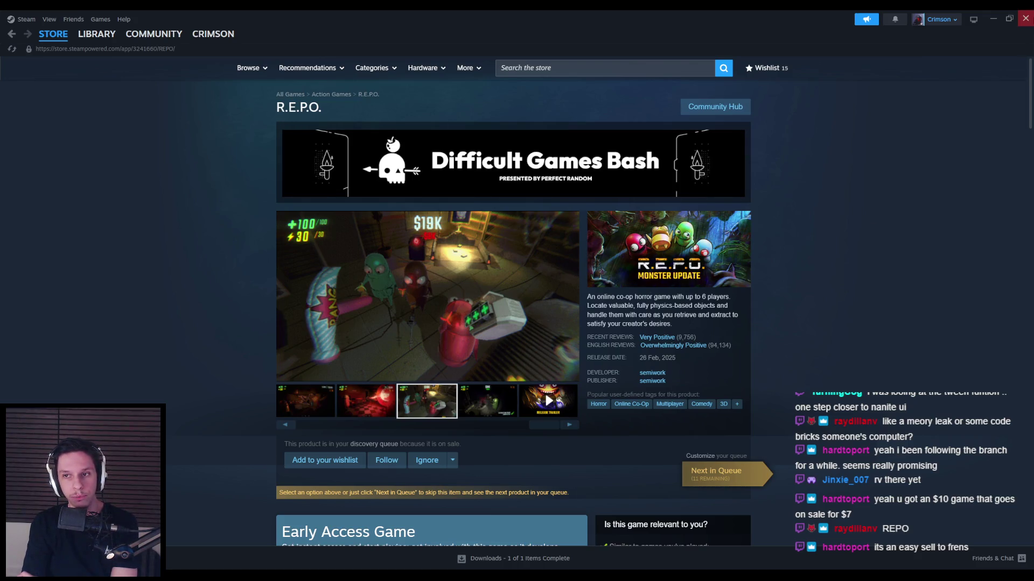
click(1025, 19)
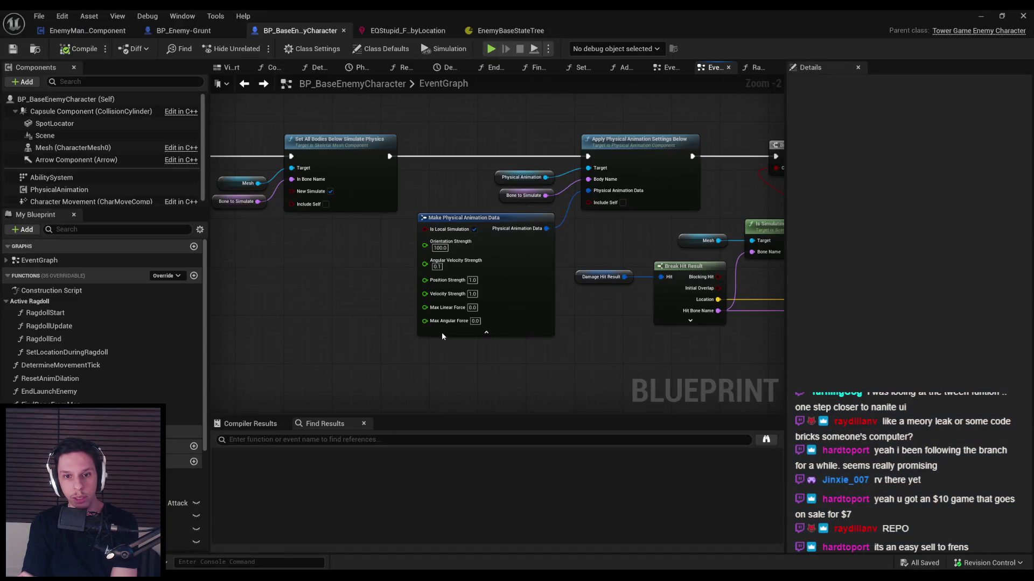
Step: Collapse Make Physical Animation Data to Is Local Simulation and Orientation Strength, reposition it, and compile
click(468, 334)
scroll(408, 309, down, 1)
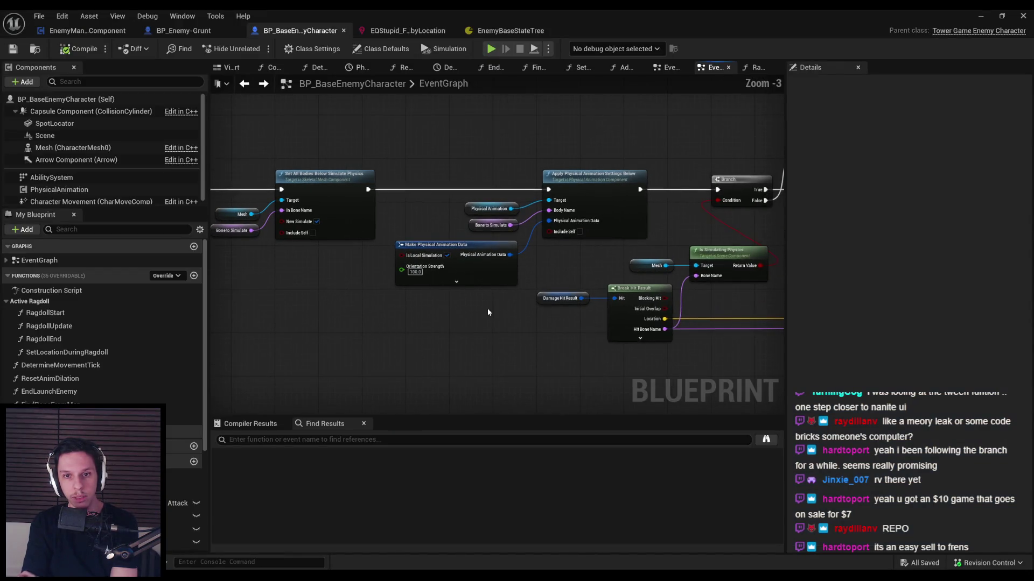
drag(525, 200, 466, 225)
drag(428, 269, 430, 264)
click(536, 272)
click(78, 48)
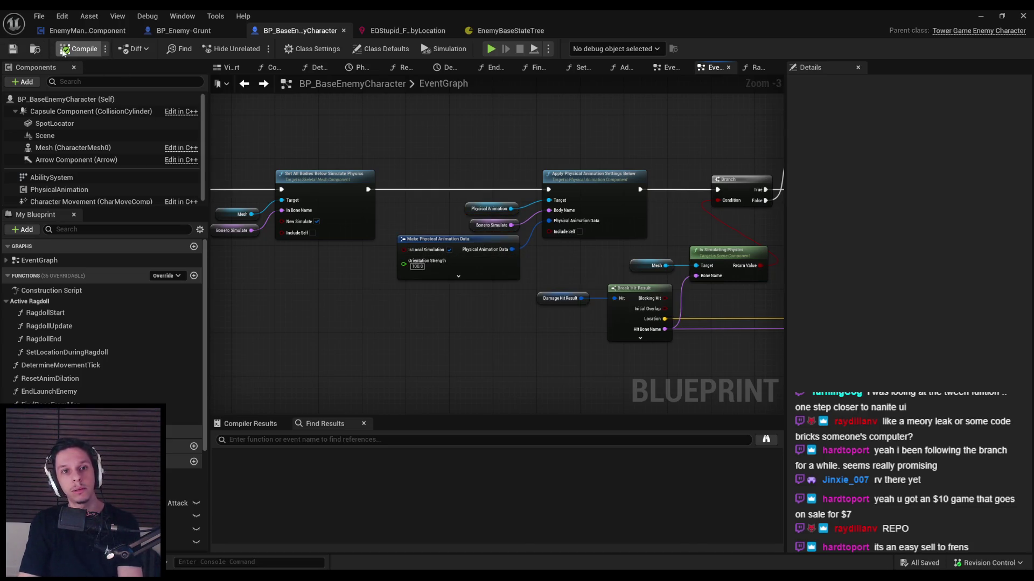
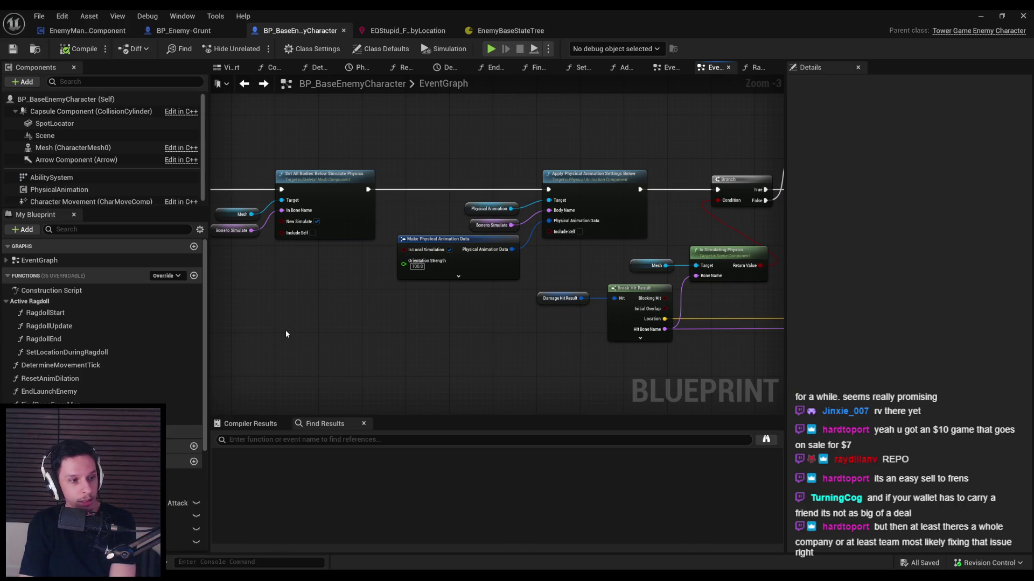
Step: Zoom and pan around the BP_BaseEnemyCharacter event graph to inspect its hit-reaction nodes
scroll(288, 323, down, 3)
scroll(380, 323, up, 3)
scroll(380, 325, down, 2)
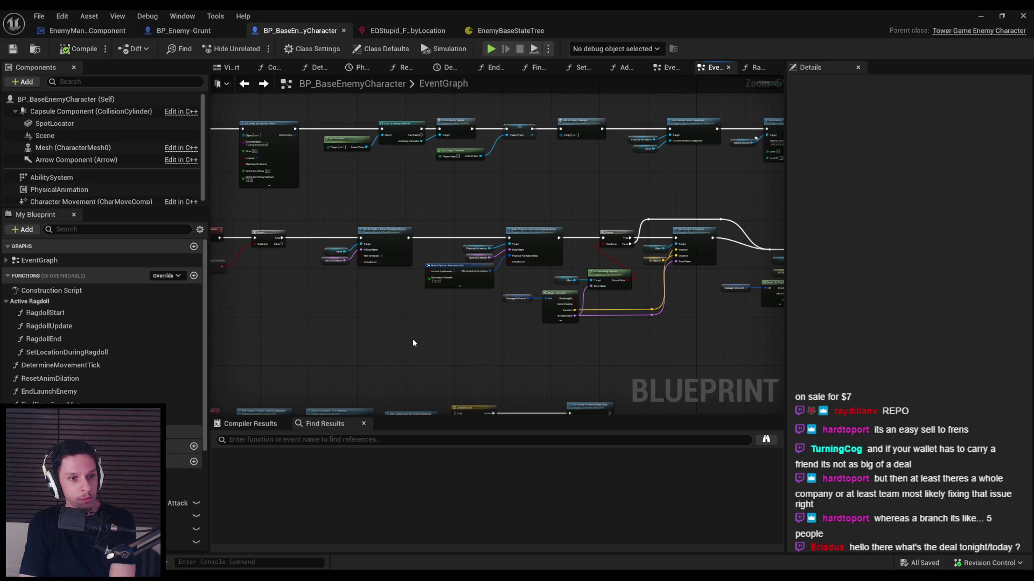
mouse_move(413, 343)
mouse_down()
mouse_move(552, 343)
mouse_move(427, 309)
mouse_move(608, 308)
mouse_up()
scroll(473, 273, up, 2)
scroll(463, 298, up, 1)
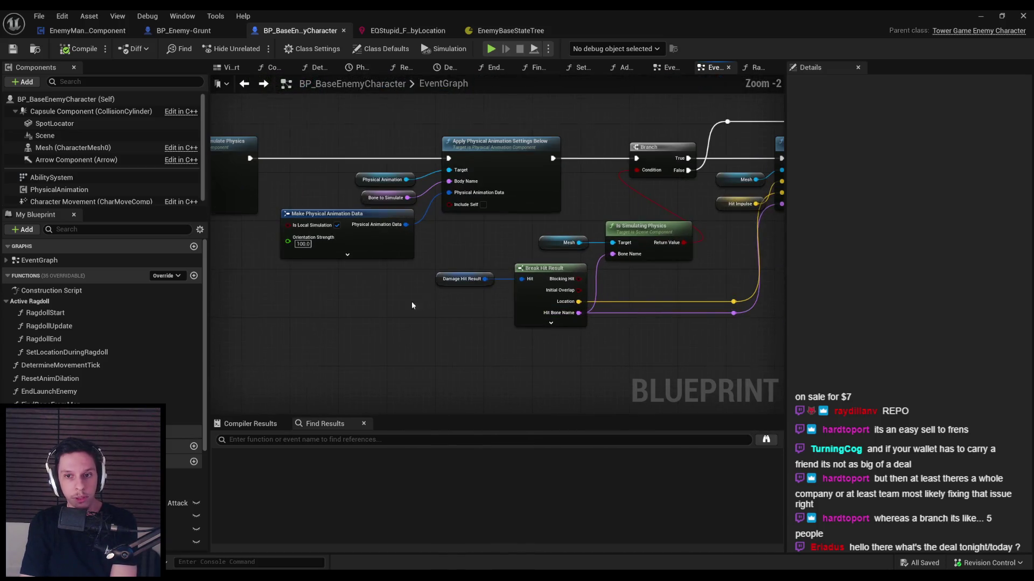
scroll(389, 295, down, 5)
mouse_move(536, 291)
mouse_down()
mouse_move(418, 245)
mouse_move(369, 264)
mouse_up()
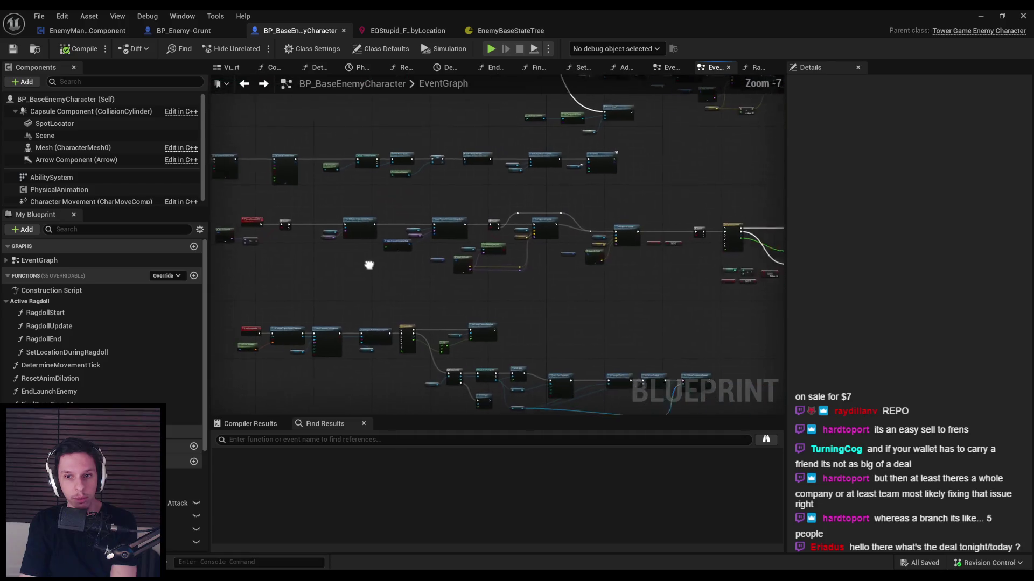
scroll(534, 256, up, 5)
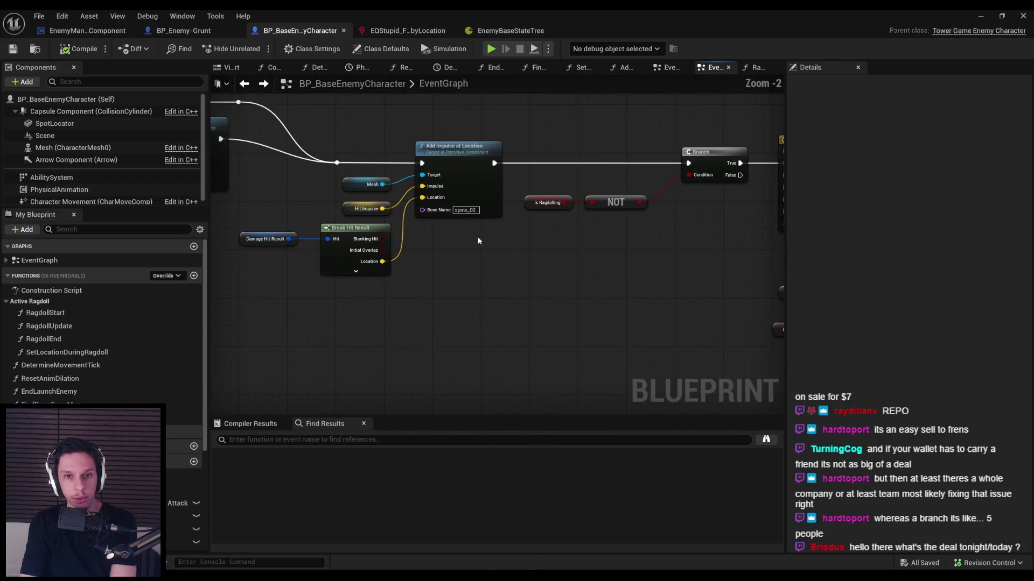
scroll(489, 269, down, 4)
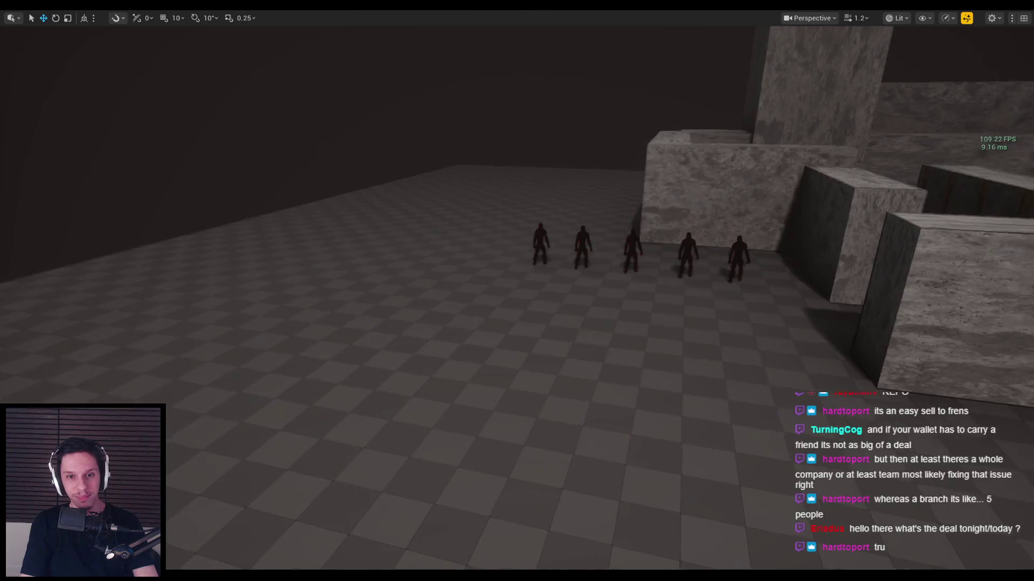
Step: Start a play session and slash the enemies, landing hits for 10 and 15 damage
key(alt+p)
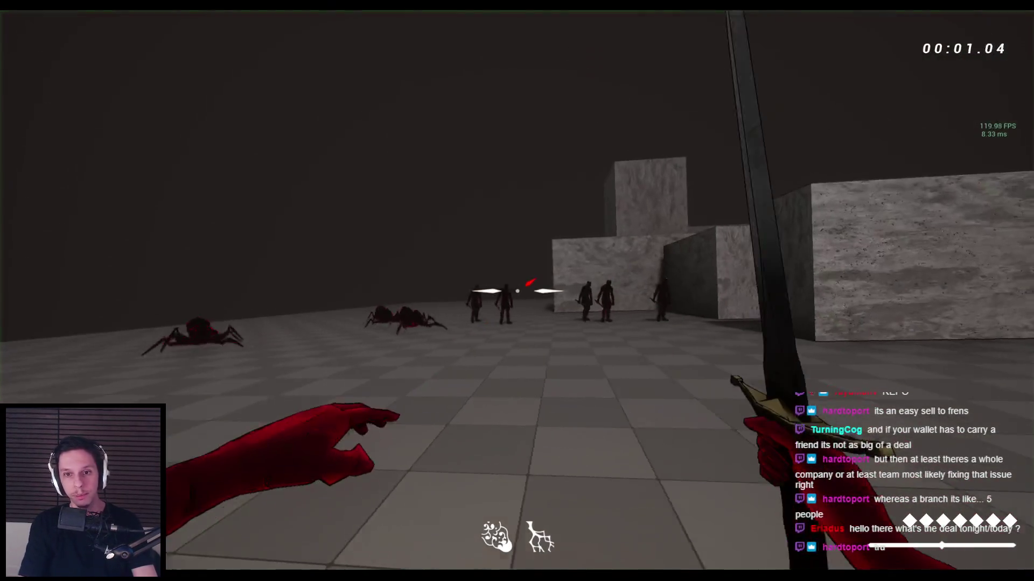
click(516, 291)
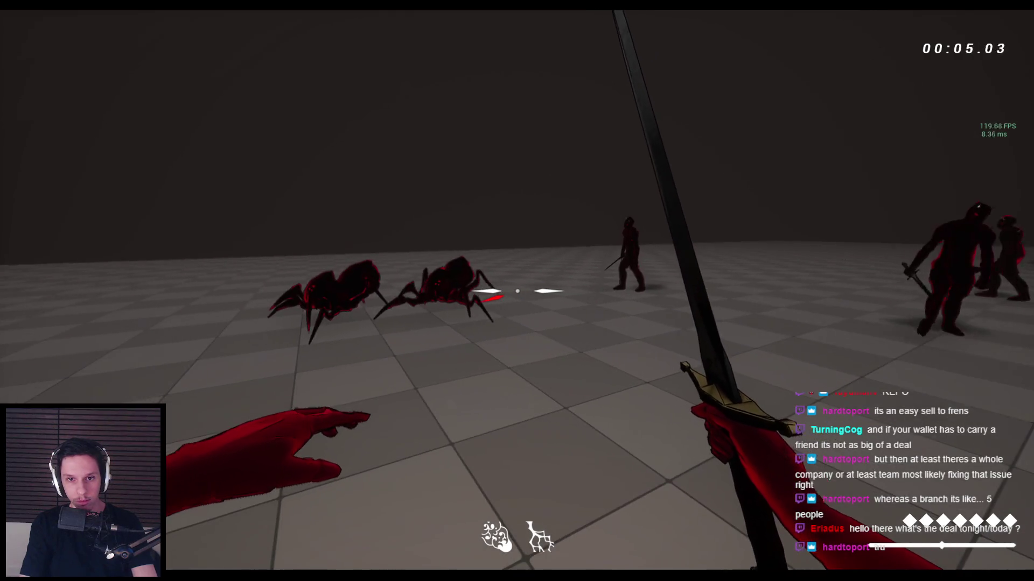
click(517, 290)
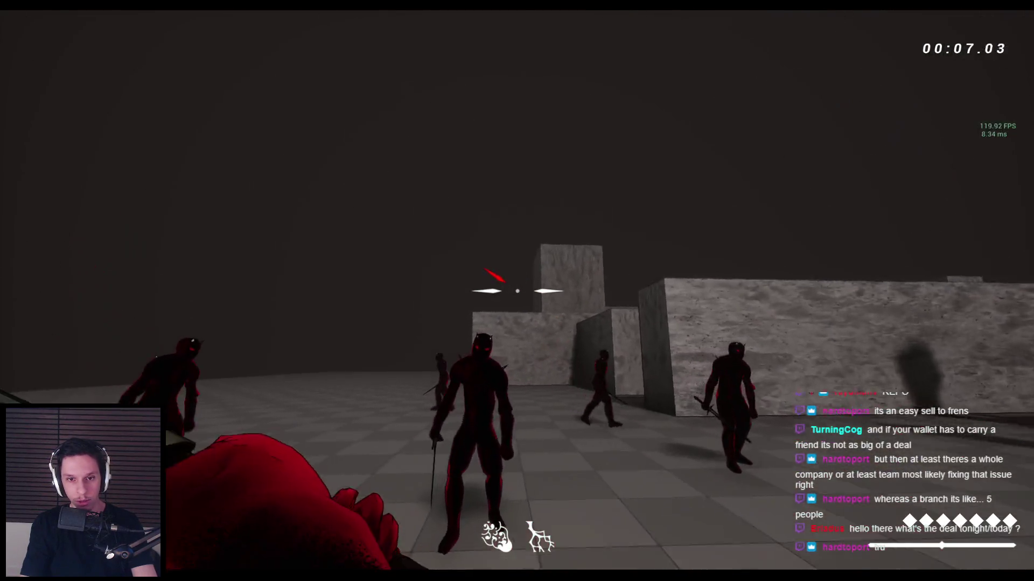
click(516, 291)
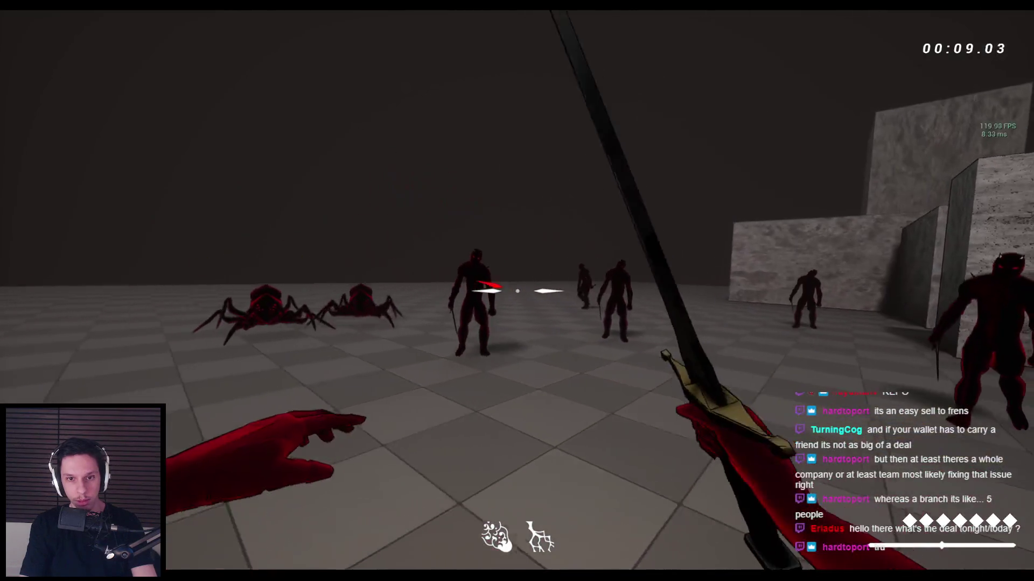
click(516, 290)
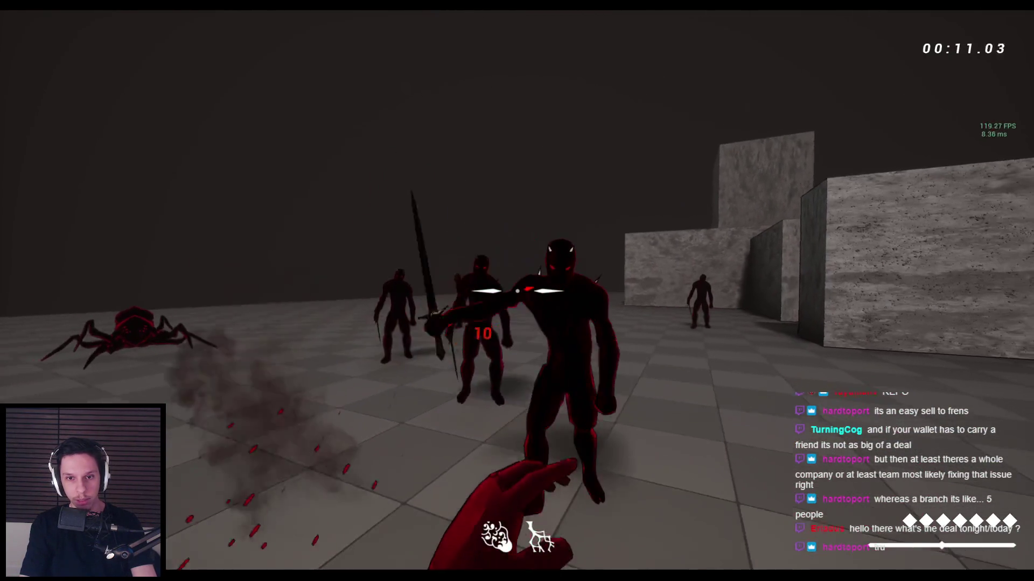
click(517, 291)
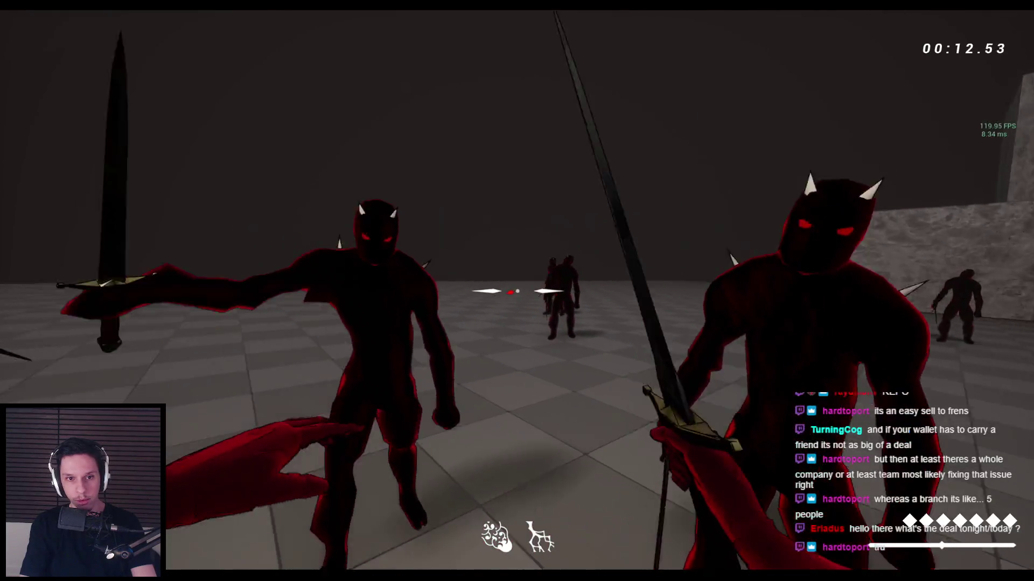
Step: Keep attacking the enemies near the blocks, then end play and return to the Blueprint editor
click(517, 291)
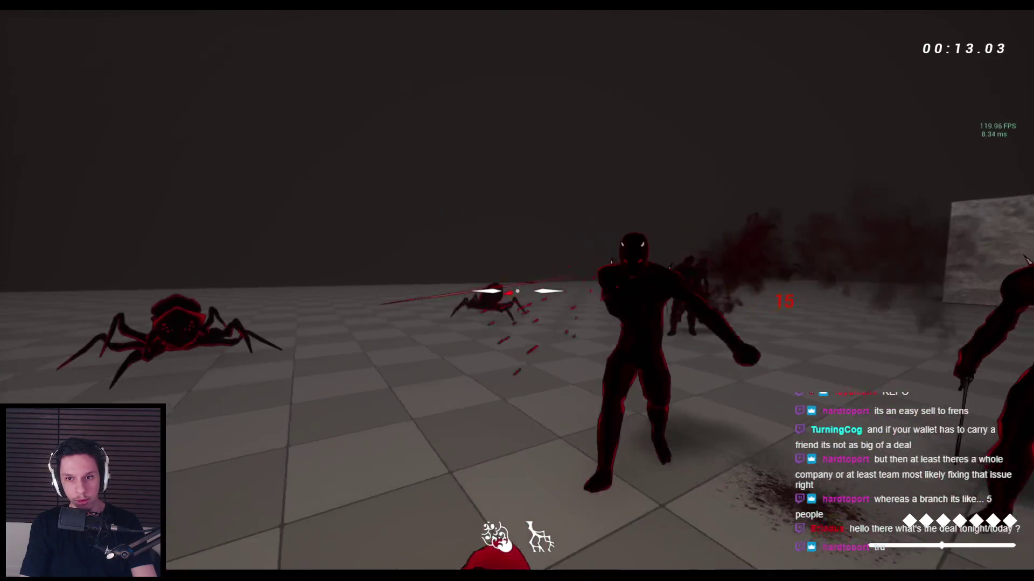
click(517, 291)
click(517, 290)
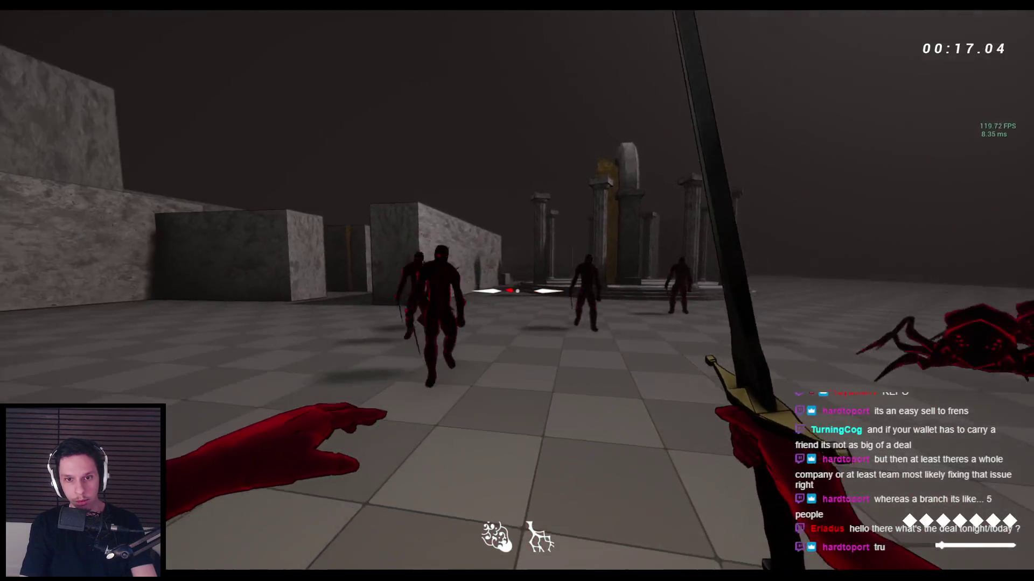
click(517, 291)
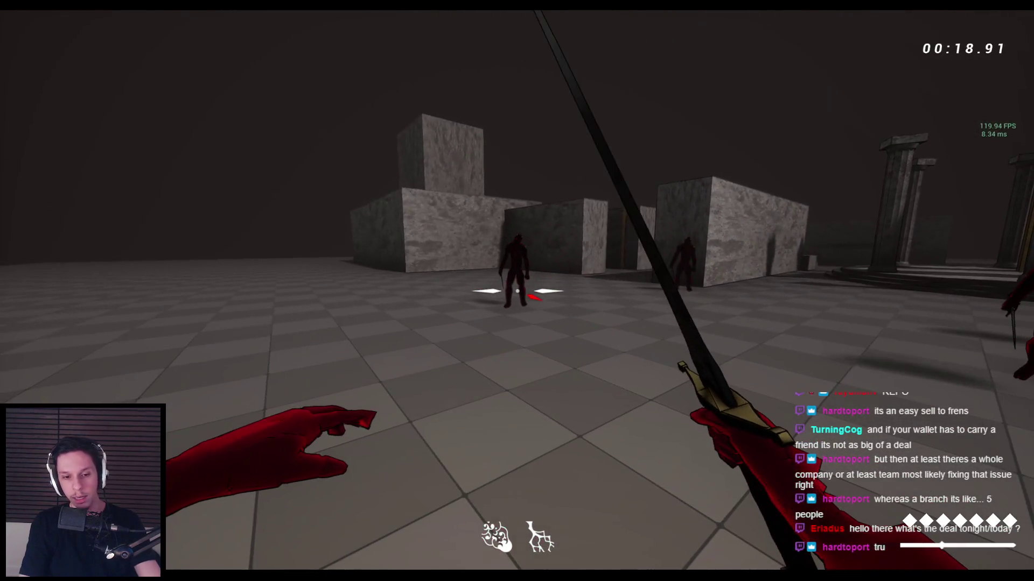
key(Escape)
click(348, 550)
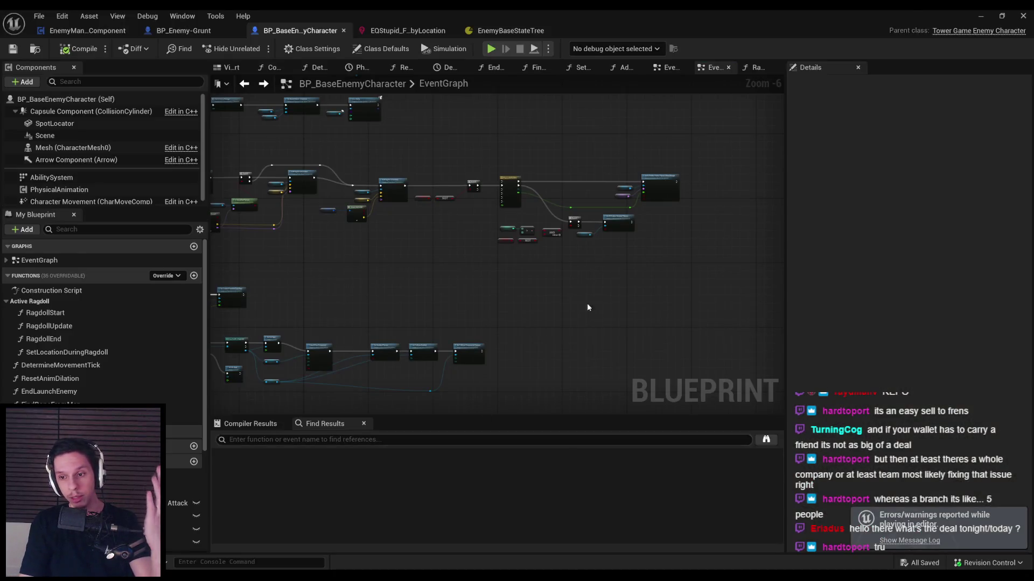
Step: Cycle through the BP_Enemy-Grunt and EnemyManagerComponent tabs, ending on the base enemy graph
click(980, 16)
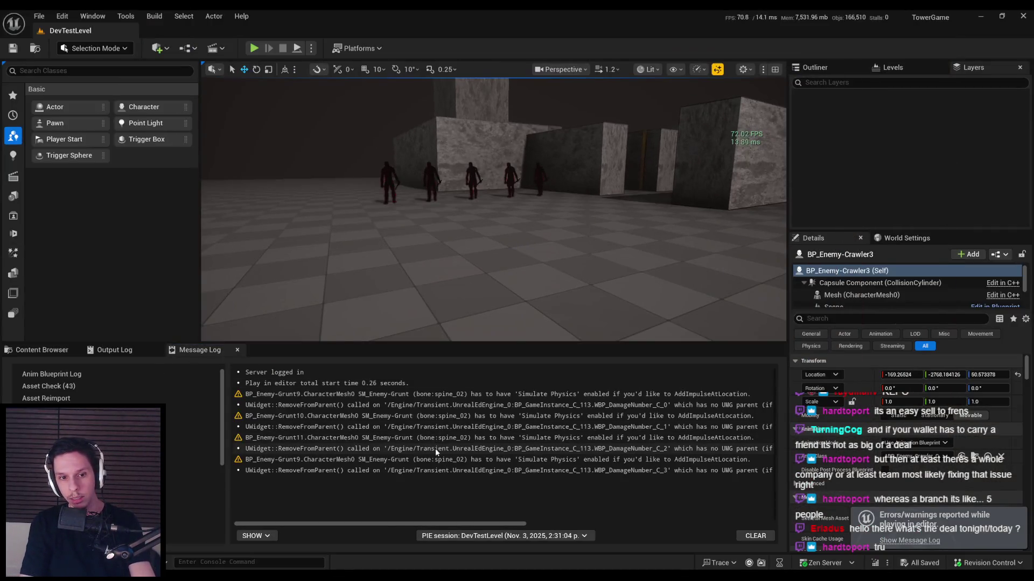
mouse_move(350, 570)
click(376, 498)
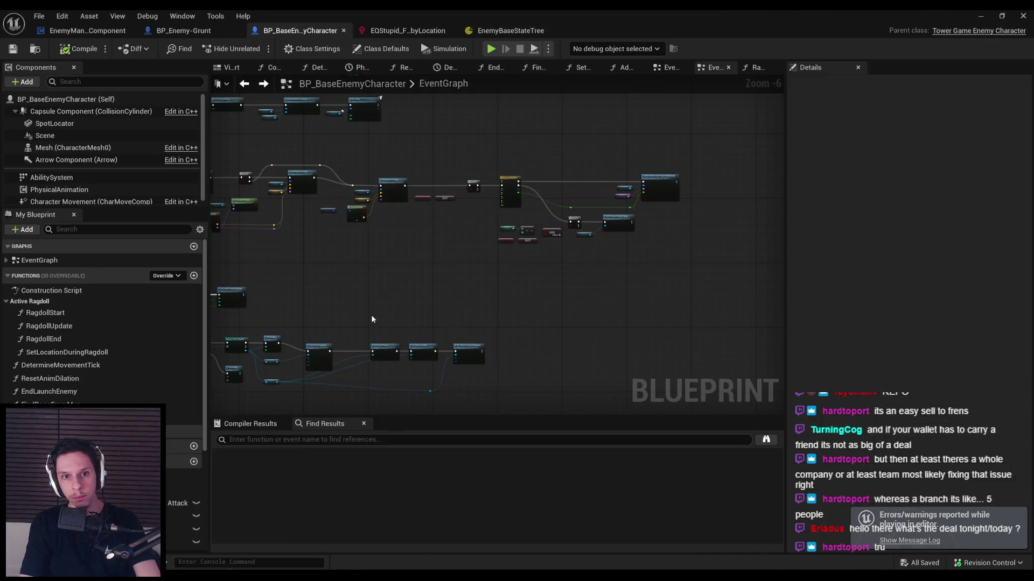
click(183, 31)
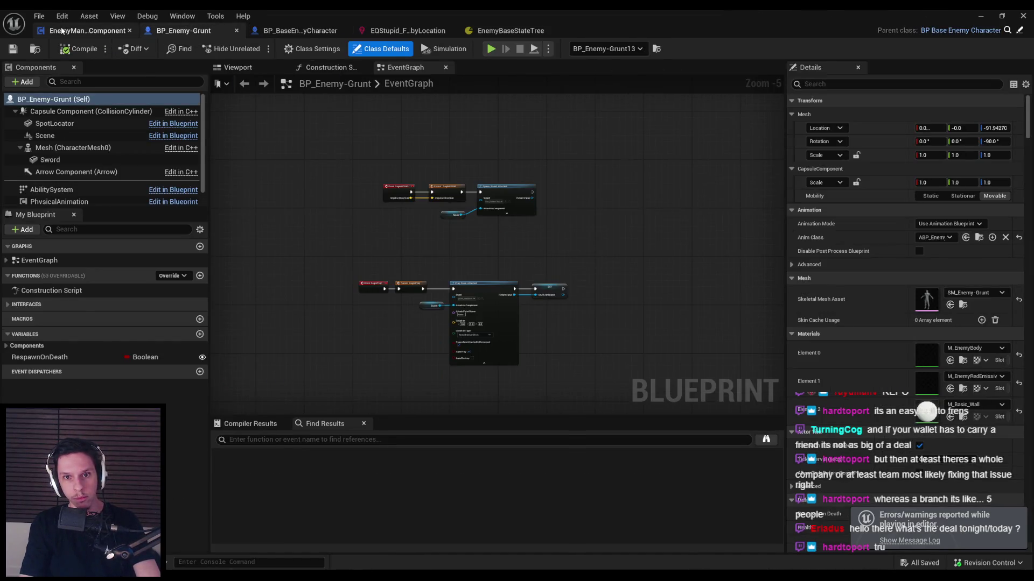
click(62, 31)
click(299, 31)
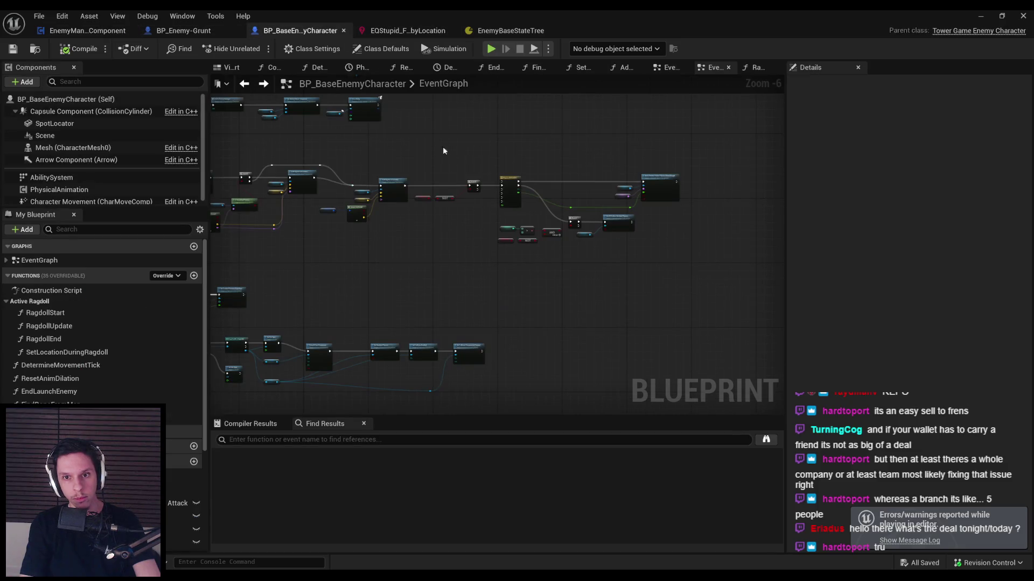
scroll(515, 281, down, 1)
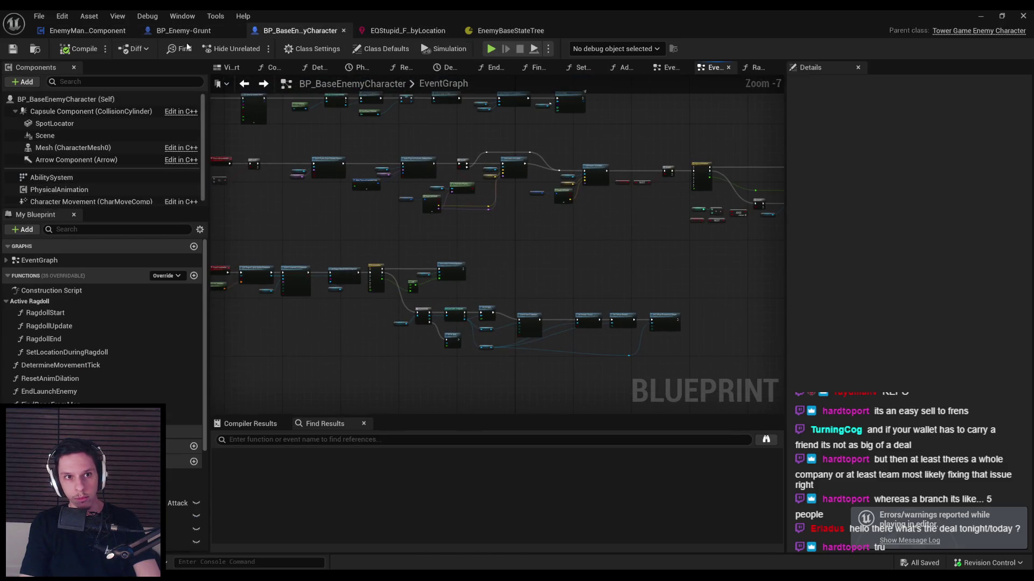
Step: In ReplaceAggressiveAgent, add breakpoints on Remove Aggressive Agent and Add Aggressive Agent
click(87, 31)
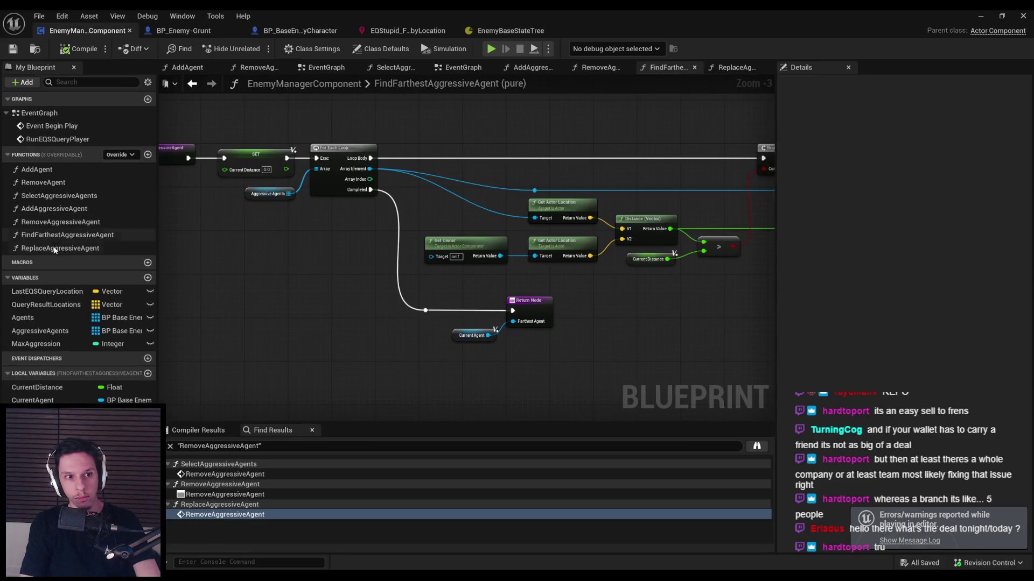
double_click(54, 248)
click(482, 253)
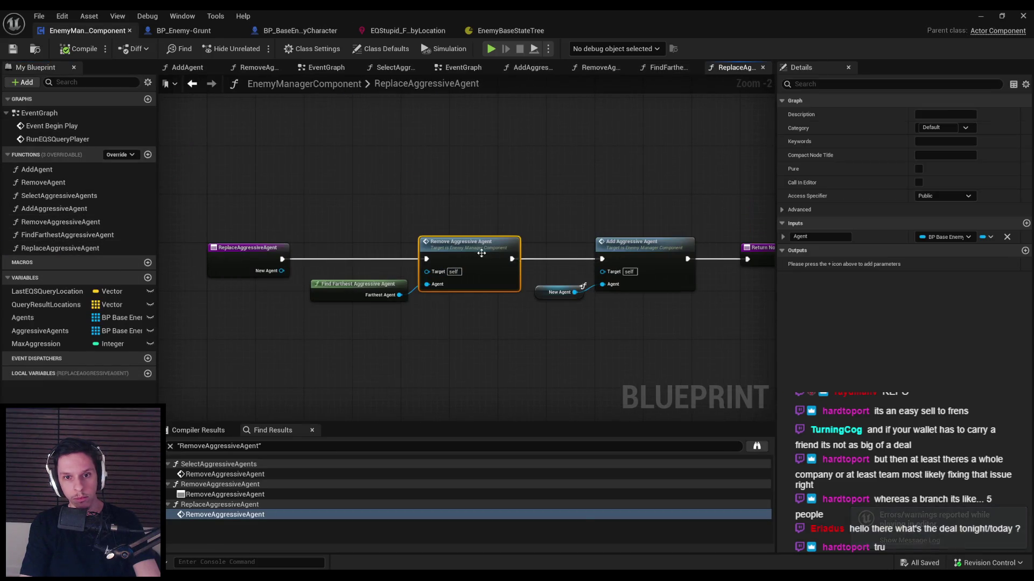
right_click(482, 253)
click(506, 465)
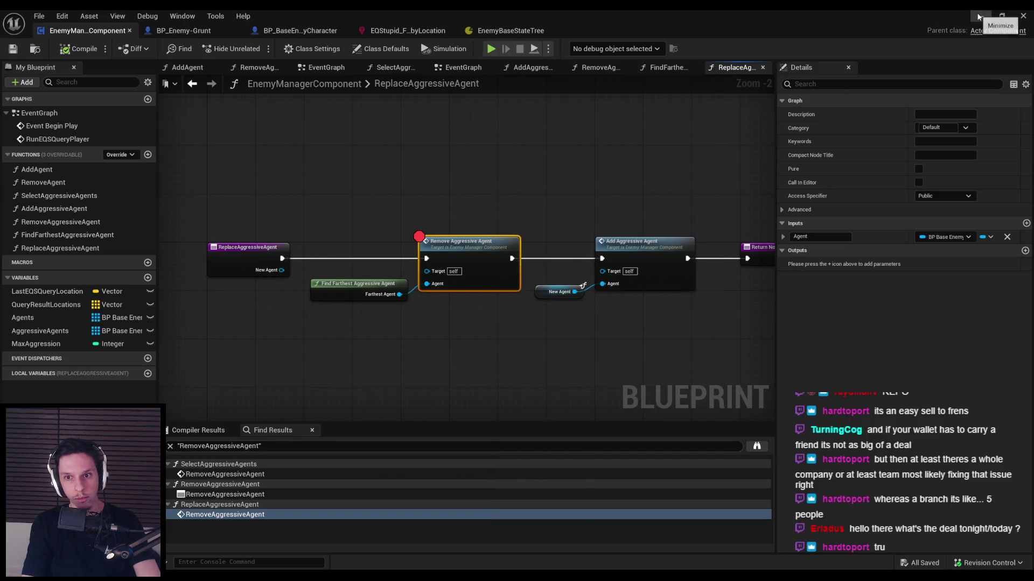
right_click(642, 274)
click(681, 493)
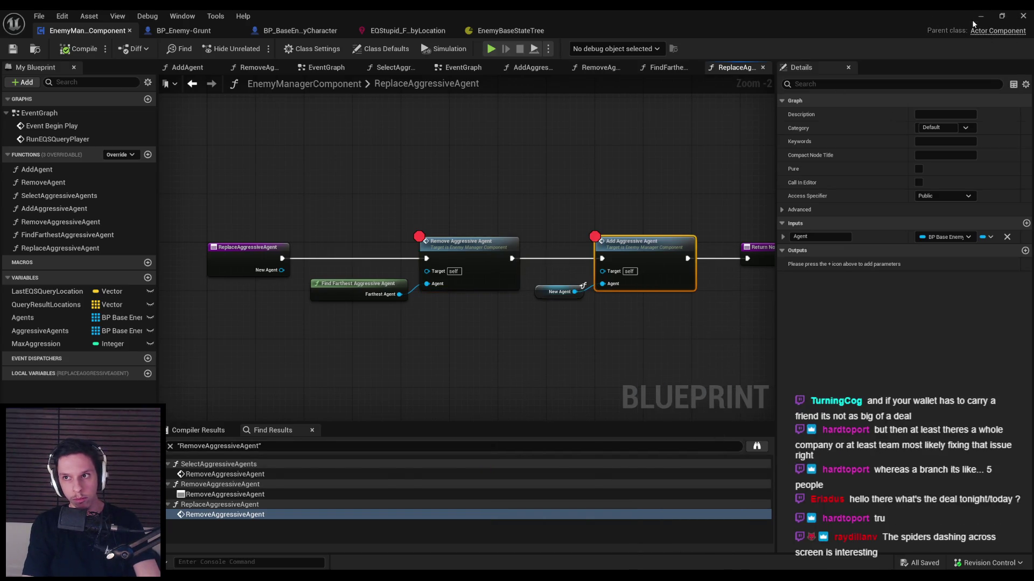
Step: Start a play session and walk toward the enemies to trigger the breakpoints
click(979, 16)
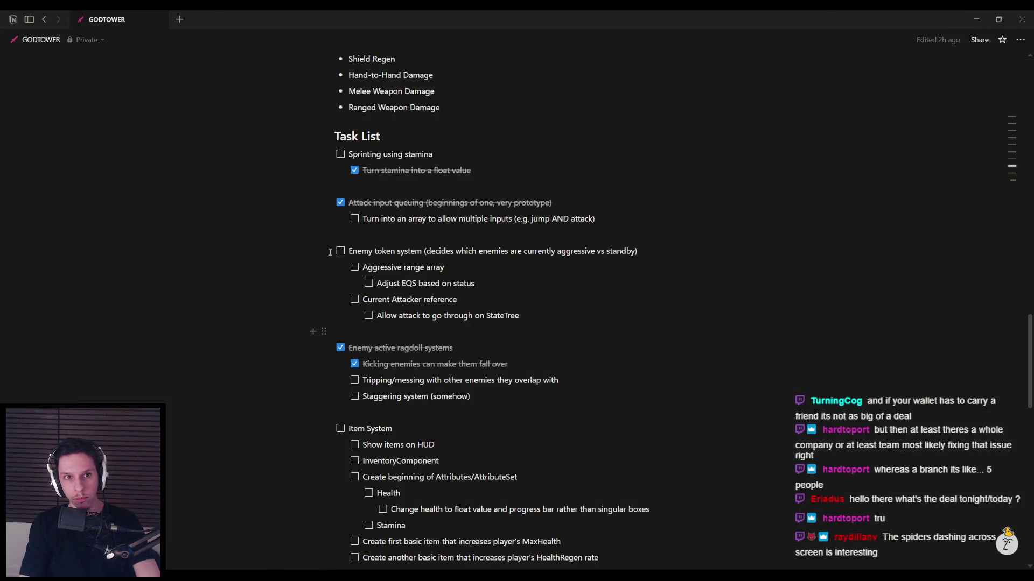
key(alt+Tab)
click(260, 50)
key(w)
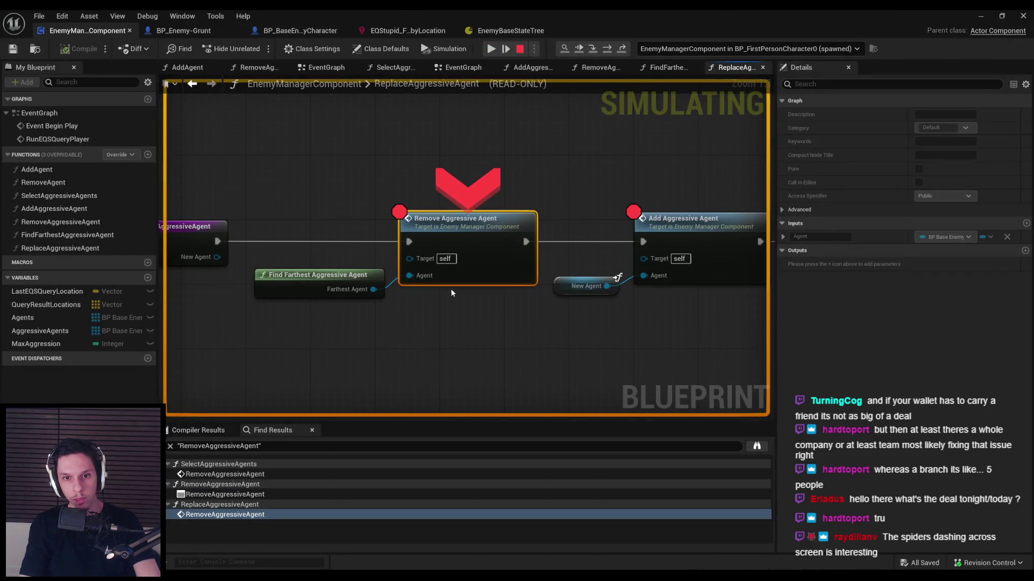
Step: Step over to Add Aggressive Agent, then step into it to reach the ADDUNIQUE node
mouse_move(605, 286)
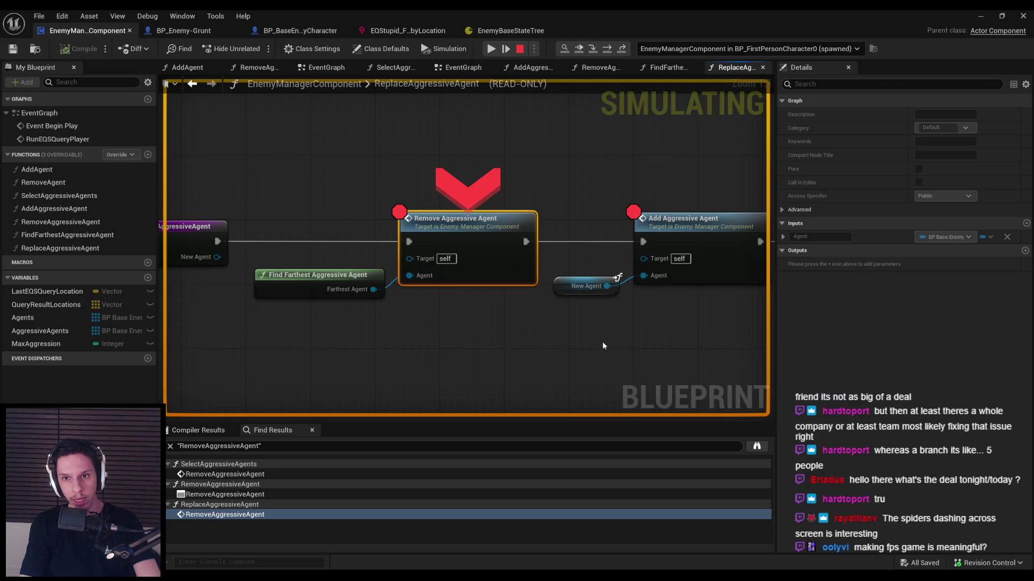
scroll(605, 284, down, 2)
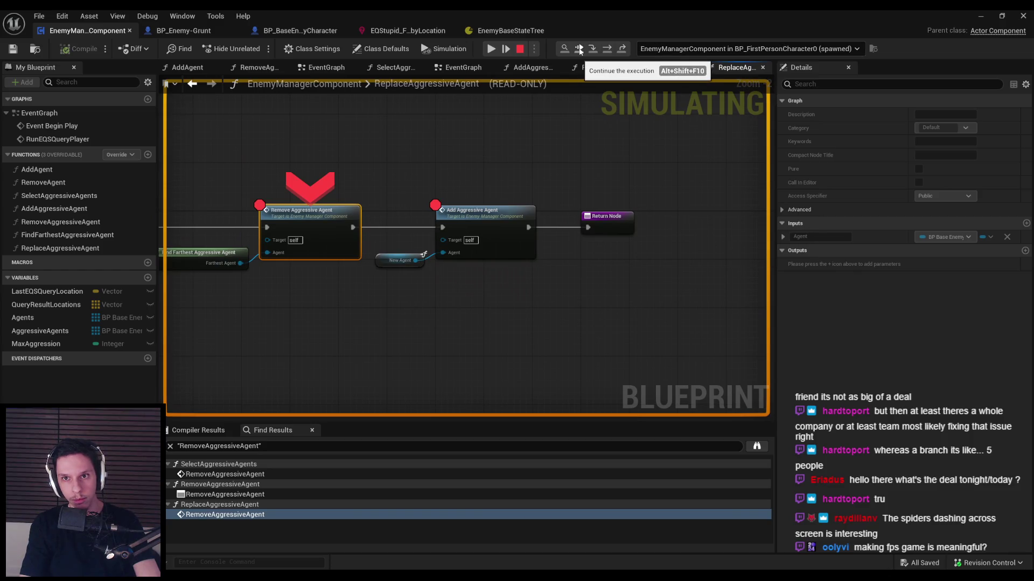
click(579, 50)
mouse_move(409, 277)
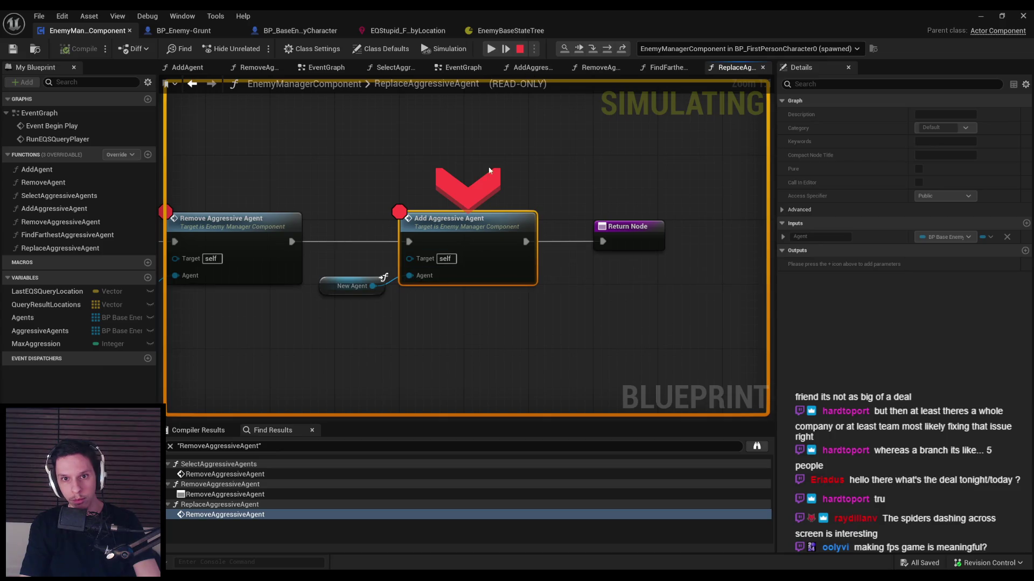
double_click(463, 222)
key(alt+Left)
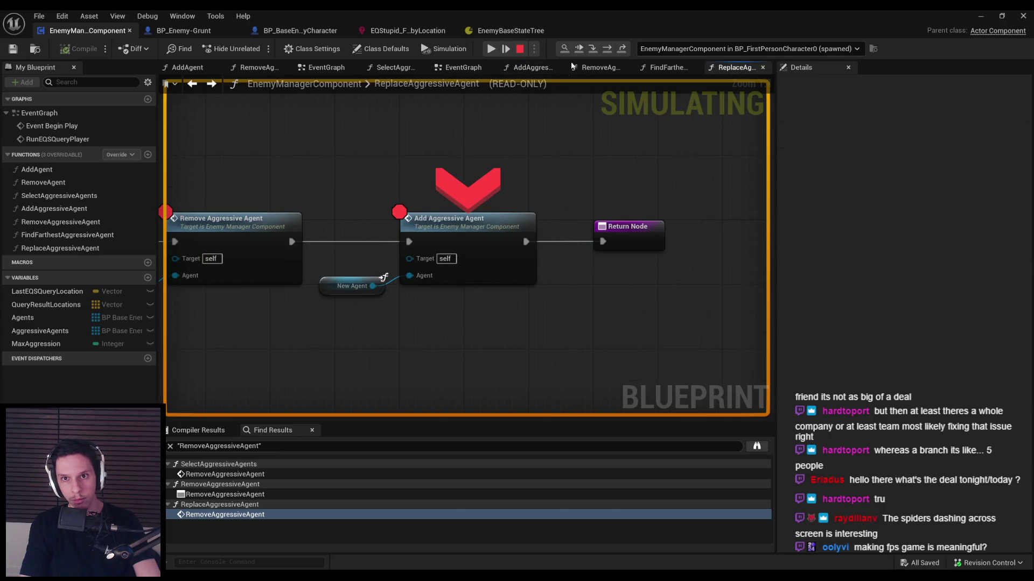
click(590, 50)
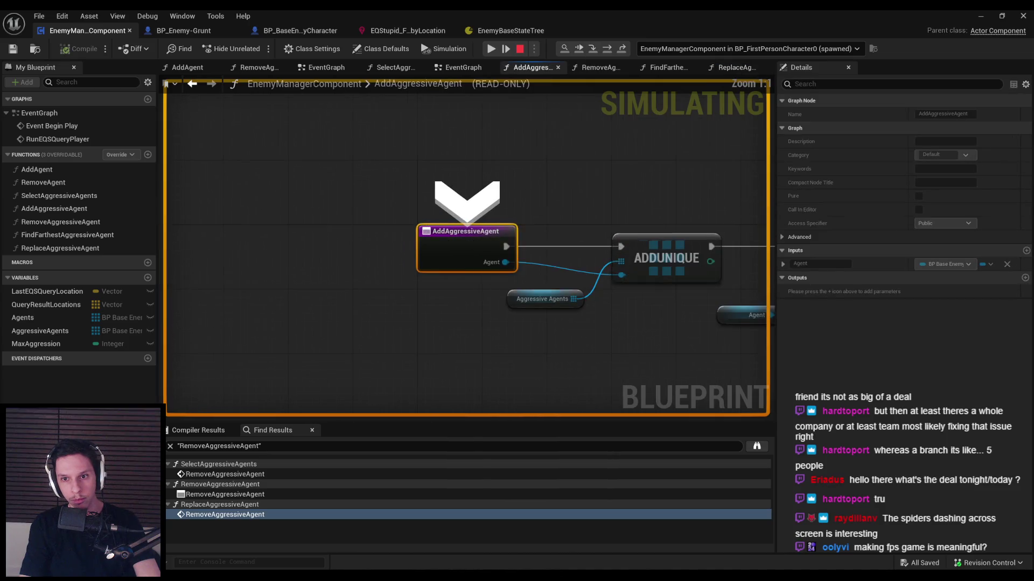
click(591, 51)
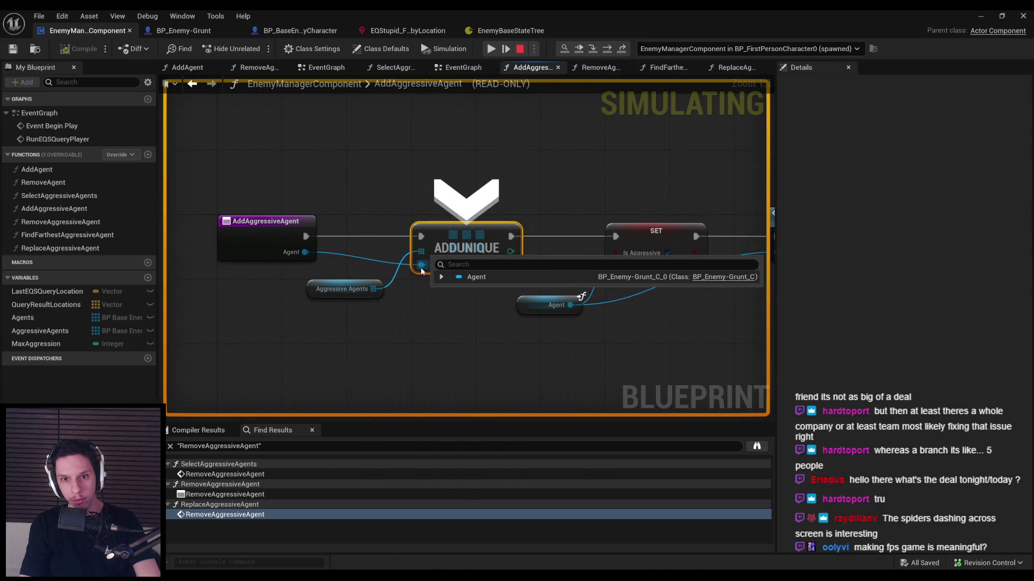
Step: Expand the Aggressive Agents array, step past the IsAggressive SET, and step into Force Run EQSQuery
mouse_move(421, 252)
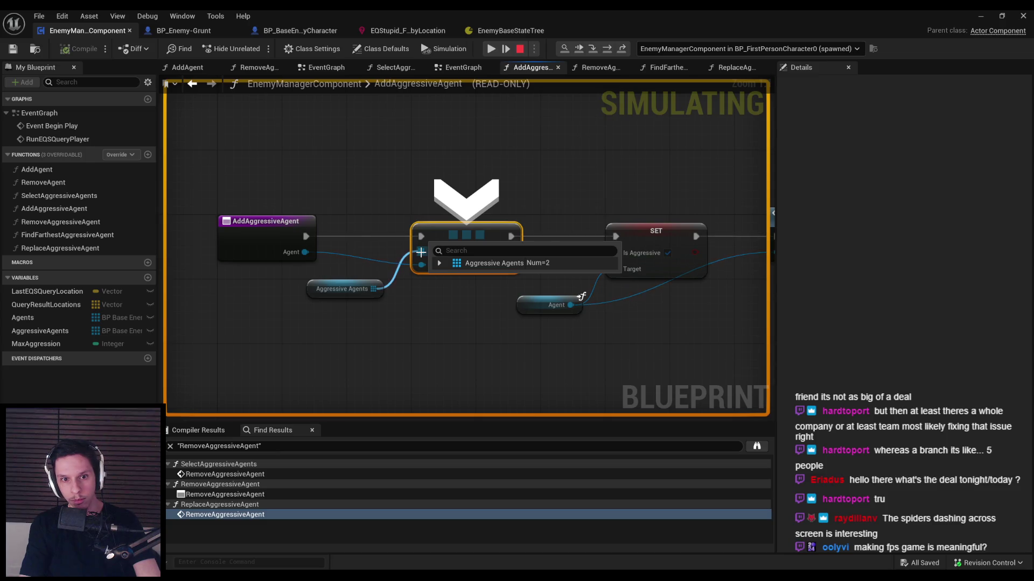
click(440, 263)
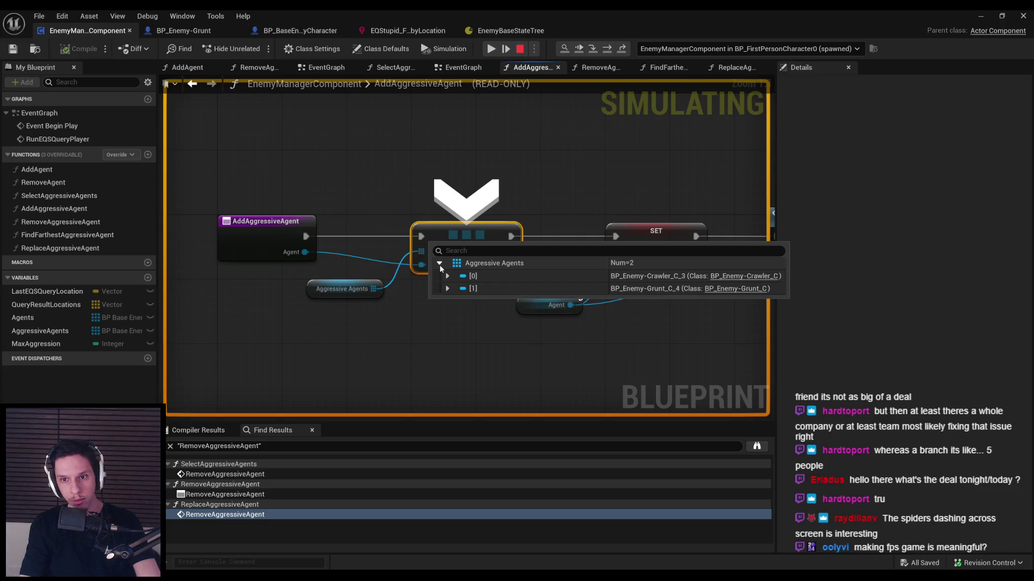
scroll(404, 302, down, 1)
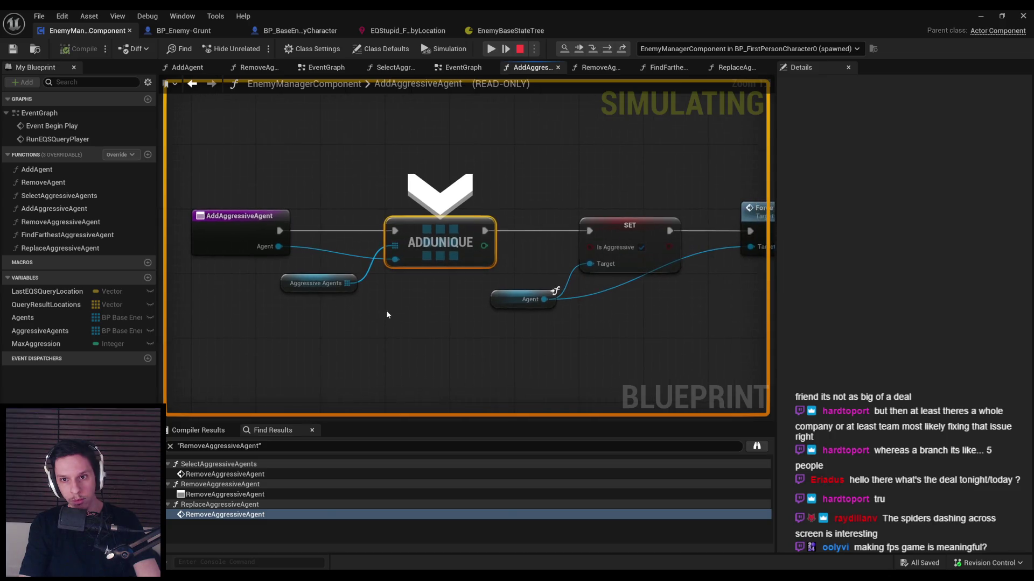
click(574, 52)
mouse_move(428, 266)
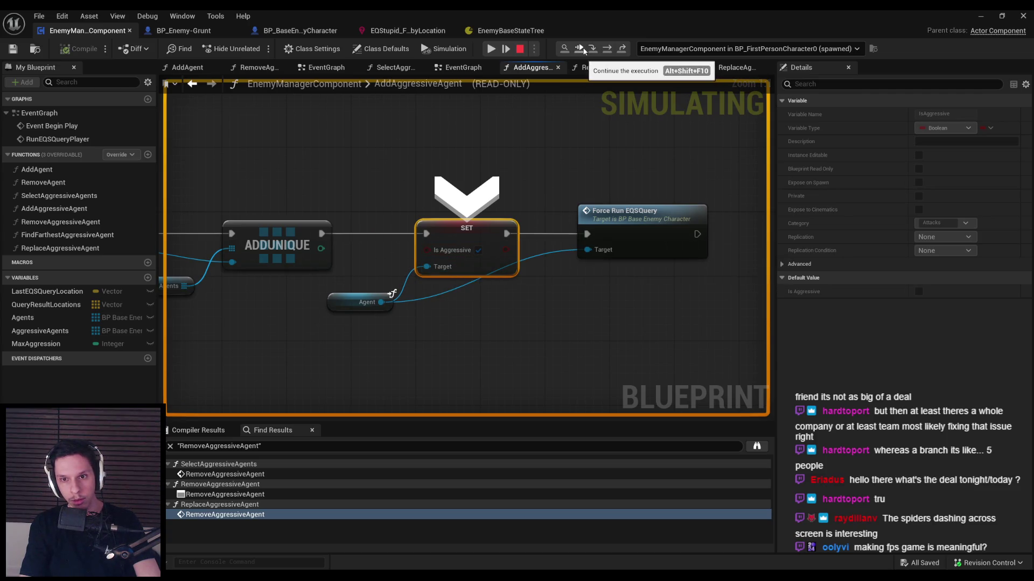
click(596, 50)
click(593, 50)
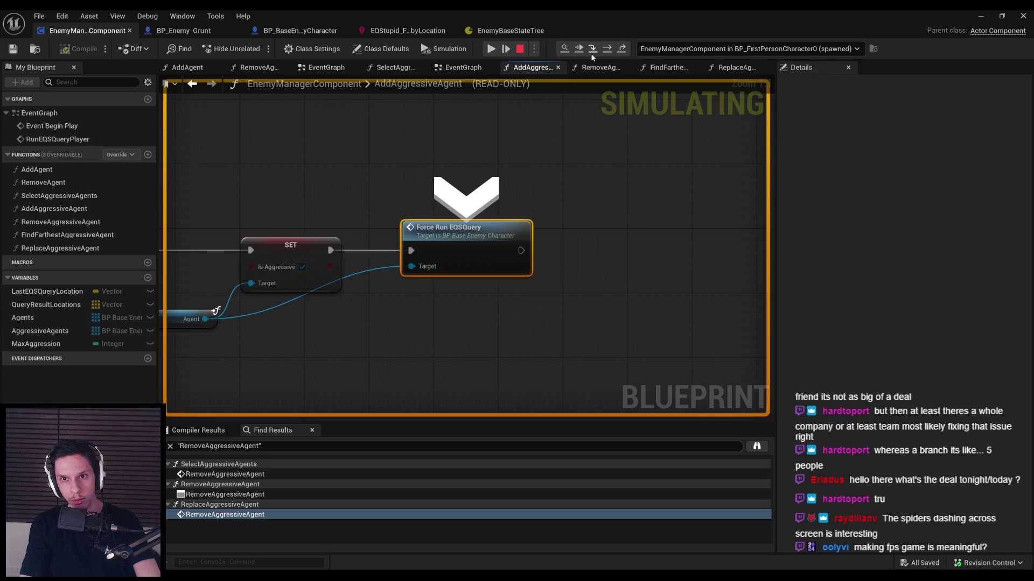
scroll(521, 251, up, 3)
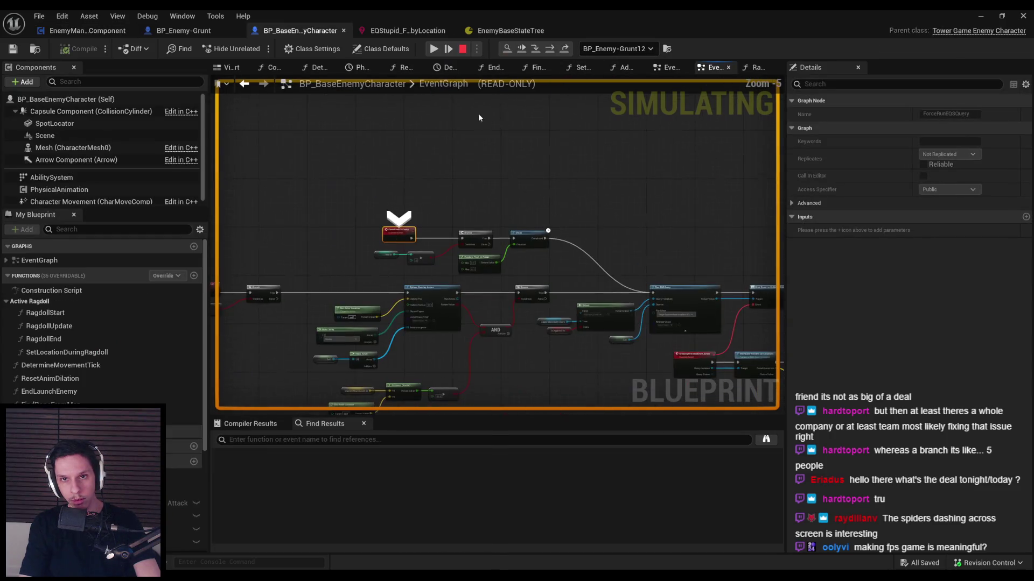
Step: Resume the game, stop PIE, close the extra EventGraph tab, and return to EnemyManagerComponent
click(522, 50)
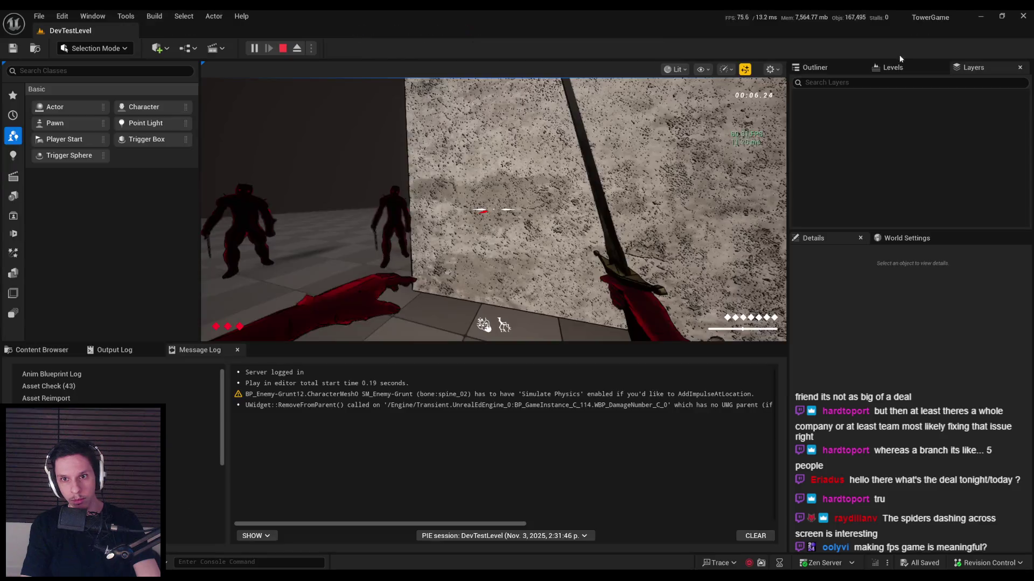
key(Escape)
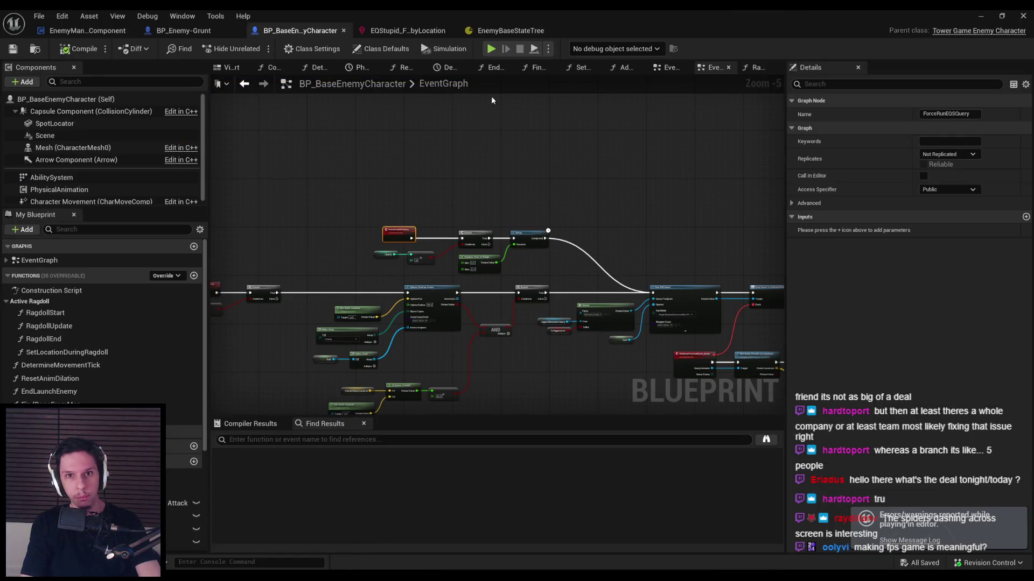
middle_click(704, 69)
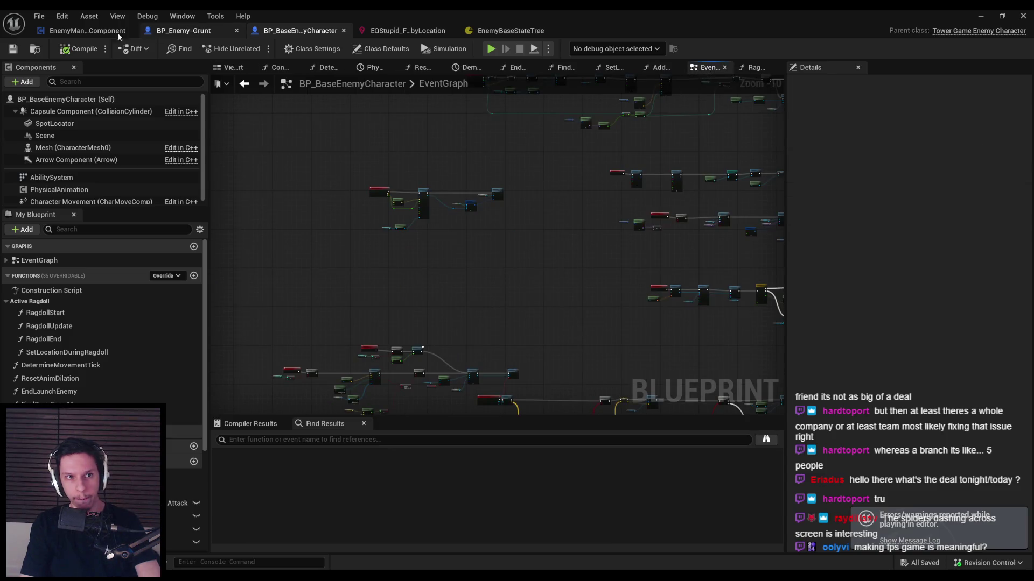
click(83, 30)
drag(358, 214, 529, 224)
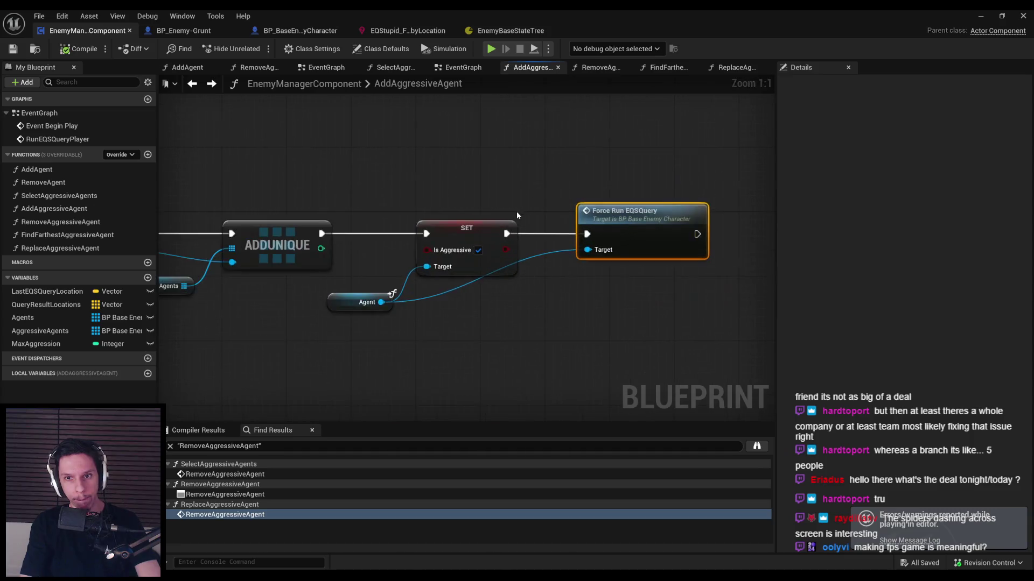
Step: In ReplaceAggressiveAgent, remove the breakpoints on Add Aggressive Agent and Remove Aggressive Agent
key(alt+Right)
right_click(480, 227)
click(518, 448)
right_click(207, 236)
click(253, 457)
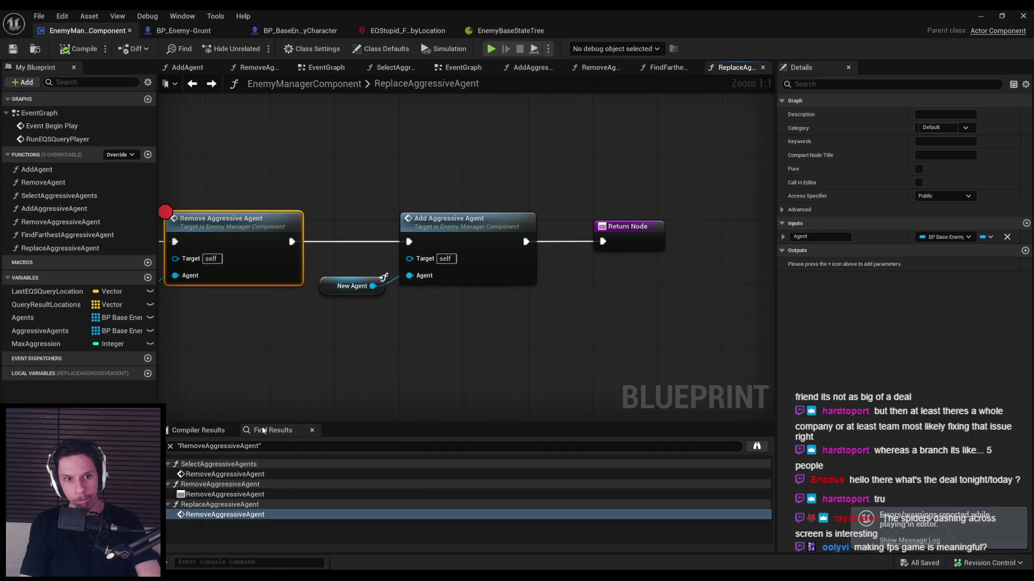
key(Home)
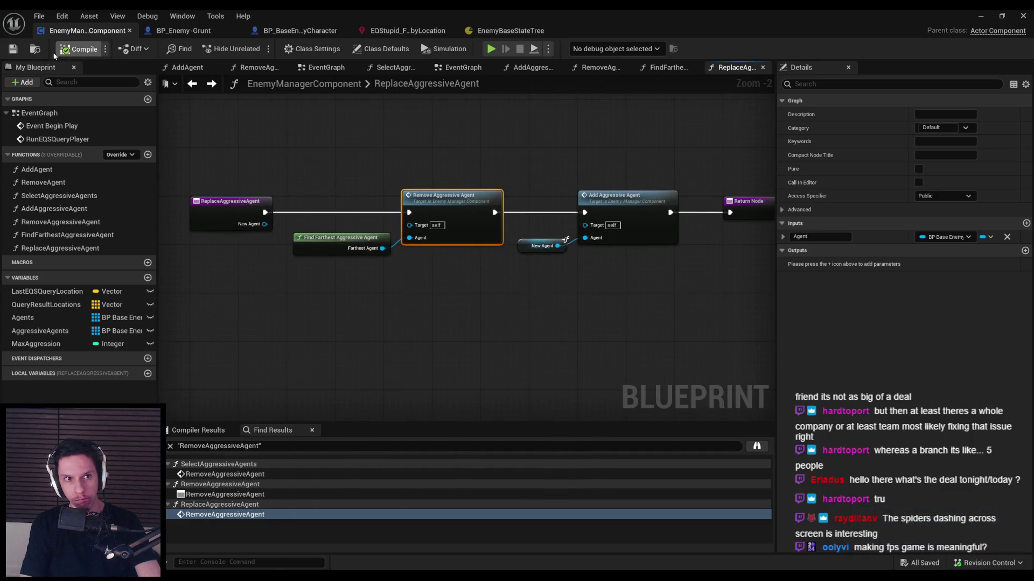
click(363, 176)
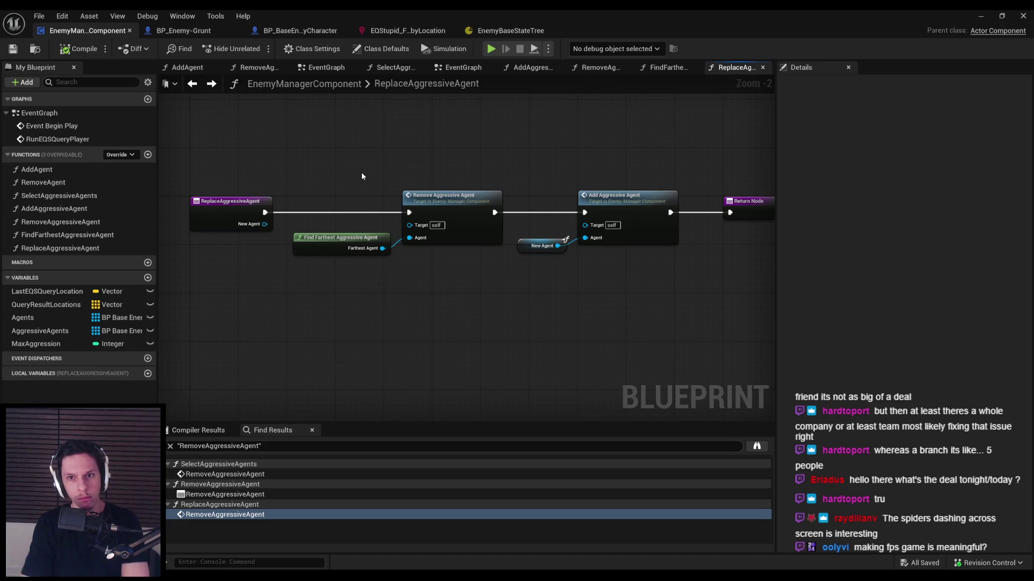
Step: Open the AddAggressiveAgent function graph to review it, moving back and forth from ReplaceAggressiveAgent
double_click(612, 222)
scroll(413, 295, down, 2)
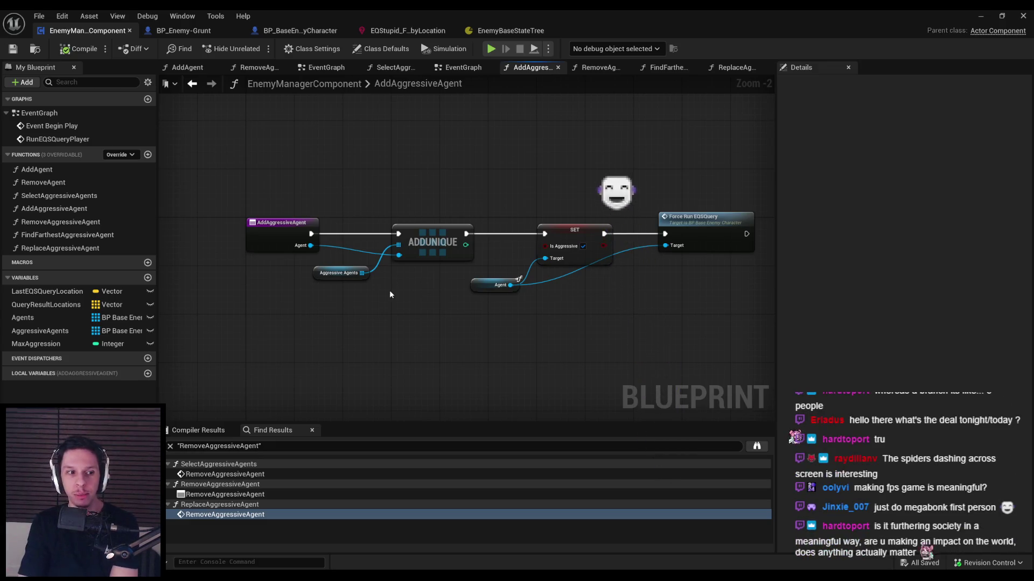
key(alt+Right)
key(alt+Right)
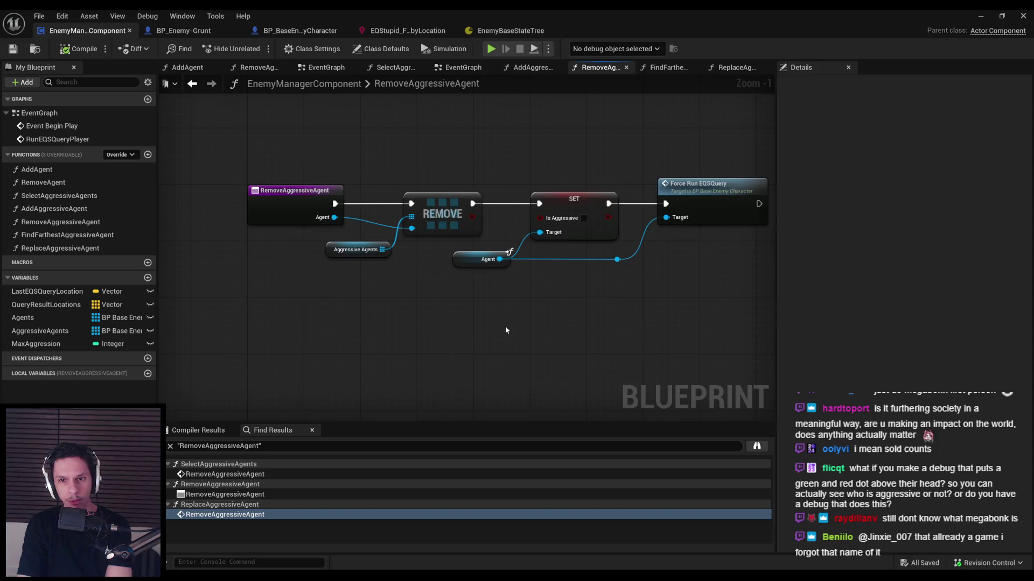
key(alt+Right)
double_click(620, 207)
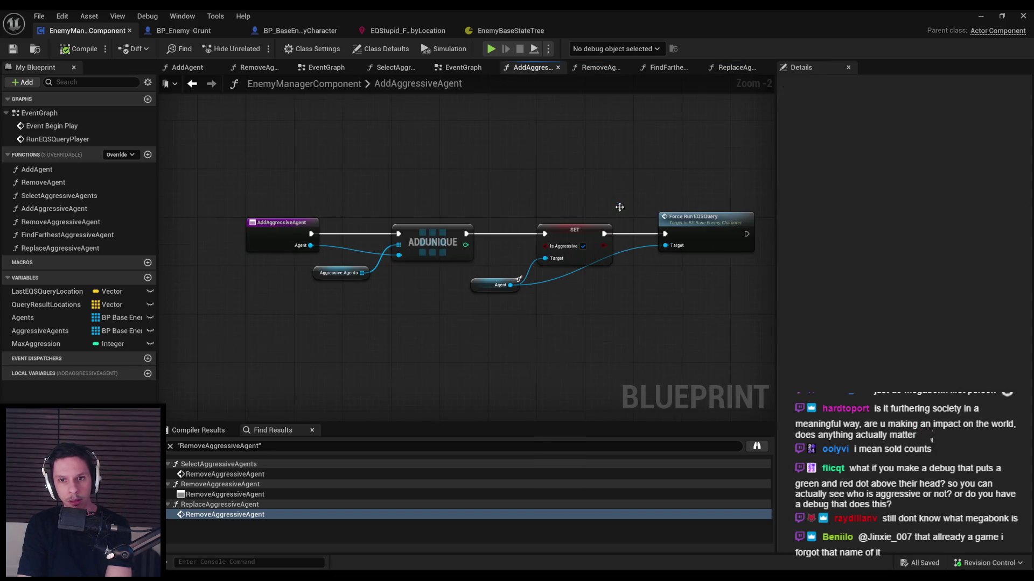
Step: Browse the 'debug' actions in AddAggressiveAgent's node menu without adding any, then return to ReplaceAggressiveAgent
drag(626, 323, 490, 316)
right_click(551, 287)
text(debug)
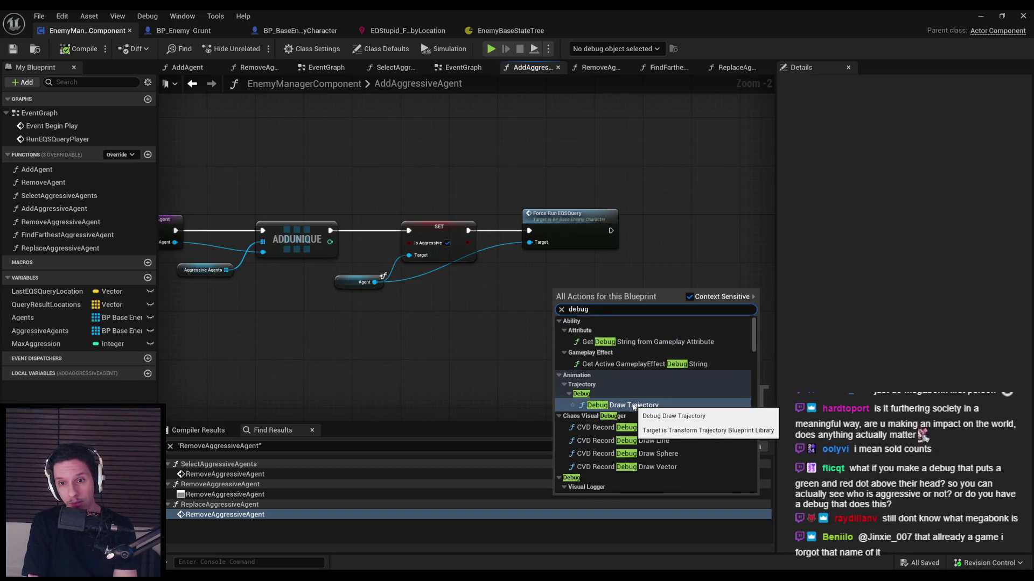
scroll(634, 408, down, 10)
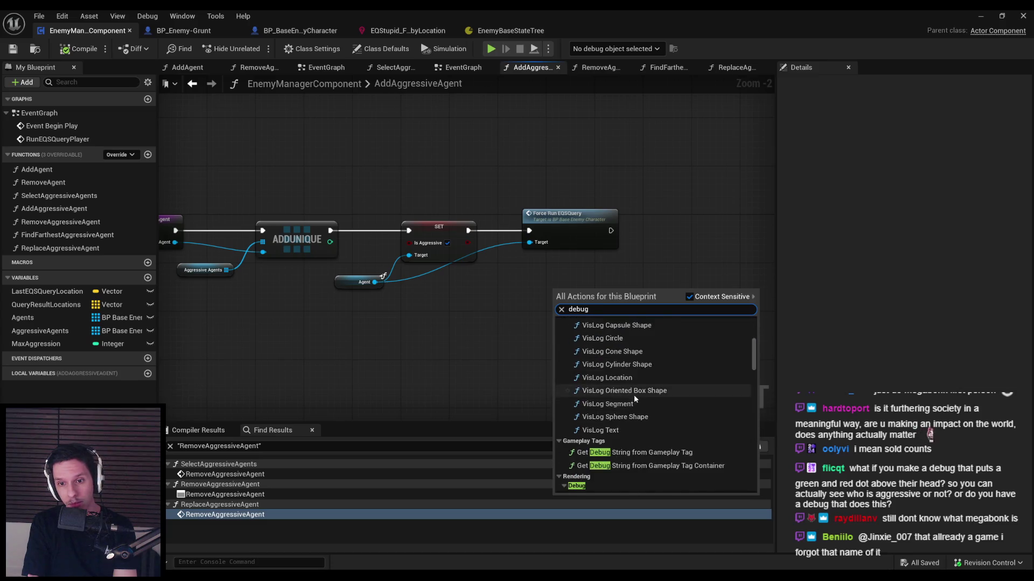
scroll(754, 367, down, 2)
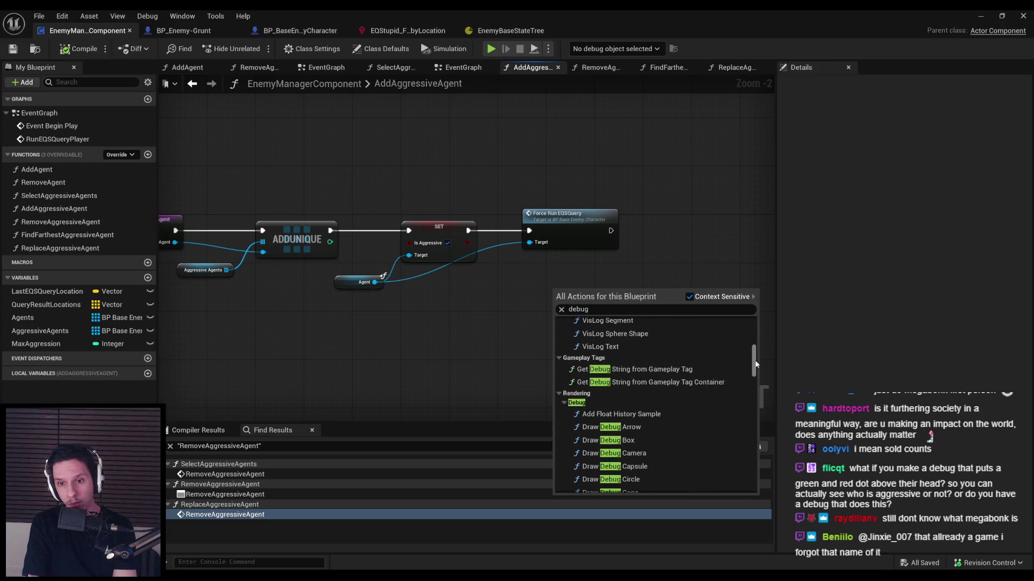
scroll(754, 367, down, 2)
mouse_move(753, 370)
mouse_down()
mouse_move(754, 497)
mouse_move(751, 308)
mouse_up()
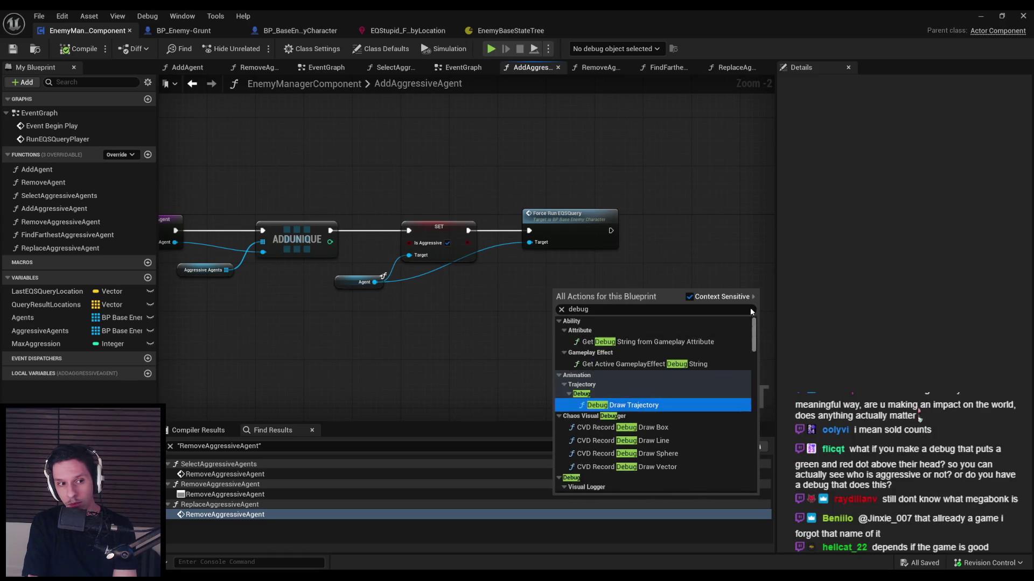
click(412, 366)
key(alt+Left)
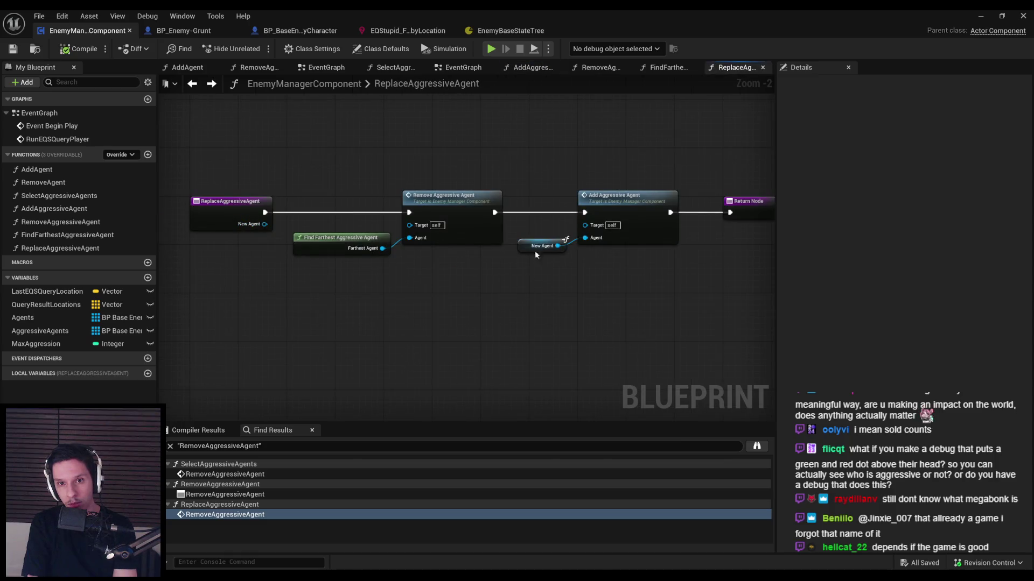
Step: Inspect the RemoveAggressiveAgent and FindFarthestAggressiveAgent function graphs
double_click(613, 206)
key(alt+Left)
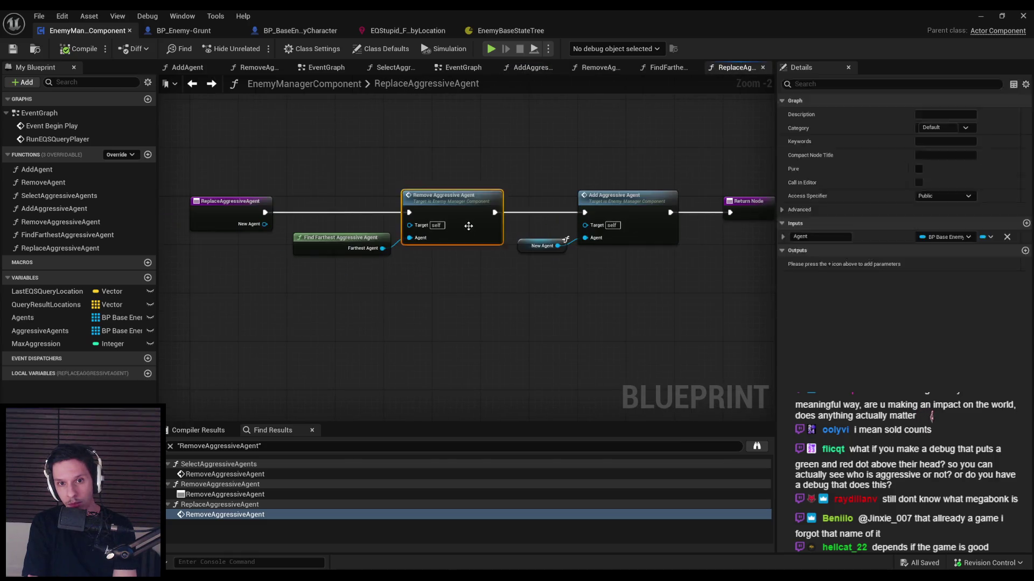
double_click(447, 216)
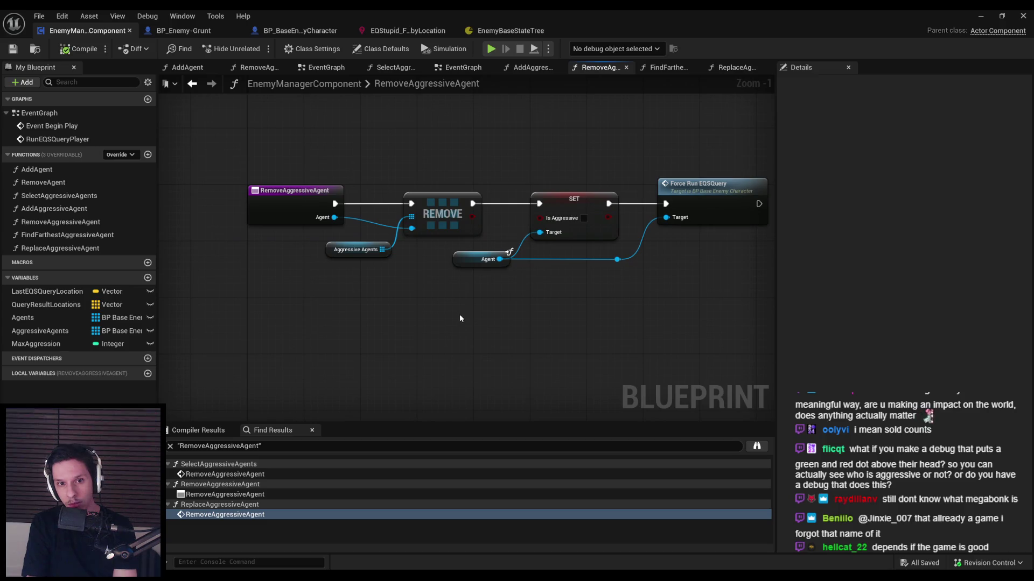
key(ctrl+Tab)
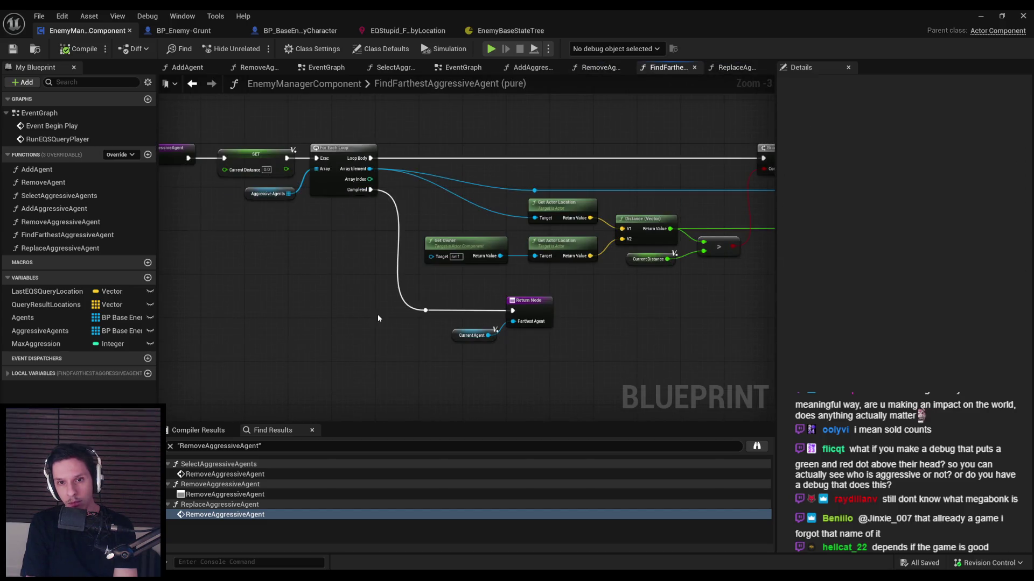
scroll(444, 288, down, 1)
mouse_move(444, 288)
mouse_down()
mouse_move(161, 295)
mouse_move(412, 276)
mouse_up()
scroll(341, 292, up, 1)
Step: Open the SelectAggressiveAgents function graph from the My Blueprint panel
key(ctrl+Tab)
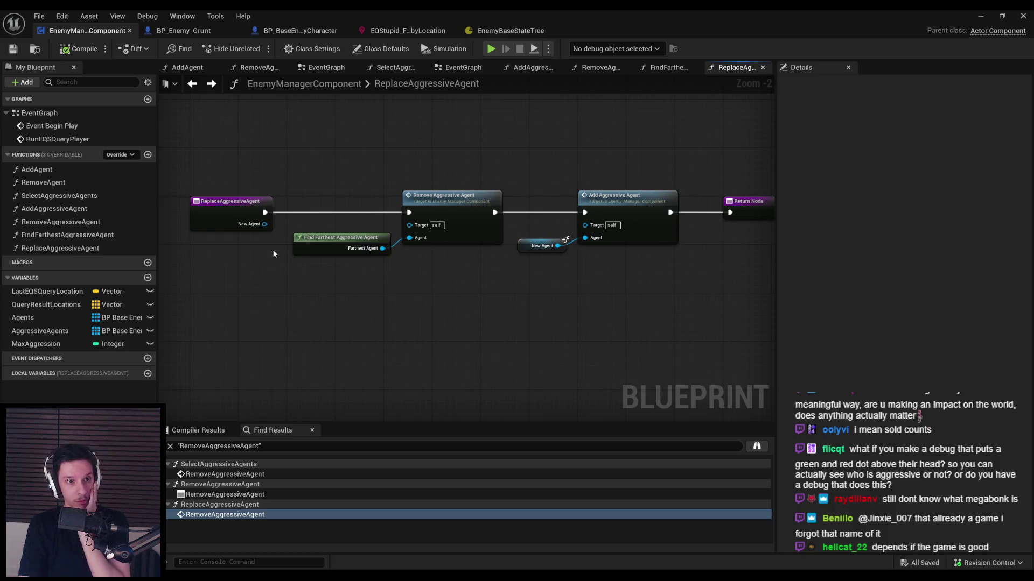
click(60, 198)
double_click(60, 197)
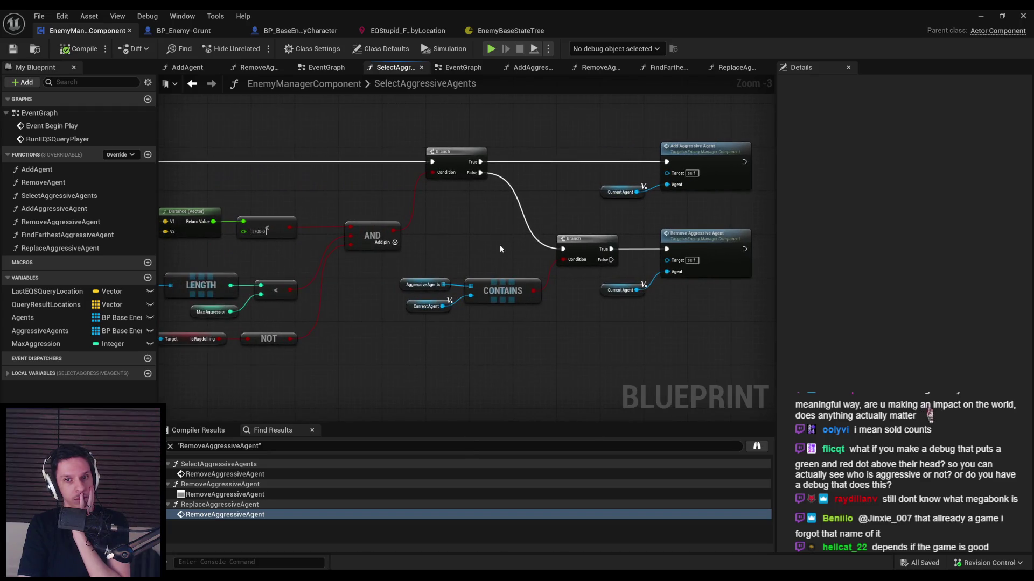
Step: Pan through SelectAggressiveAgents to examine its Branch, Contains, distance checks and For Each Loop
drag(284, 256, 451, 266)
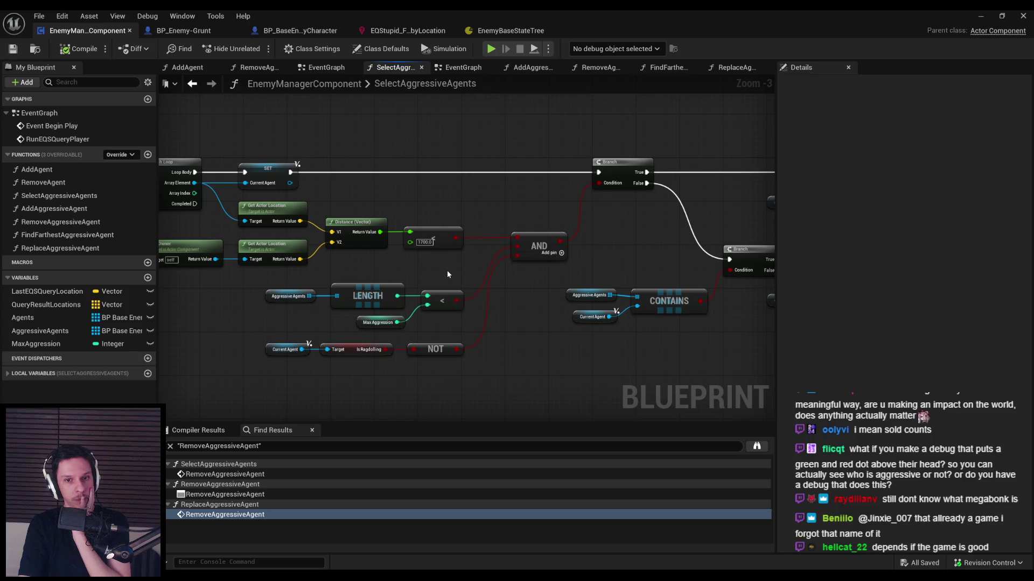
mouse_move(447, 270)
mouse_down()
mouse_move(694, 294)
mouse_move(560, 271)
mouse_up()
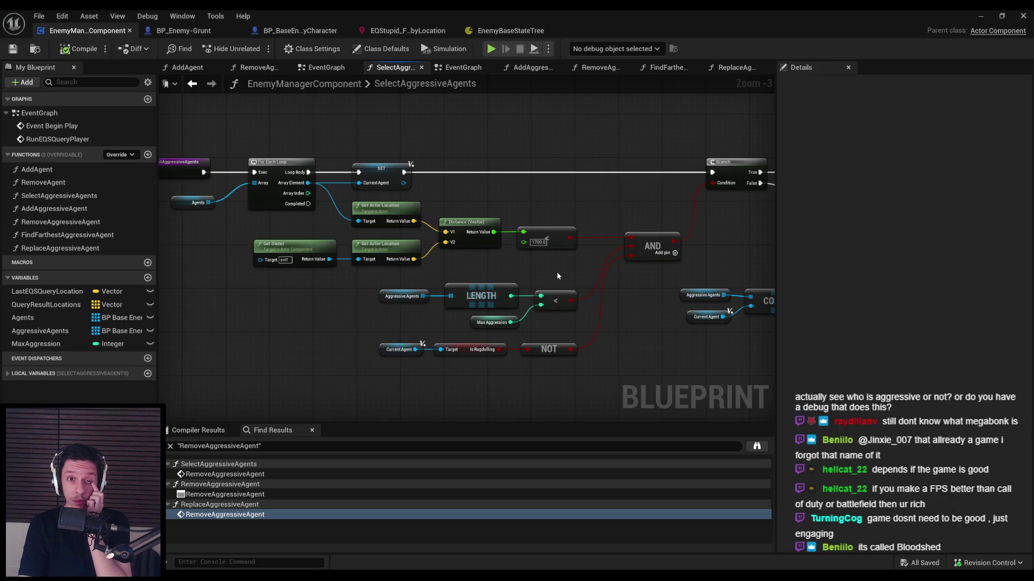
drag(556, 276, 203, 258)
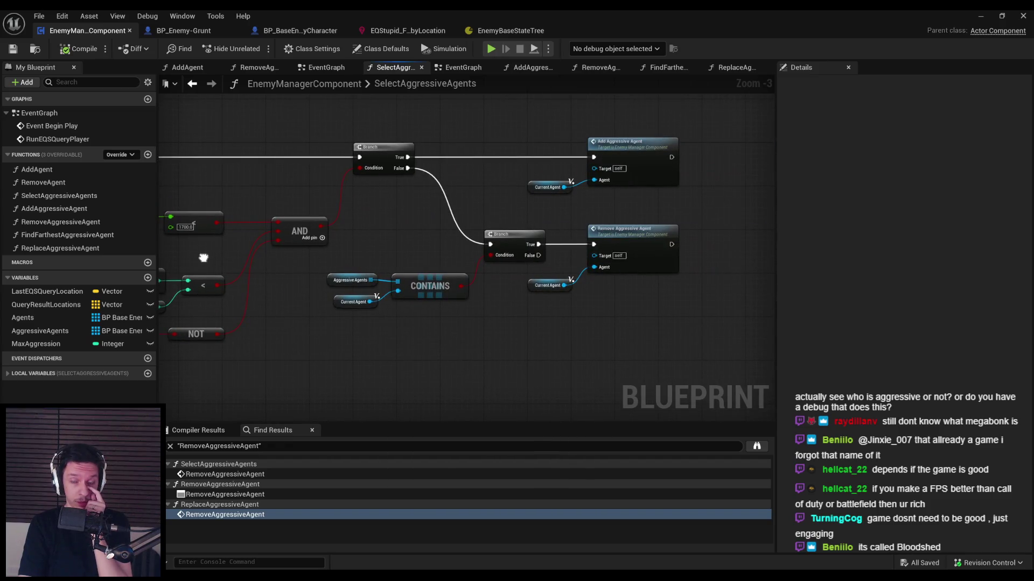
mouse_move(324, 257)
mouse_down()
mouse_move(648, 259)
mouse_move(579, 244)
mouse_move(274, 256)
mouse_up()
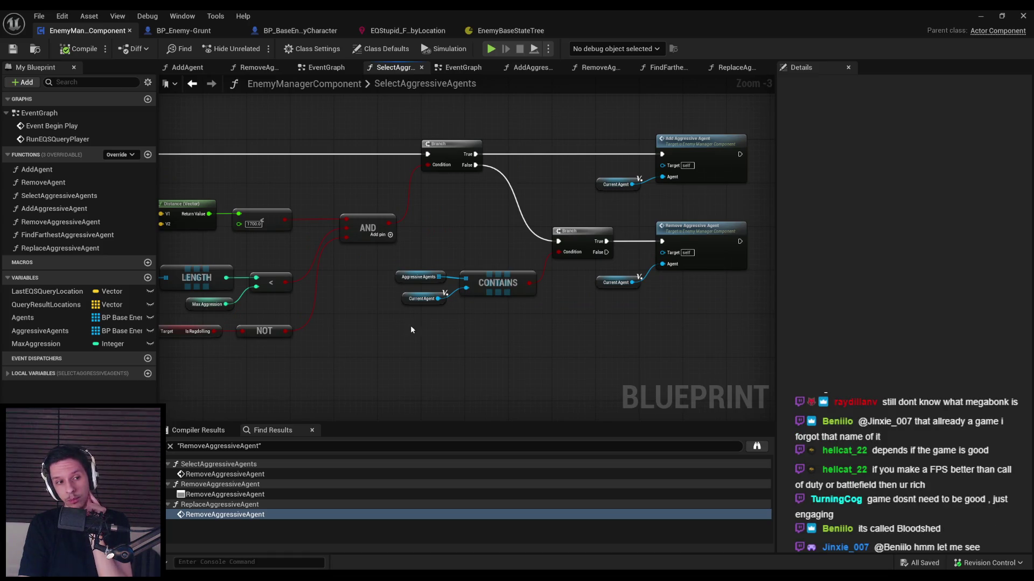
drag(415, 325, 686, 324)
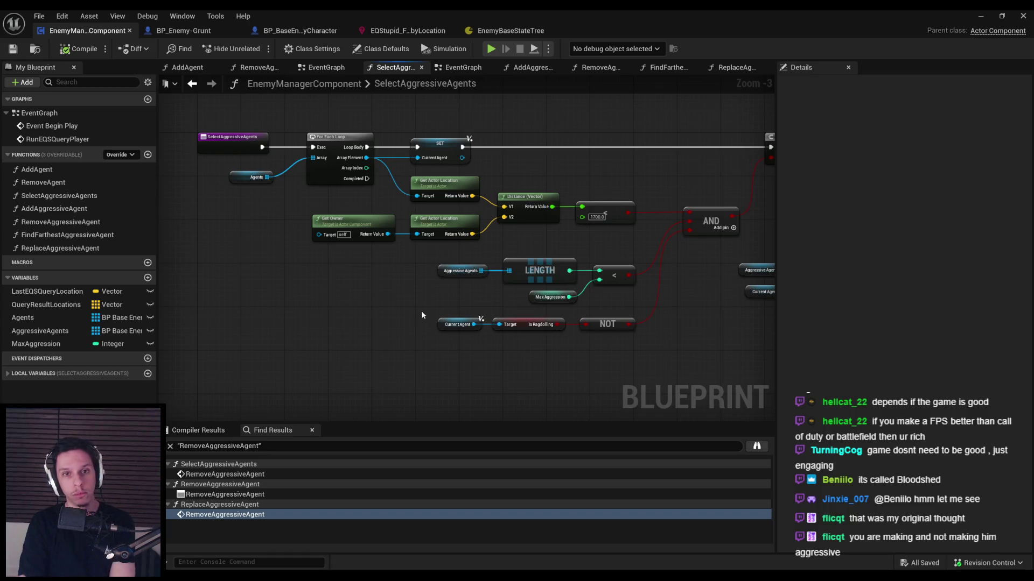
Step: Navigate back to the ReplaceAggressiveAgent graph using graph history
key(alt+Left)
click(211, 84)
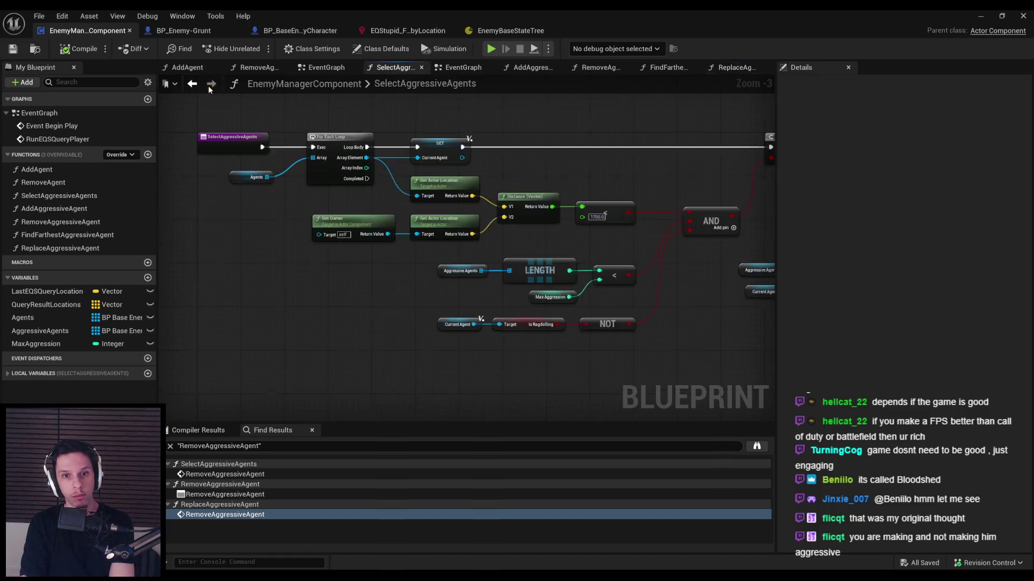
key(alt+Left)
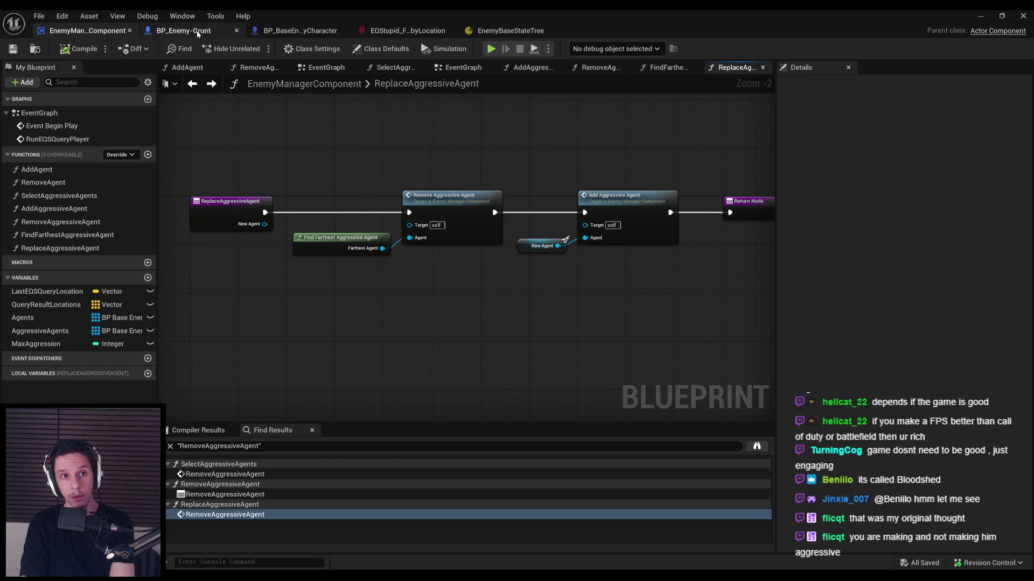
Step: In BP_BaseEnemyCharacter's event graph, review the Sequence, Spawn Sound and Event DamageActor nodes
click(275, 31)
scroll(372, 237, up, 7)
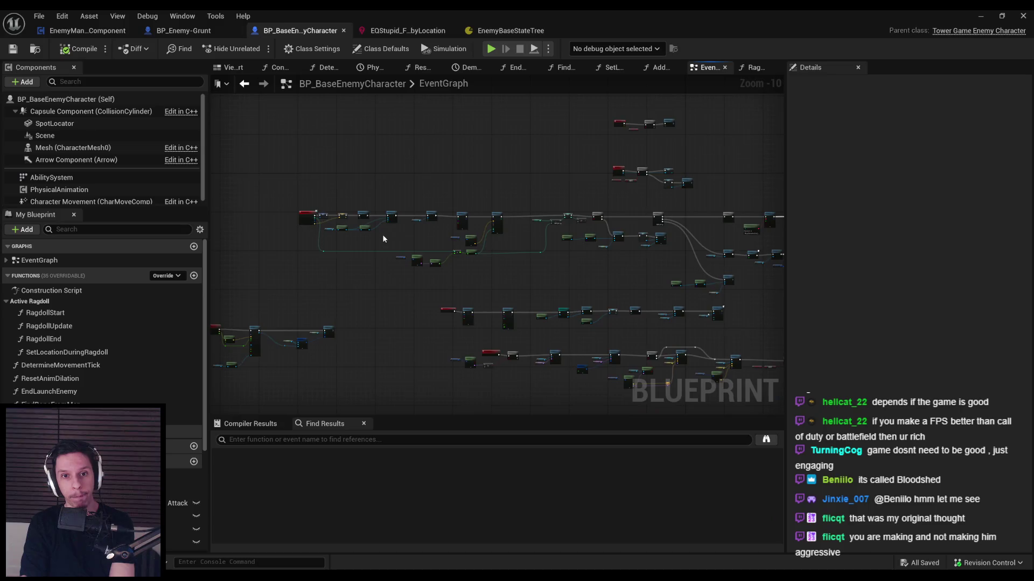
scroll(561, 231, down, 3)
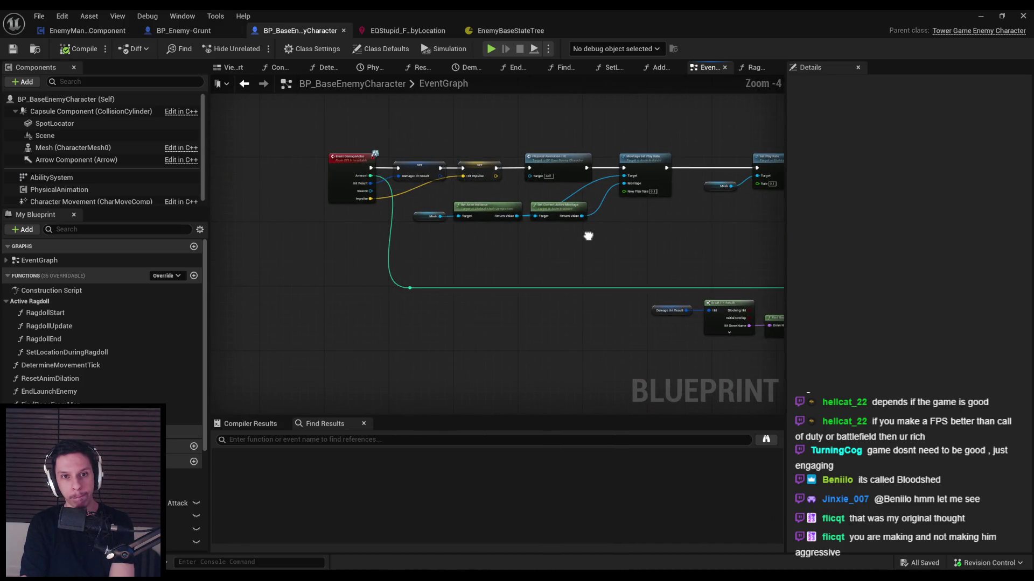
scroll(571, 235, up, 2)
scroll(570, 235, up, 3)
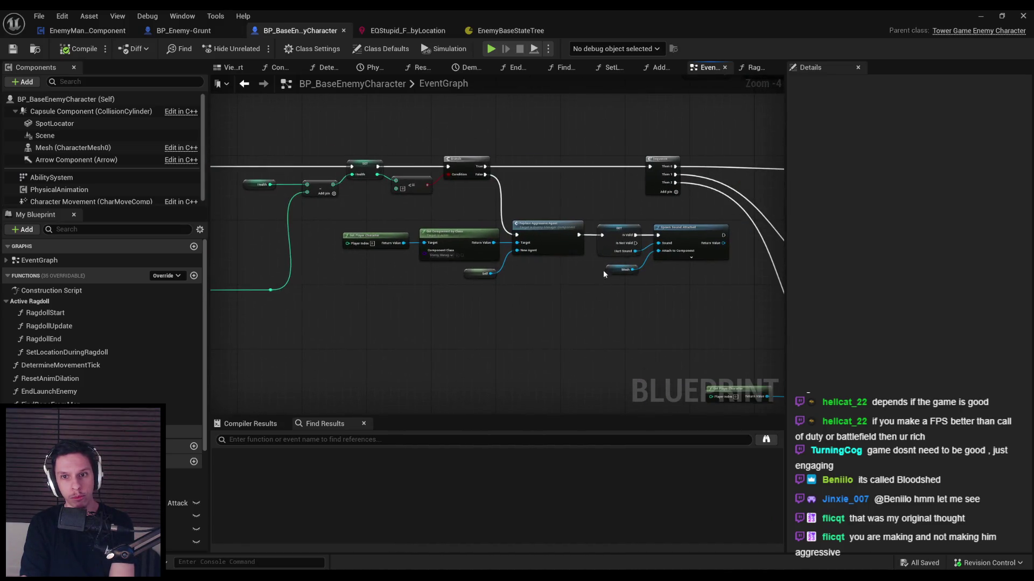
scroll(522, 241, down, 1)
scroll(555, 275, down, 1)
mouse_move(554, 275)
mouse_down()
mouse_move(534, 272)
mouse_move(504, 298)
mouse_move(741, 309)
mouse_up()
scroll(557, 272, down, 1)
scroll(341, 257, up, 1)
mouse_move(341, 257)
mouse_down()
mouse_move(660, 278)
mouse_move(521, 289)
mouse_up()
Step: Review the PhysicalAnimationHit hit-reaction nodes and Set All Bodies Simulate Physics, then start a play test
scroll(659, 273, down, 1)
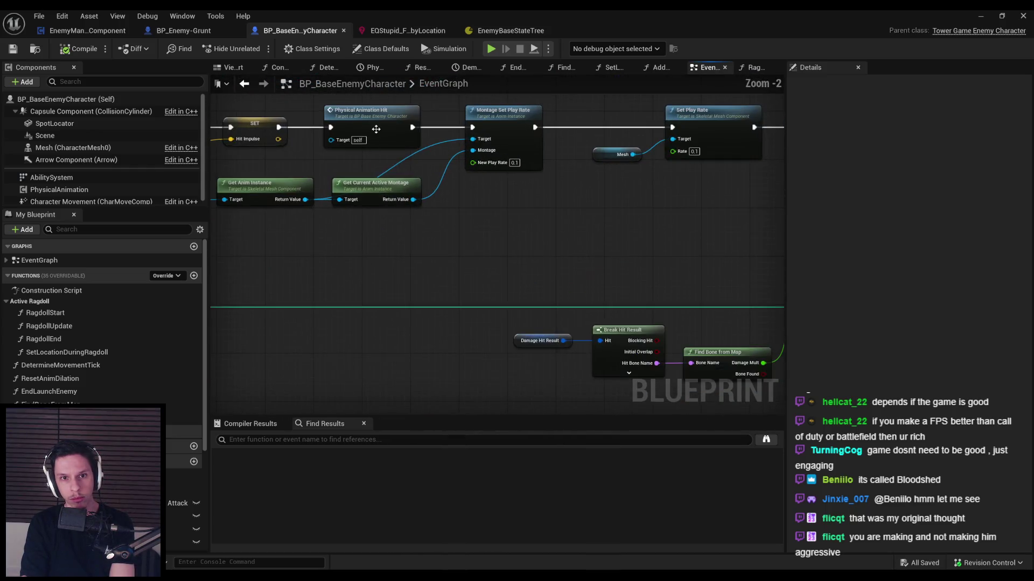
click(531, 339)
scroll(531, 339, up, 2)
drag(658, 308, 391, 253)
scroll(391, 253, down, 2)
scroll(496, 258, up, 2)
scroll(598, 273, down, 1)
drag(597, 273, 339, 250)
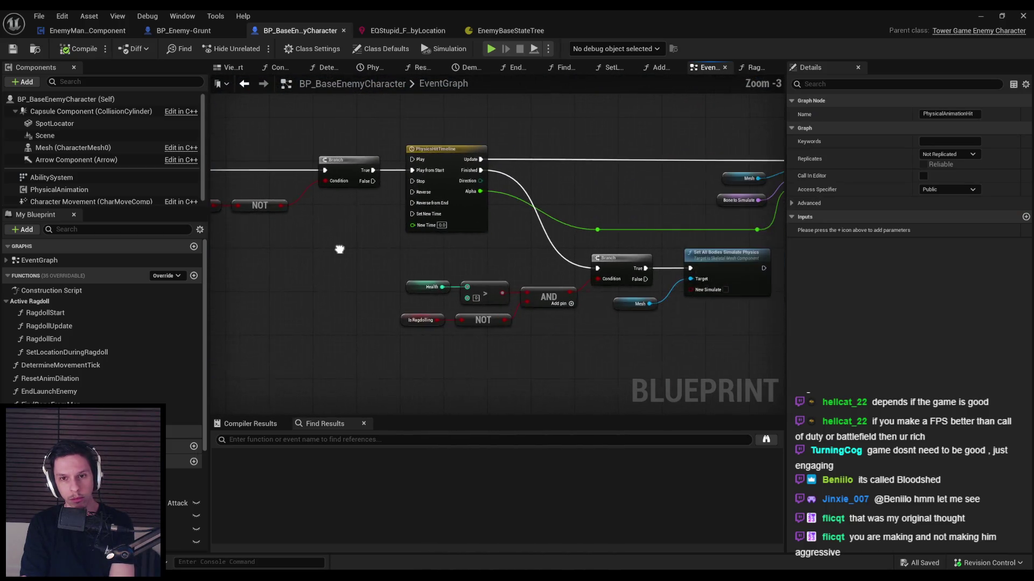
key(alt+Tab)
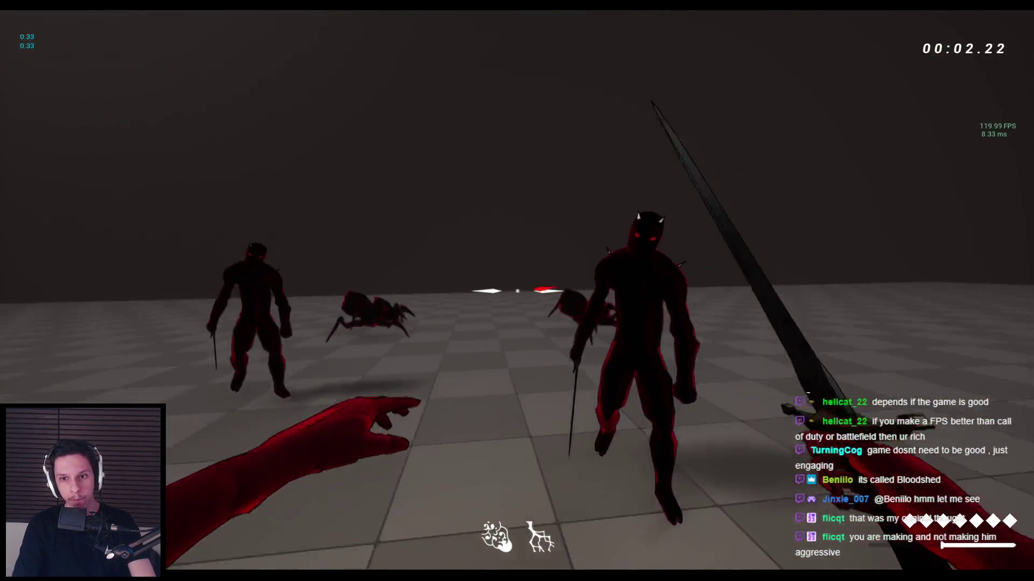
Step: Slash at the horned enemies and spiders with repeated sword swings in PIE
click(517, 290)
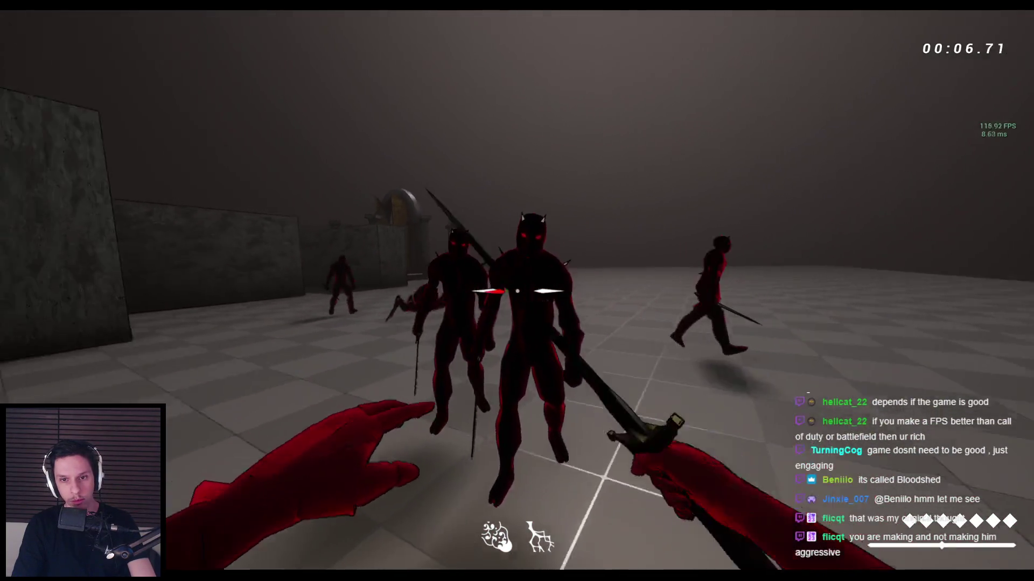
click(516, 291)
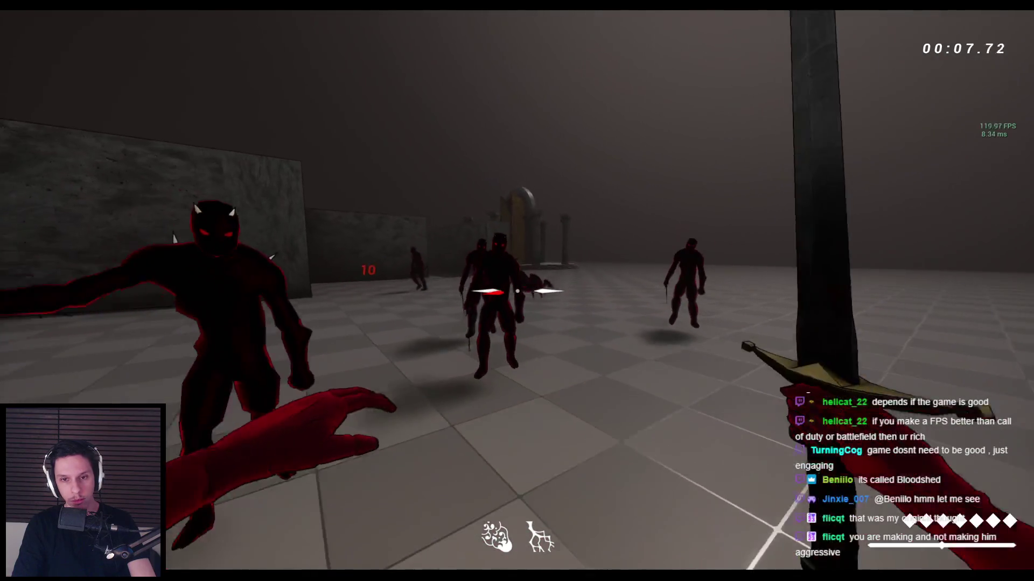
click(517, 290)
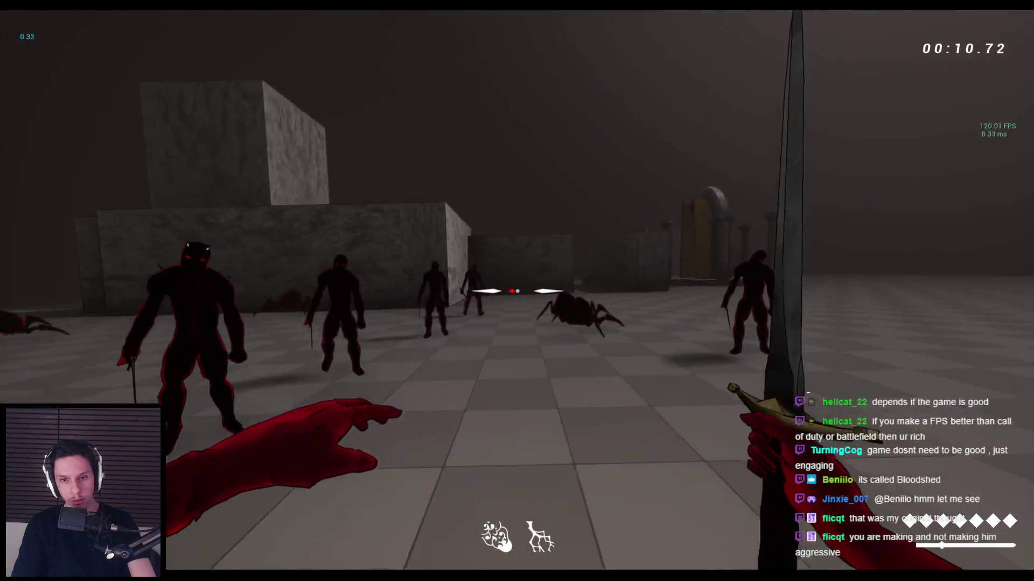
click(517, 291)
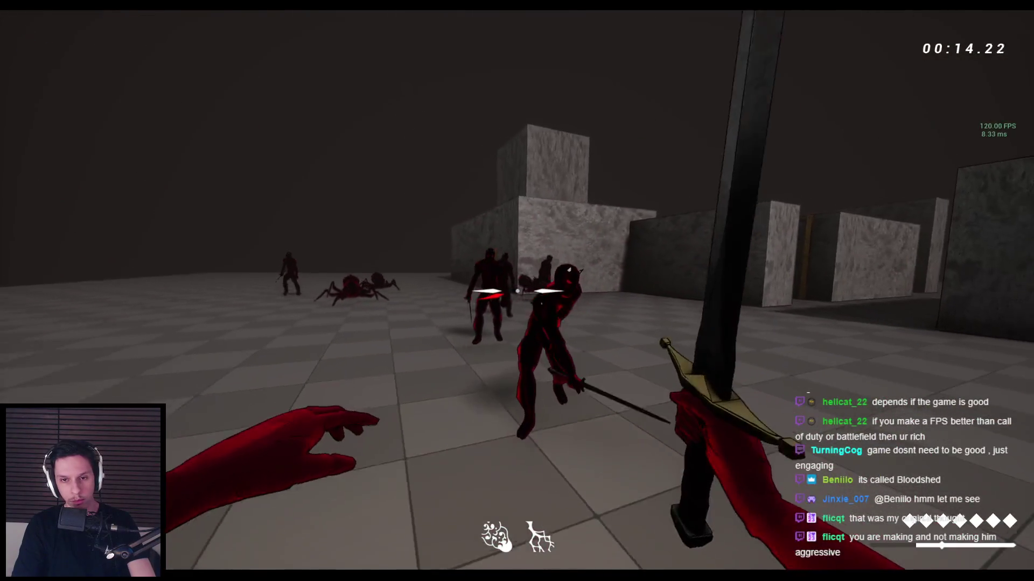
click(516, 291)
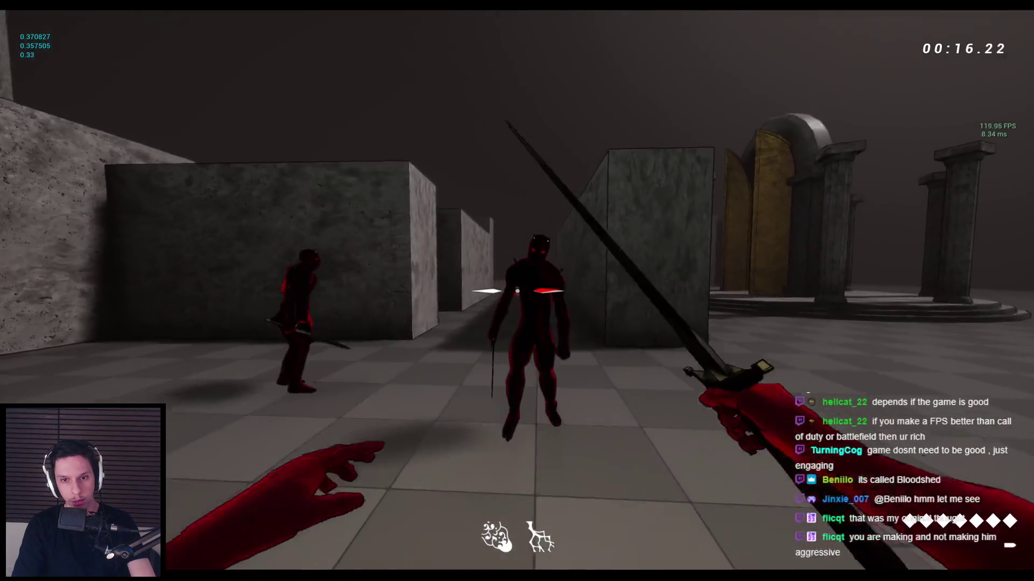
click(517, 291)
click(517, 291)
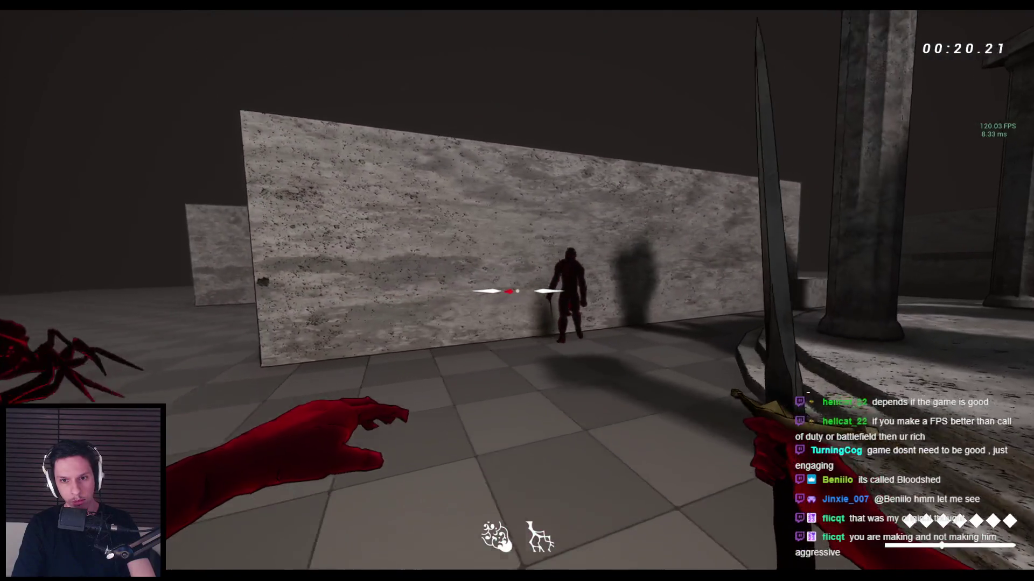
click(517, 291)
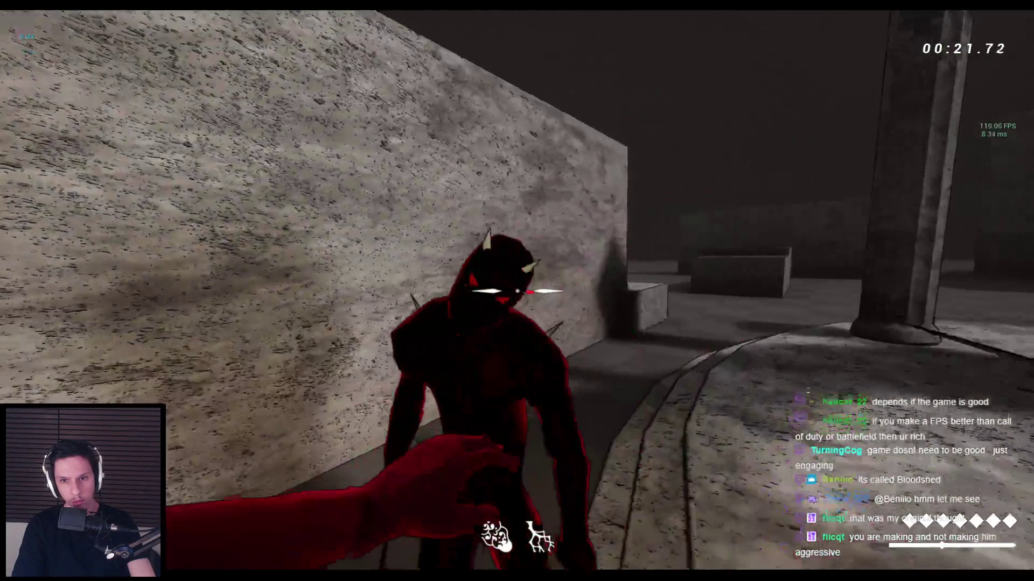
click(517, 290)
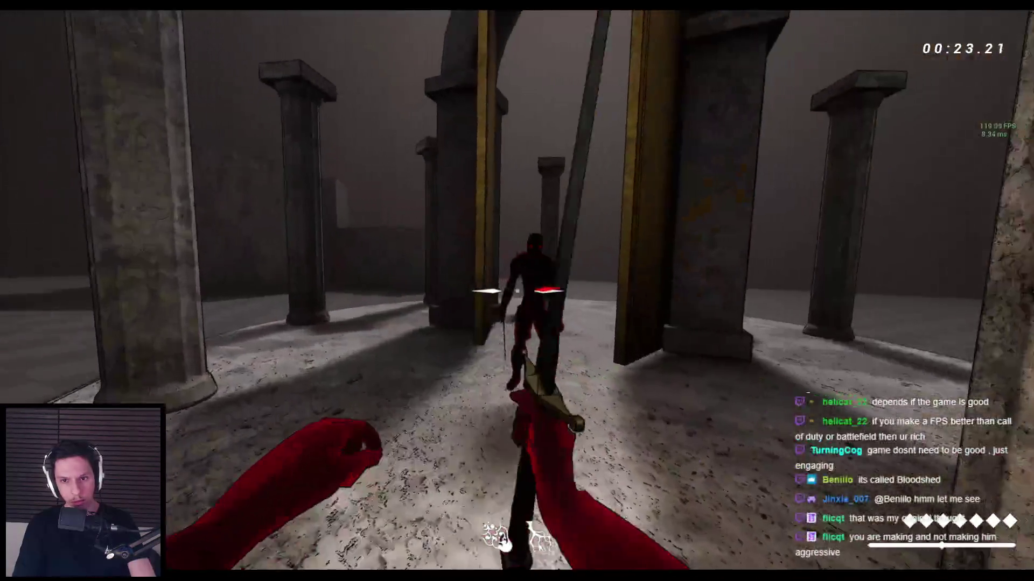
click(517, 291)
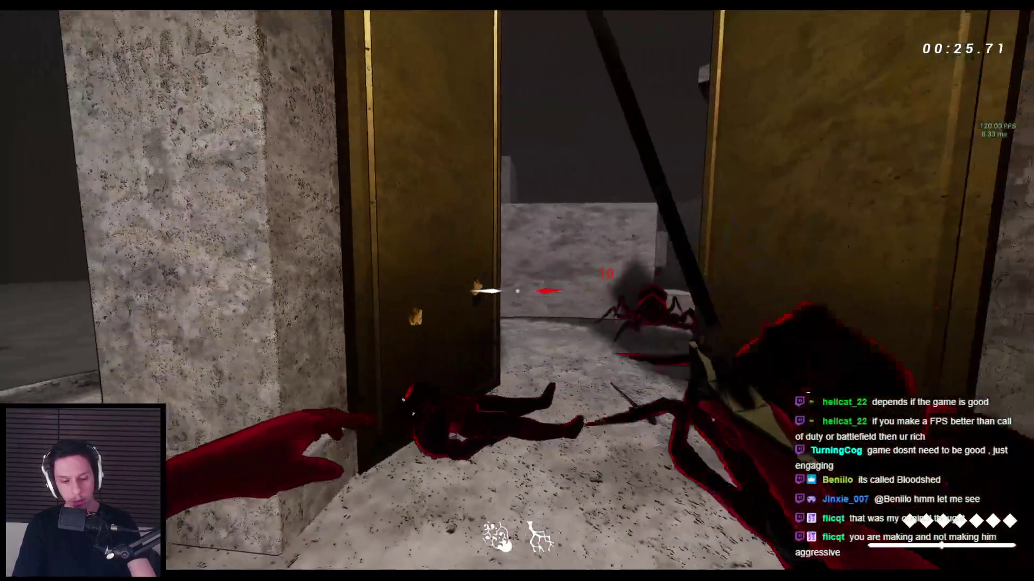
Step: Turn on the gameplay debugger, toggle its numpad categories while moving, then stop the session
key(apostrophe)
key(w)
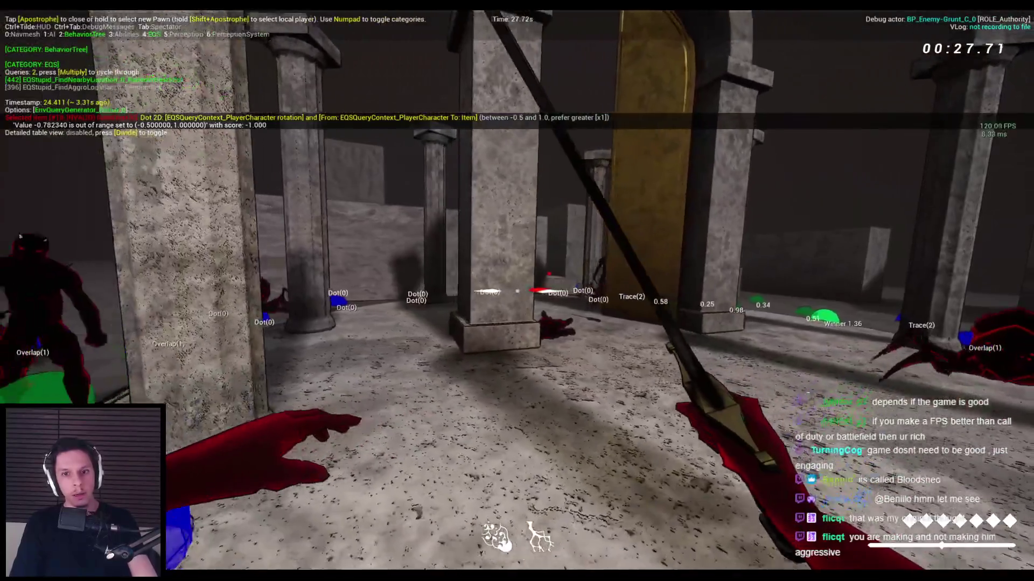
key(s)
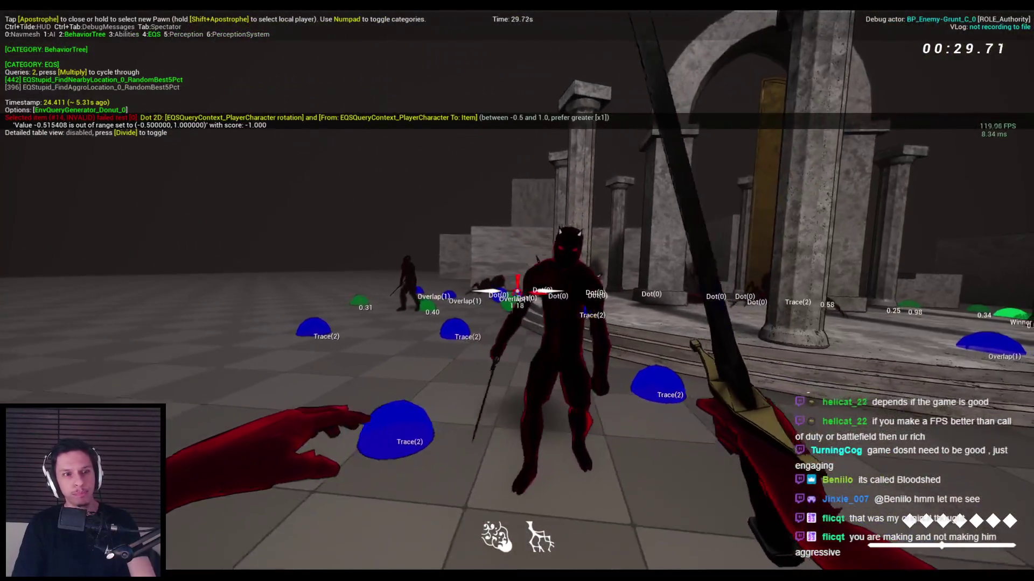
key(KP_1)
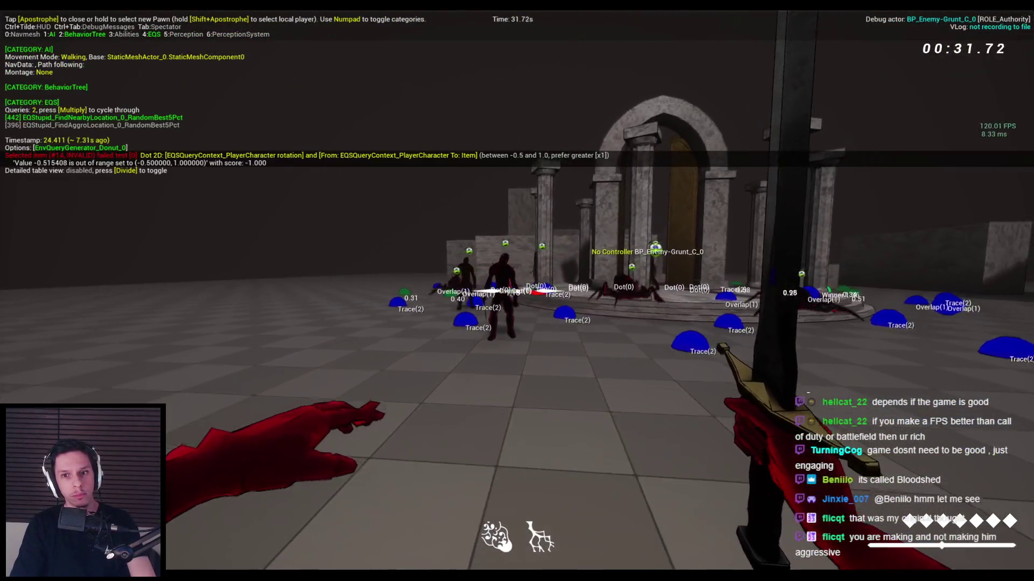
key(s)
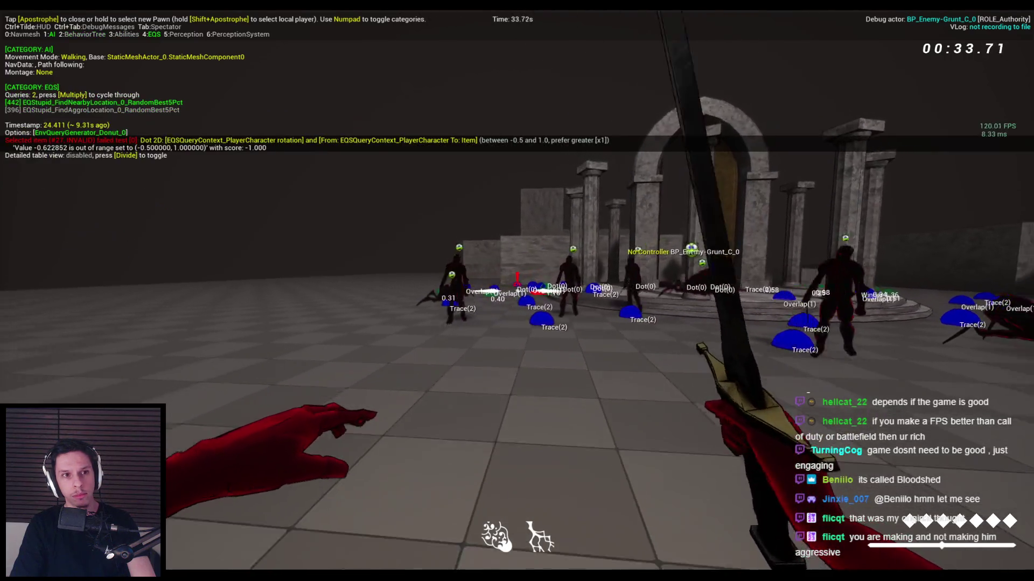
key(KP_2)
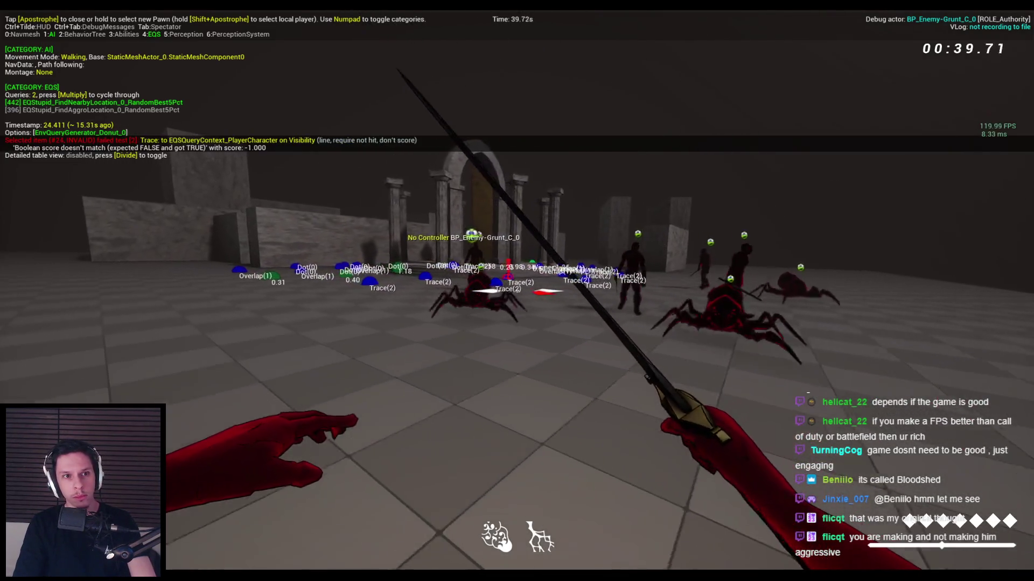
key(Escape)
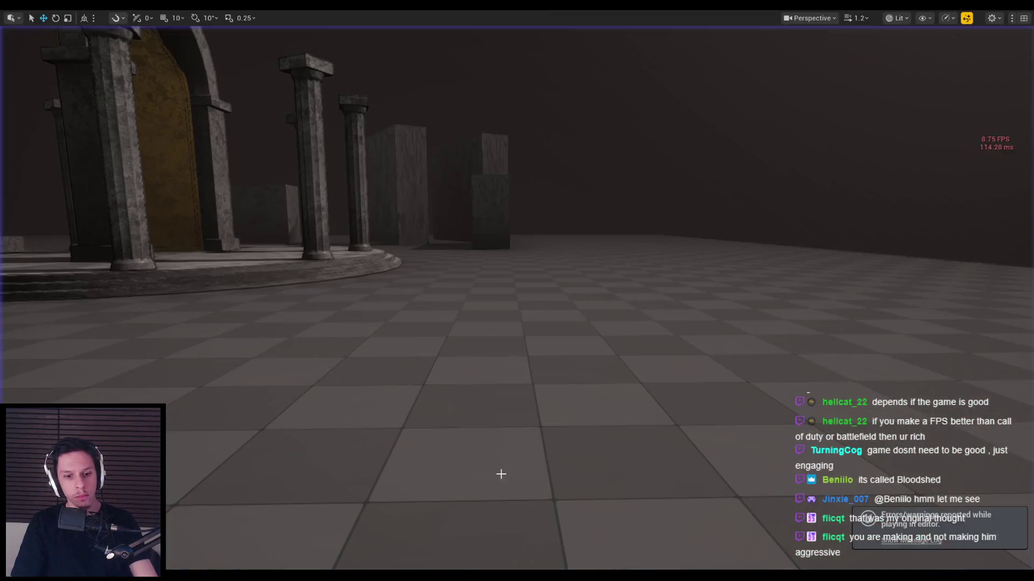
Step: In BP_BaseEnemyCharacter, view IsAggressive's Advanced settings, then switch to BP_Enemy-Grunt
click(387, 520)
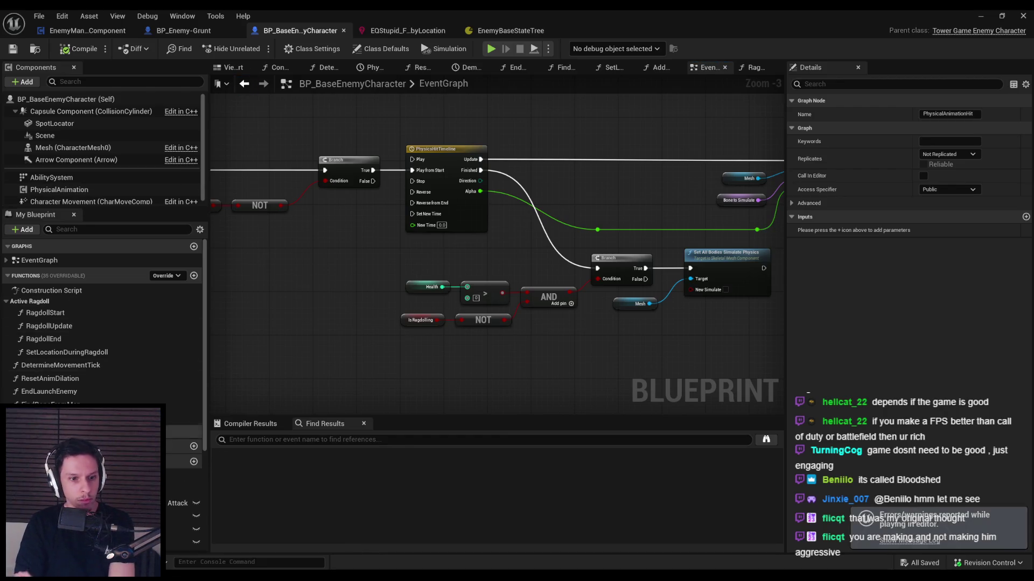
scroll(102, 323, down, 5)
click(54, 413)
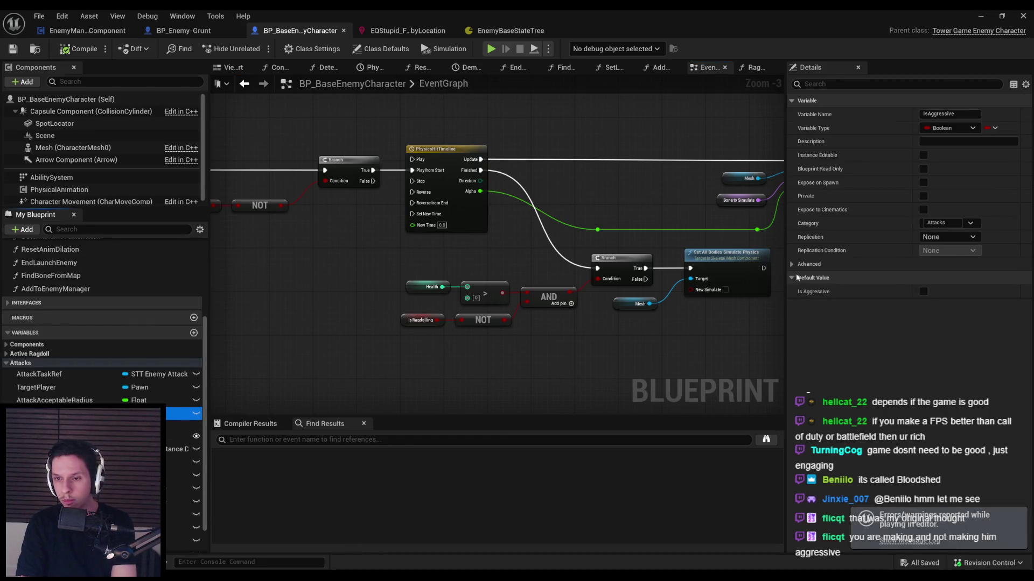
click(795, 264)
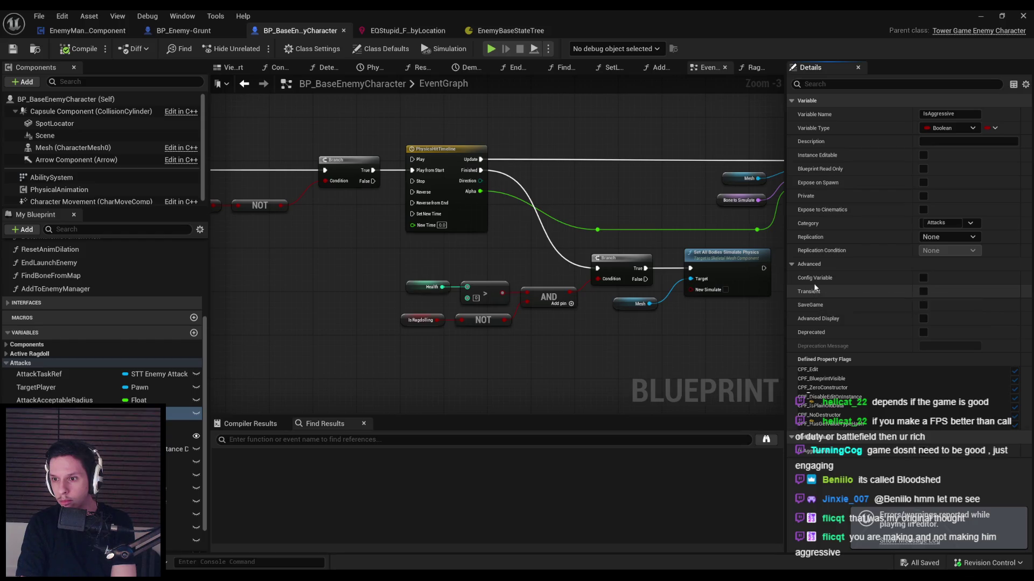
mouse_move(815, 279)
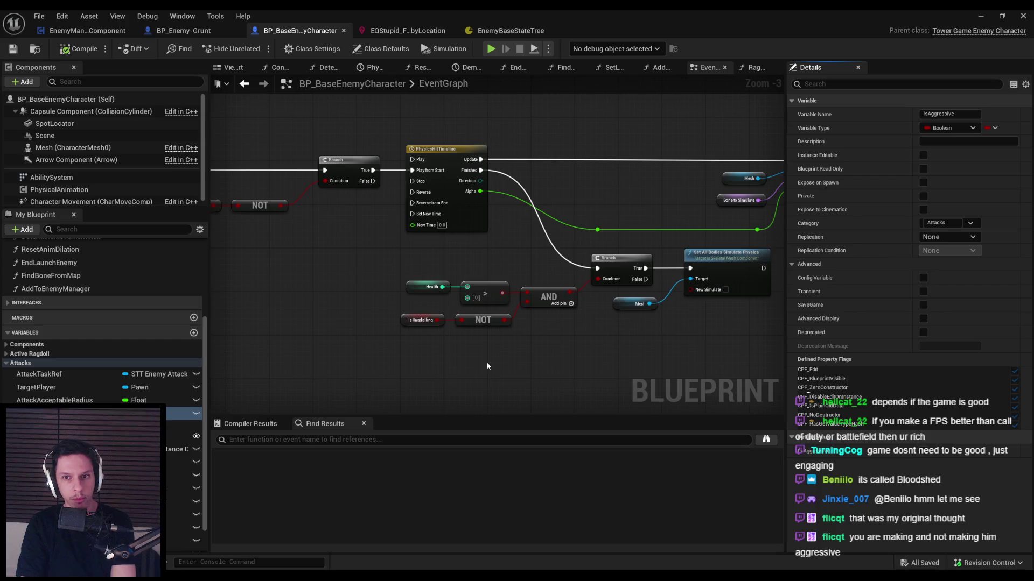
click(164, 33)
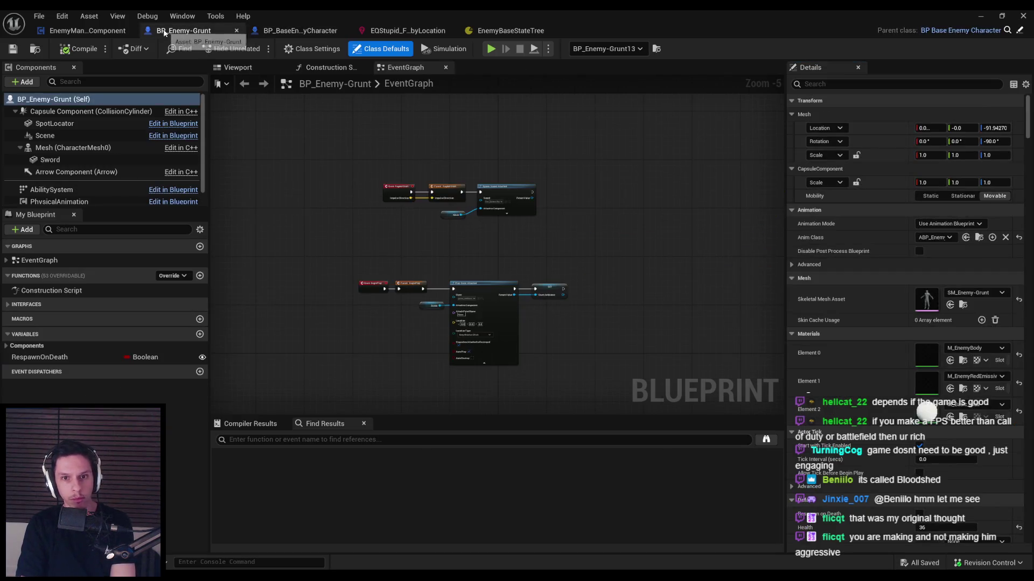
Step: In EnemyManagerComponent, review the AddAggressiveAgent graph and the ForceRunEQSQuery event nodes
click(116, 33)
double_click(654, 221)
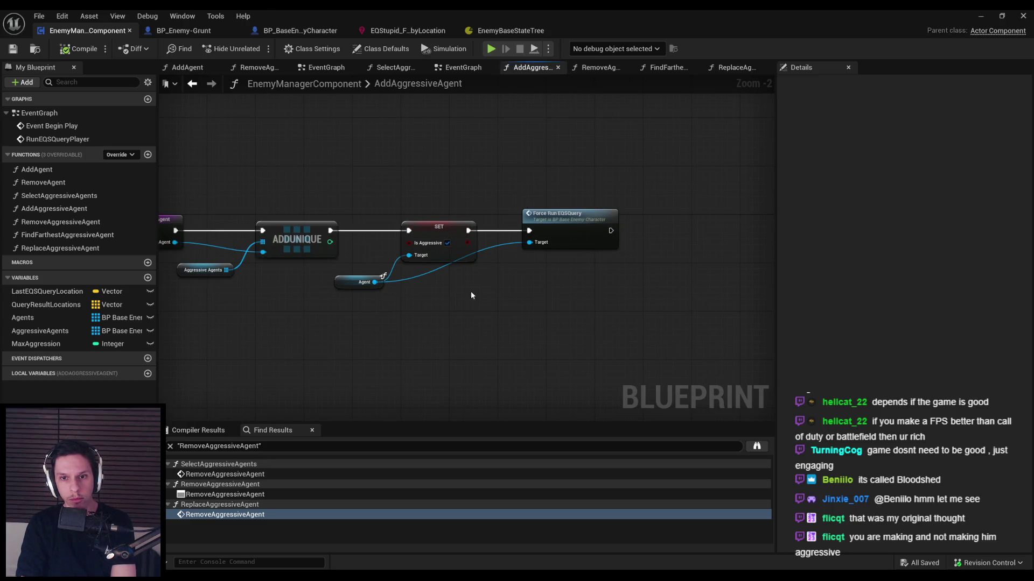
double_click(560, 214)
drag(388, 236, 234, 208)
scroll(341, 254, down, 1)
mouse_move(341, 253)
mouse_down()
mouse_move(753, 307)
mouse_move(319, 226)
mouse_move(302, 298)
mouse_move(500, 243)
mouse_up()
scroll(320, 226, up, 3)
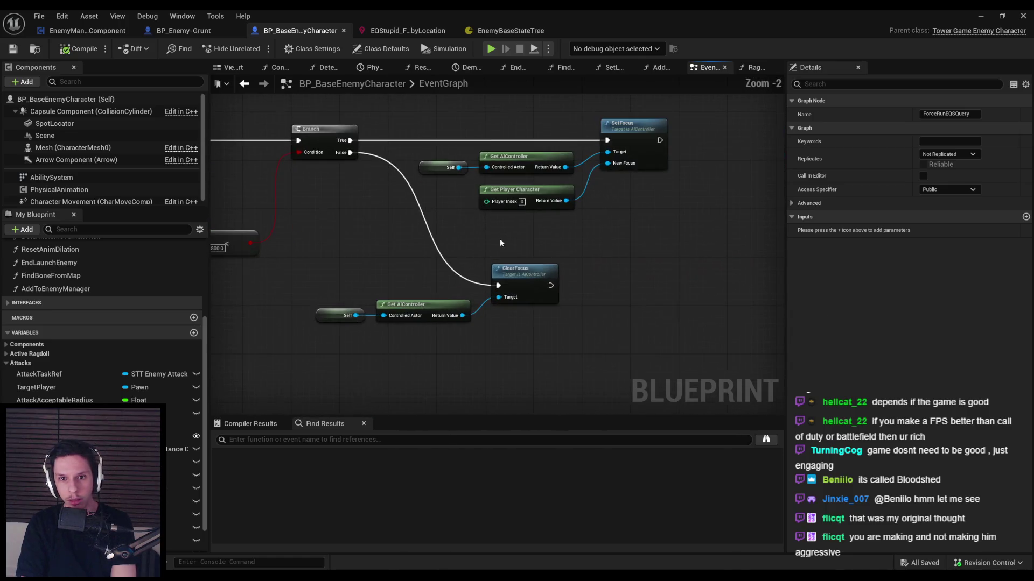
scroll(442, 262, down, 1)
mouse_move(442, 262)
mouse_down()
mouse_move(430, 279)
mouse_move(544, 298)
mouse_up()
scroll(411, 279, down, 1)
click(105, 34)
drag(305, 172, 490, 287)
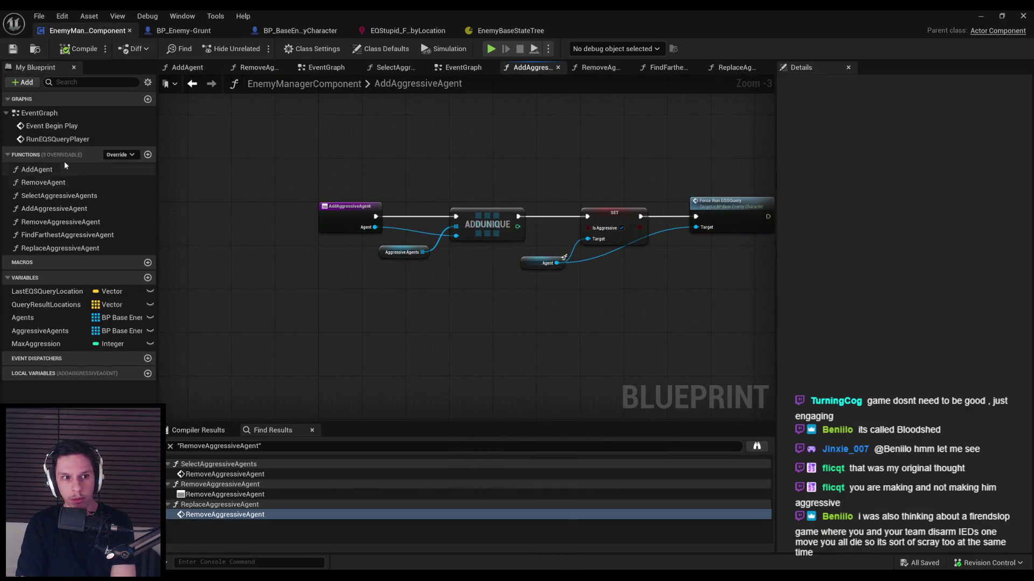
Step: Enable Looping on the EventGraph's Set Timer by Function Name node, then open ReplaceAggressiveAgent
double_click(50, 115)
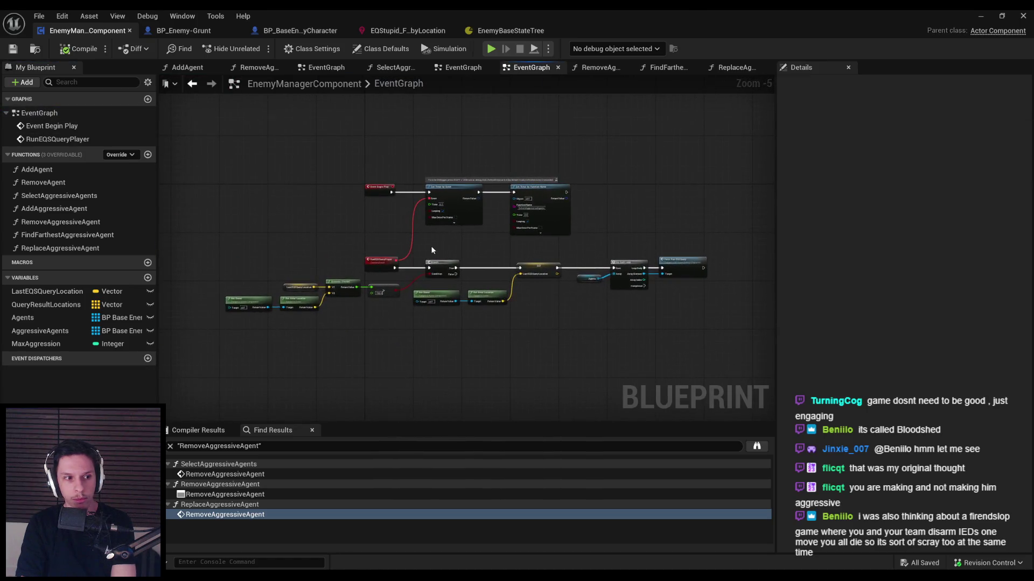
scroll(431, 250, up, 4)
scroll(386, 245, down, 1)
mouse_move(386, 245)
mouse_down()
mouse_move(503, 246)
mouse_move(293, 250)
mouse_up()
scroll(508, 243, up, 1)
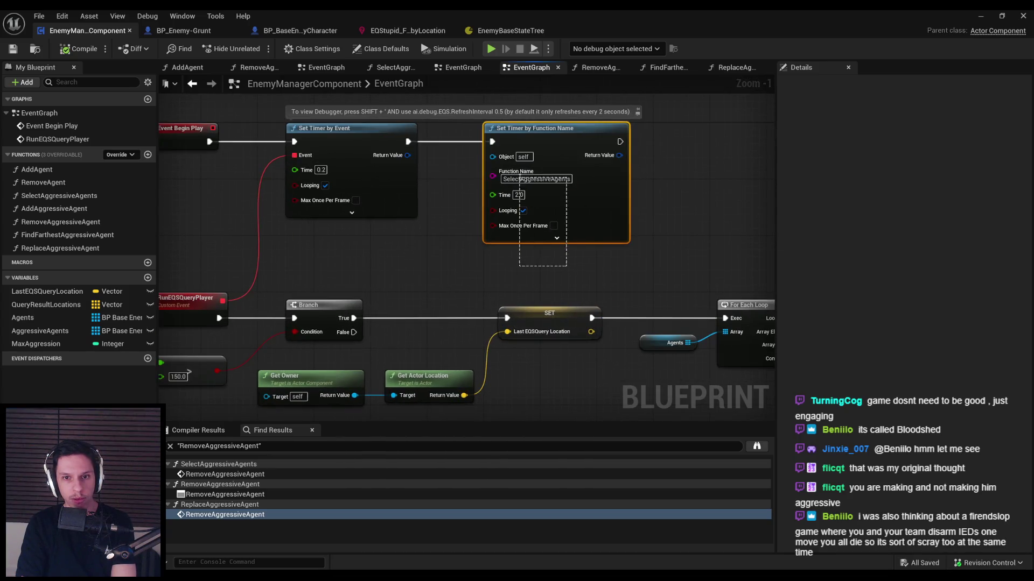
scroll(421, 238, down, 1)
mouse_move(421, 238)
mouse_down()
mouse_move(521, 225)
mouse_move(456, 227)
mouse_up()
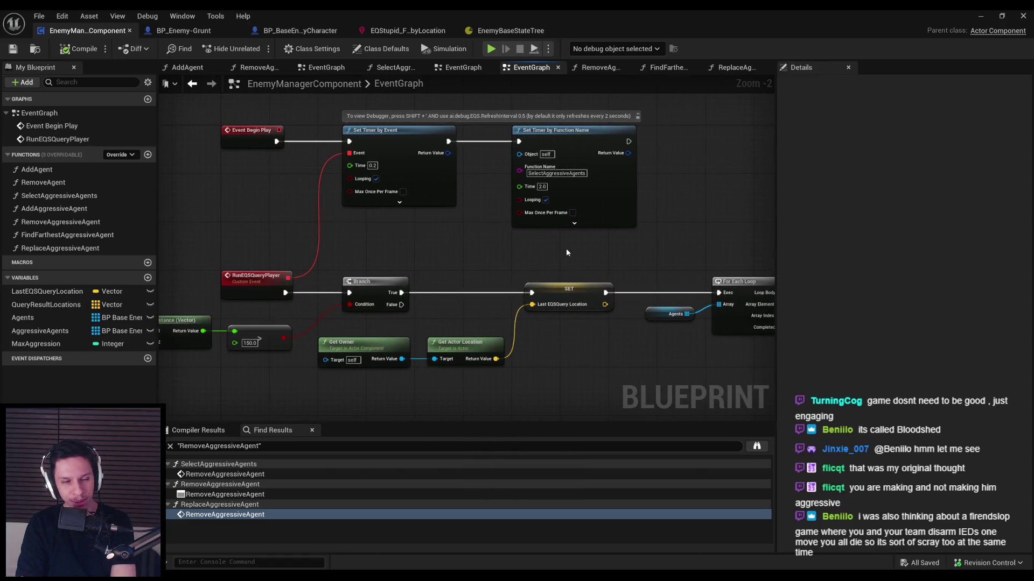
click(560, 221)
mouse_move(560, 221)
mouse_down()
mouse_move(220, 211)
mouse_move(544, 233)
mouse_up()
scroll(526, 233, down, 1)
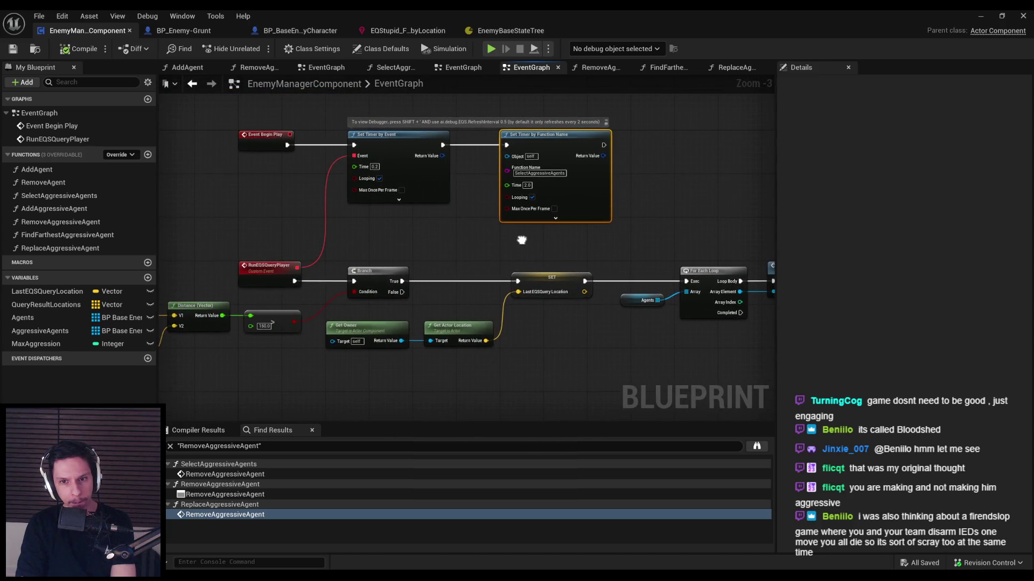
drag(522, 240, 518, 240)
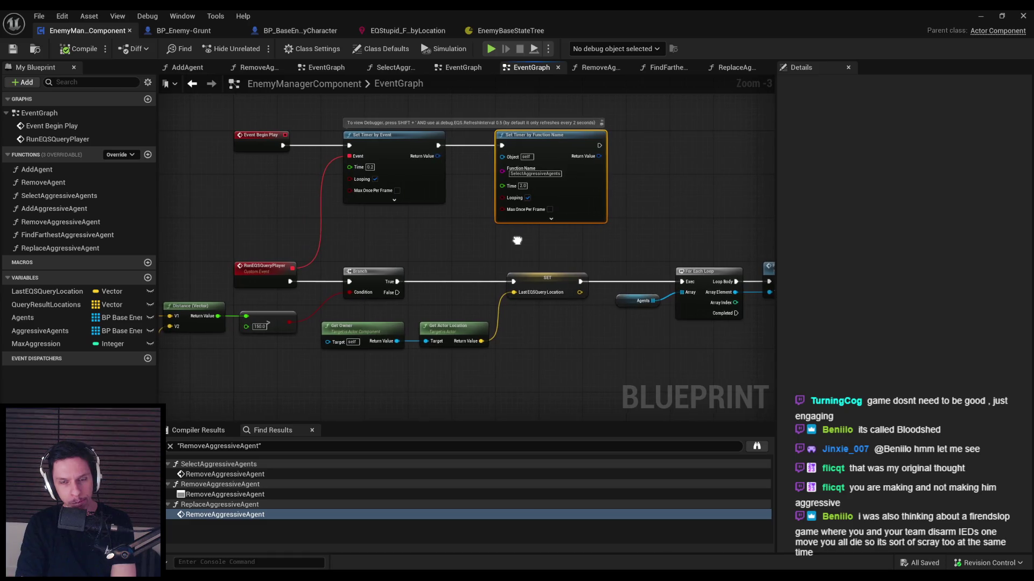
click(527, 198)
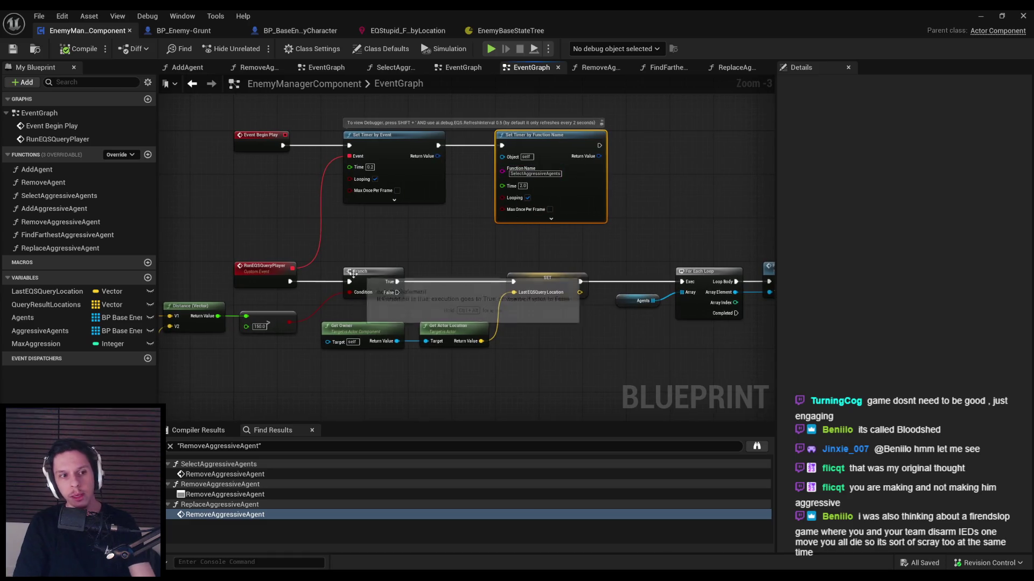
double_click(54, 248)
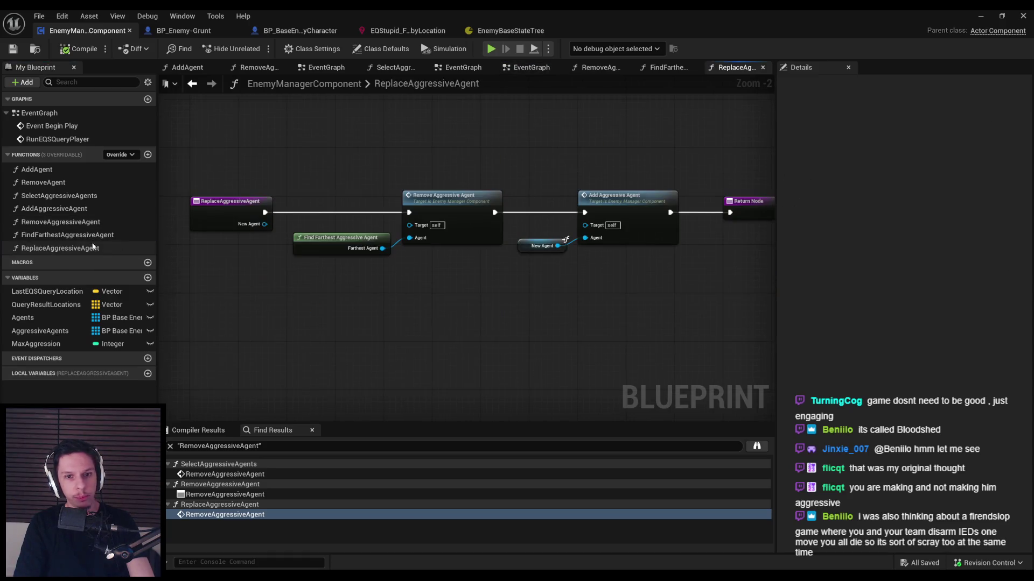
Step: Shift the ReplaceAggressiveAgent nodes right, paste Set Timer by Function Name after the entry, and play-test
drag(304, 171, 304, 171)
drag(398, 205, 557, 205)
key(ctrl+v)
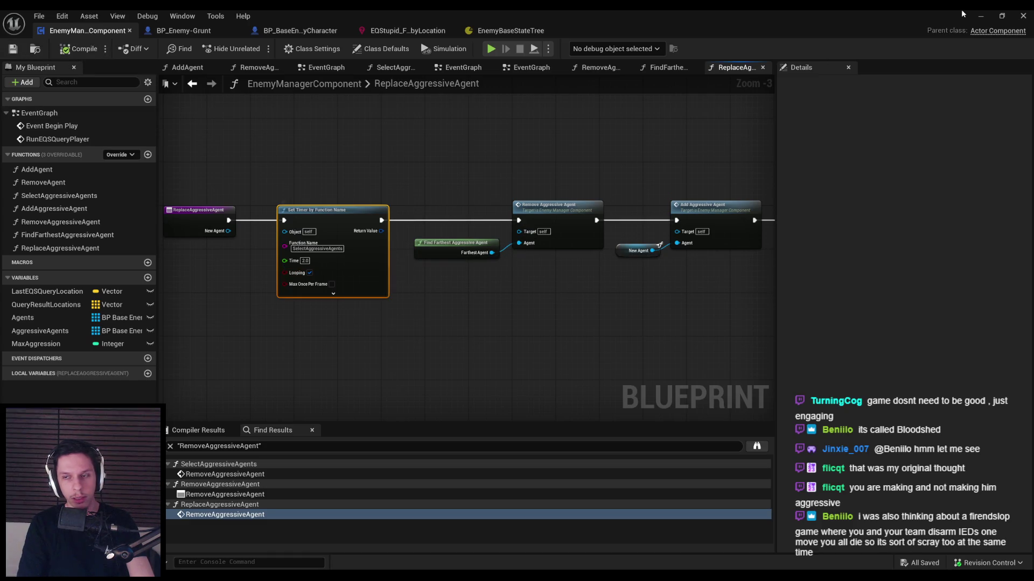
click(981, 16)
key(alt+p)
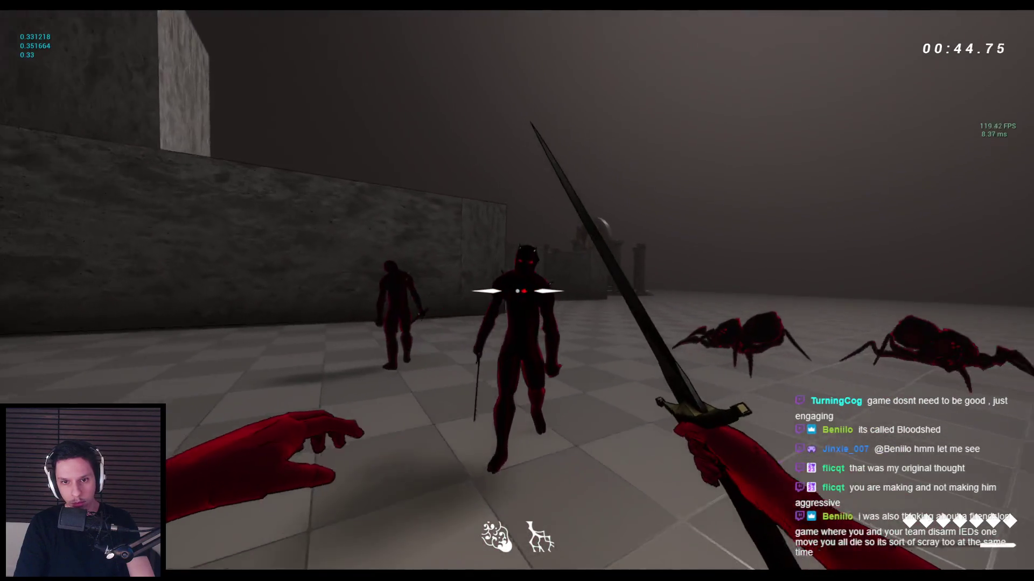
Step: Back away, then strike the demons and spiders with a long flurry of sword slashes
key(s)
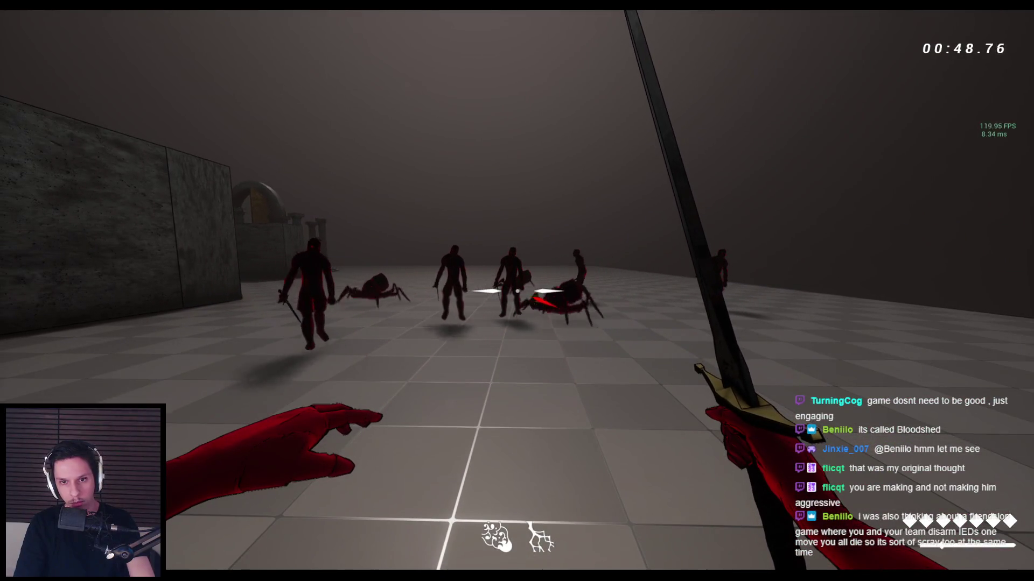
click(517, 292)
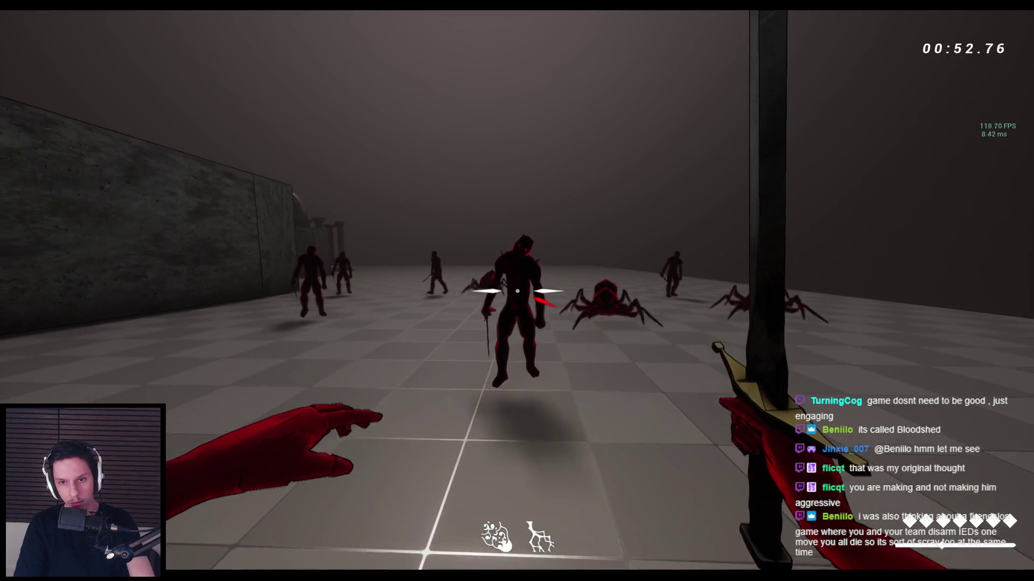
click(517, 292)
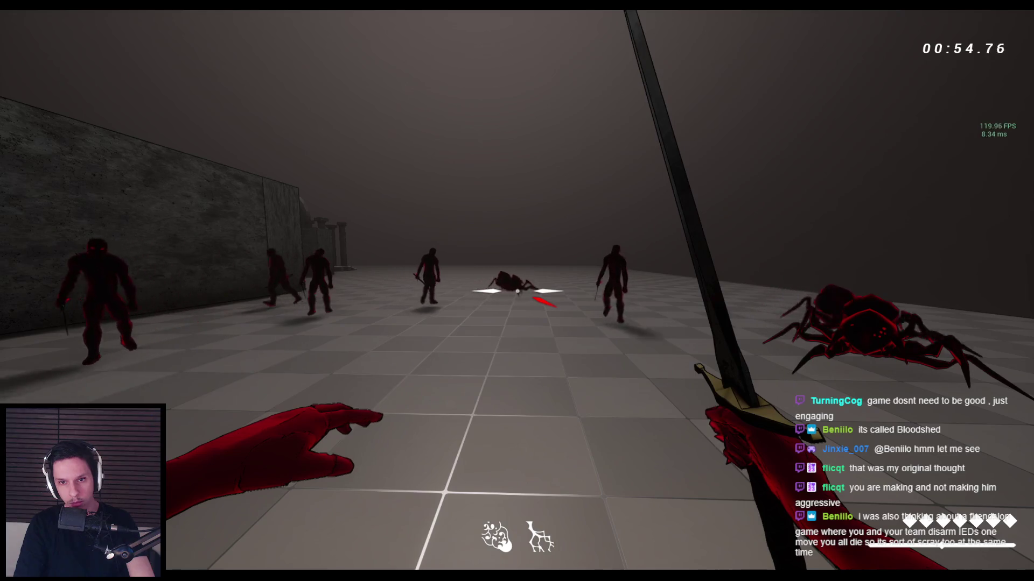
click(517, 291)
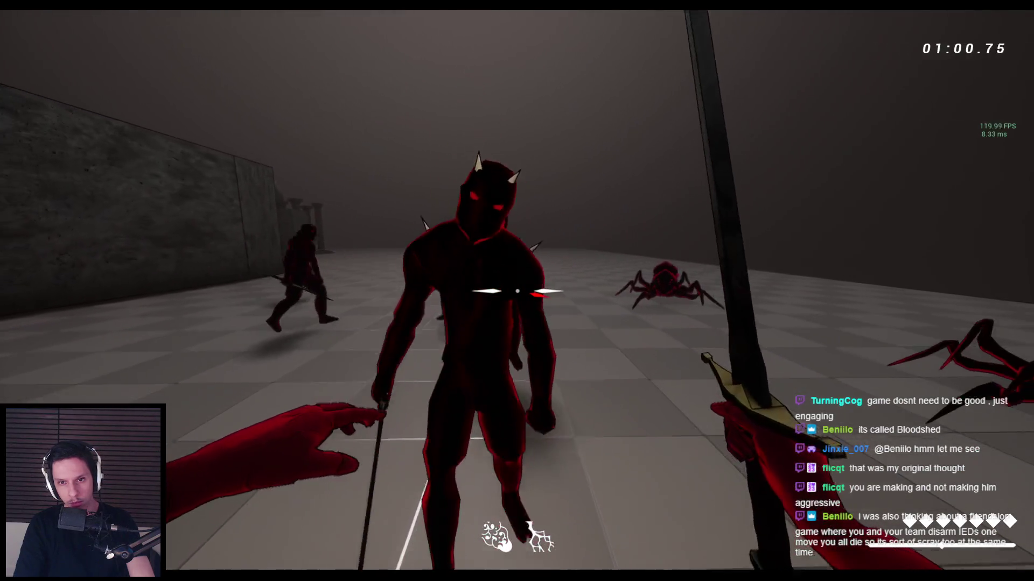
click(516, 291)
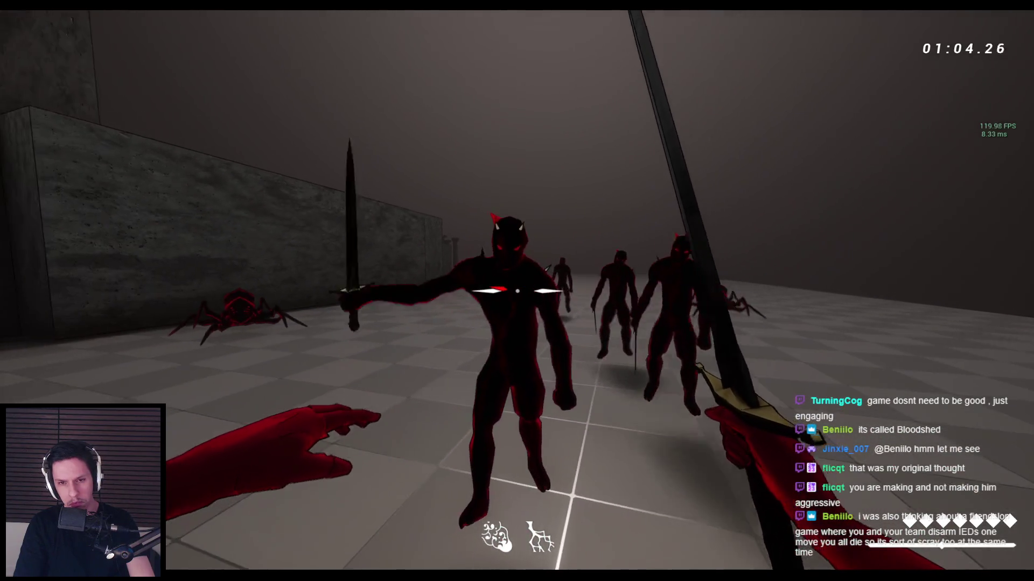
click(517, 291)
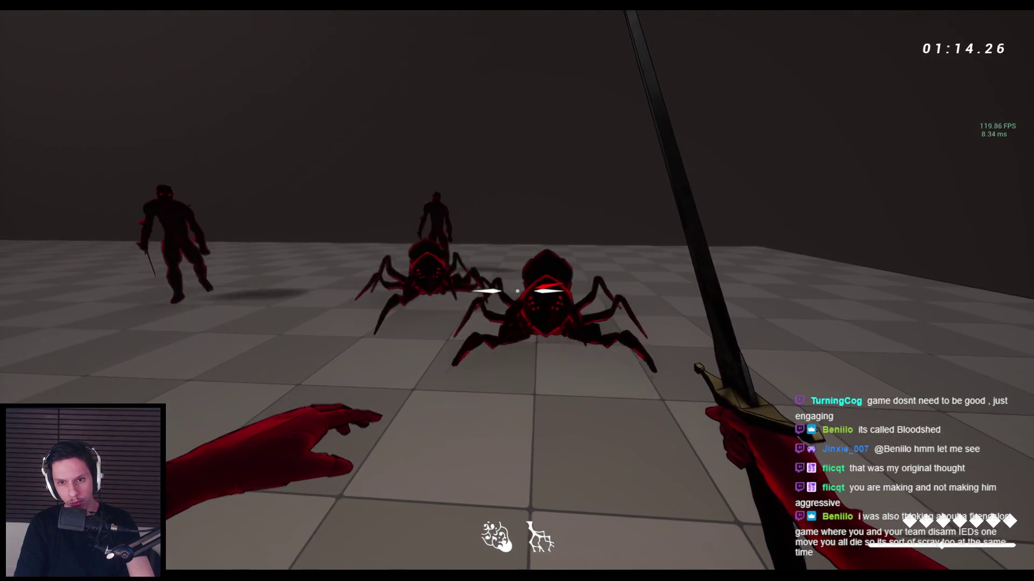
click(517, 292)
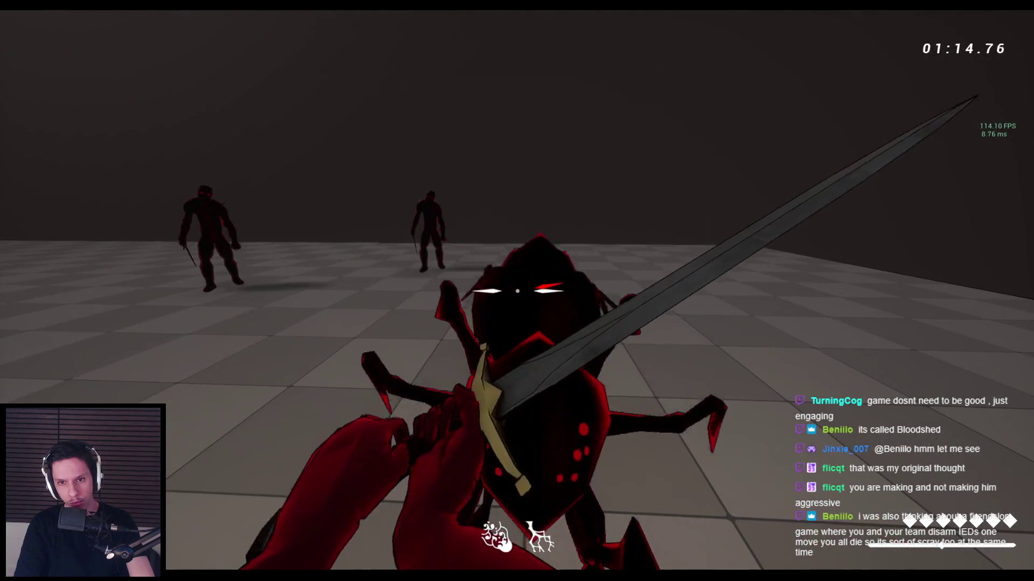
click(516, 291)
click(517, 291)
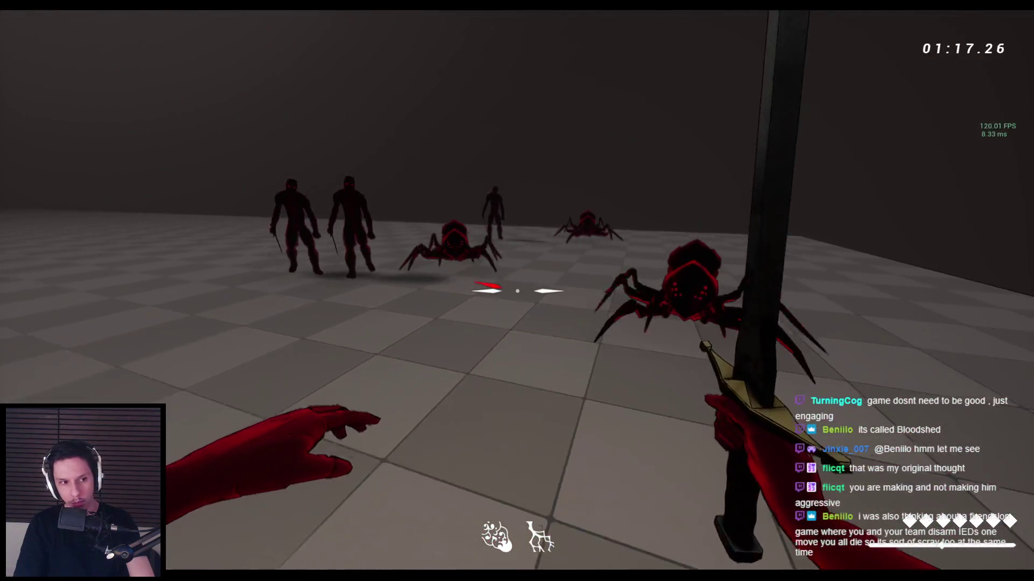
click(517, 292)
click(517, 291)
click(517, 291)
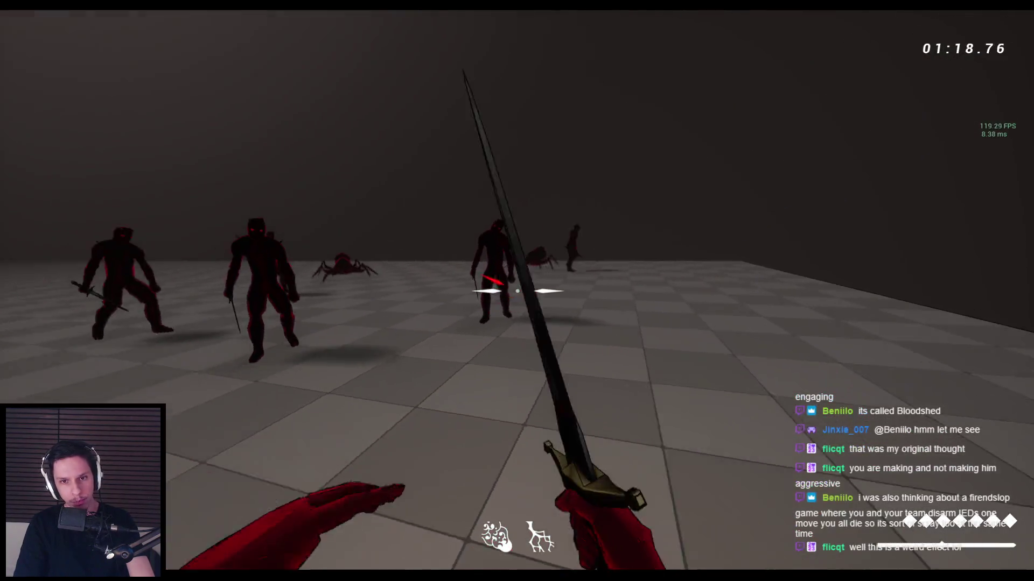
click(516, 291)
click(517, 291)
click(517, 291)
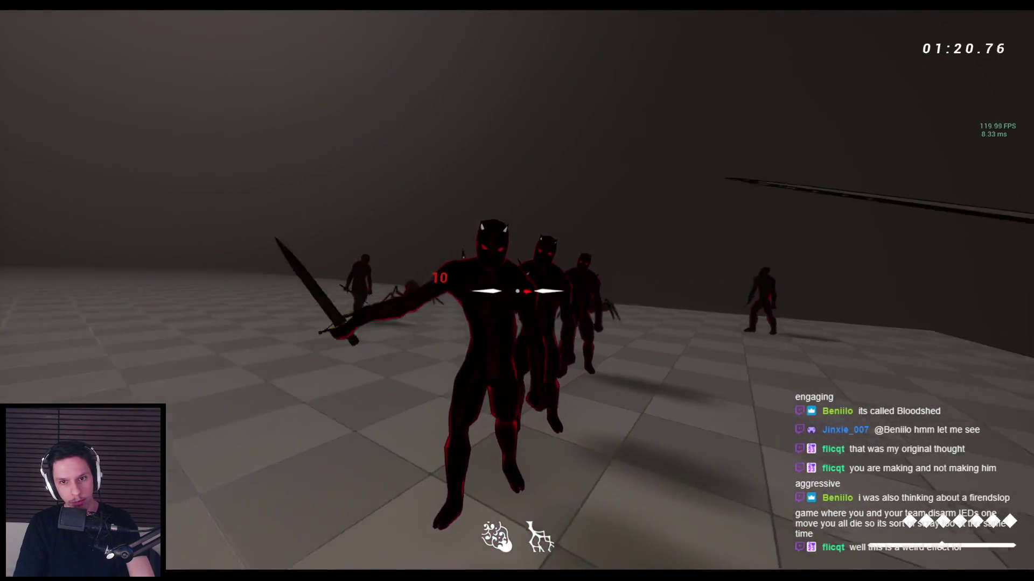
click(517, 291)
click(517, 291)
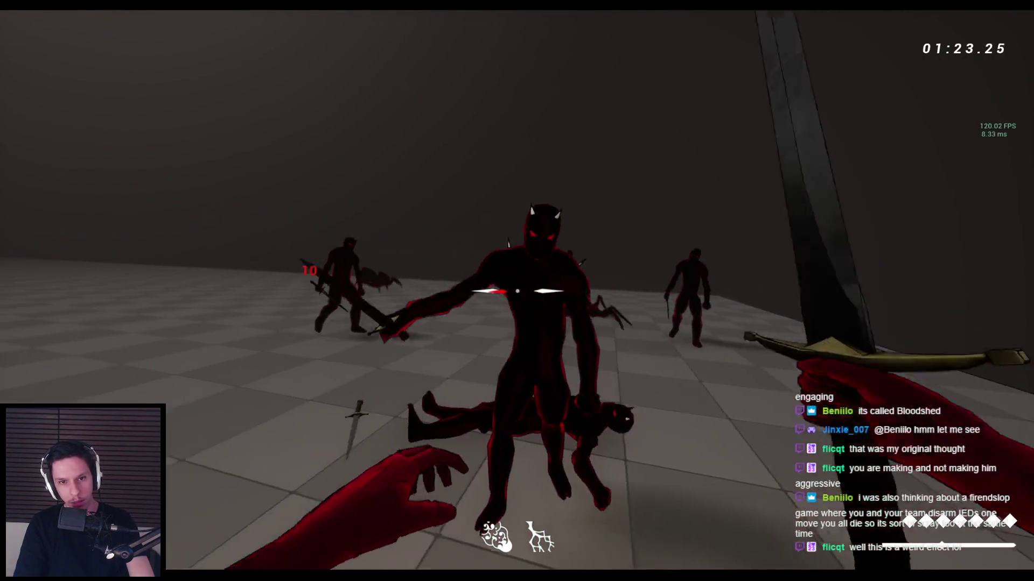
click(517, 291)
click(517, 291)
click(517, 292)
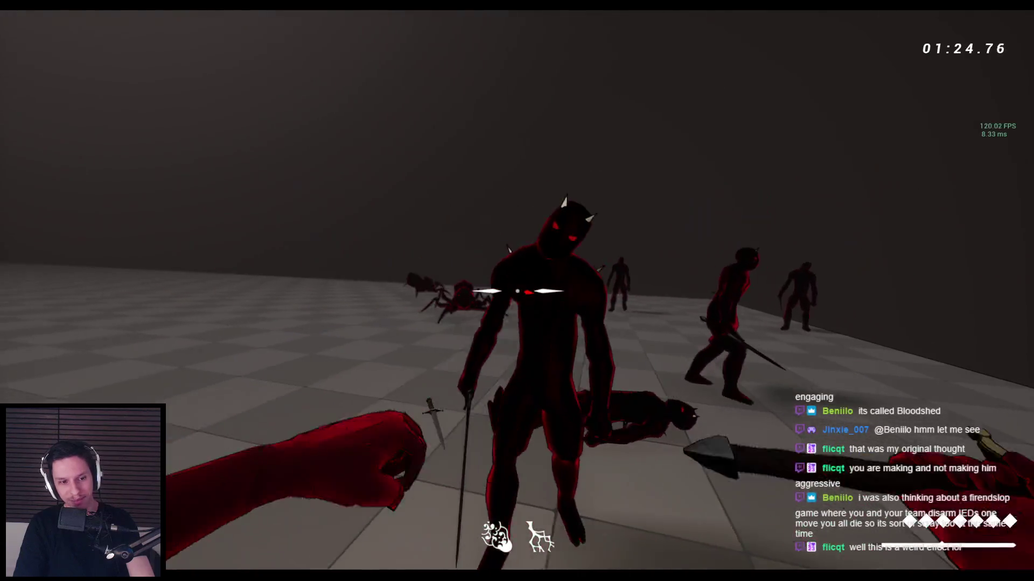
click(517, 292)
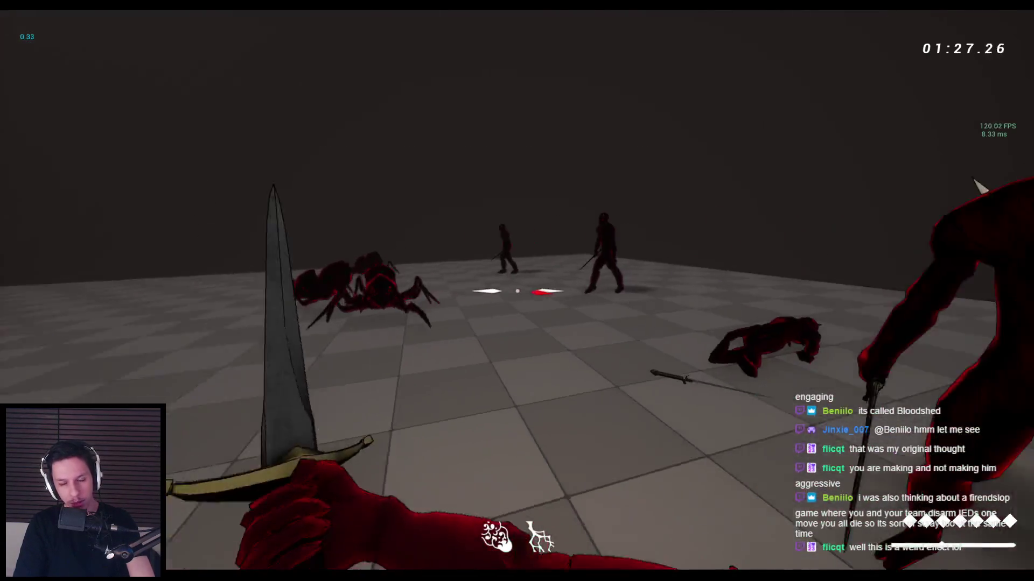
click(517, 291)
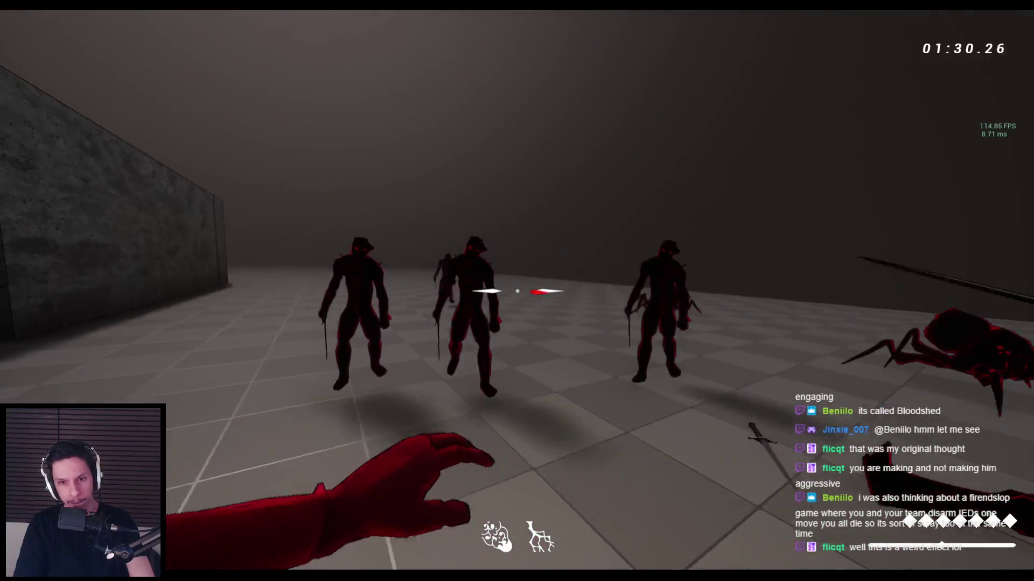
click(517, 291)
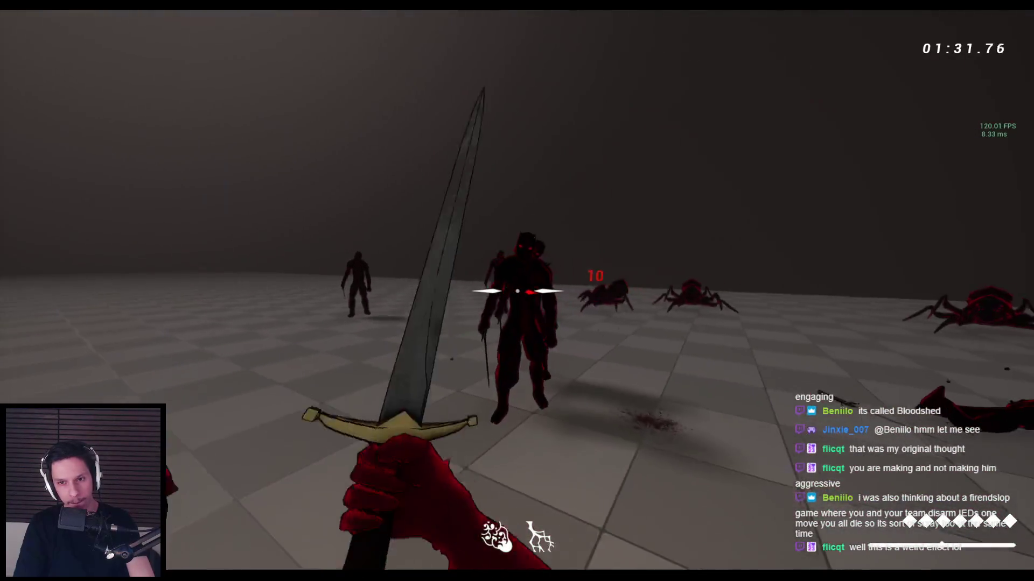
click(517, 292)
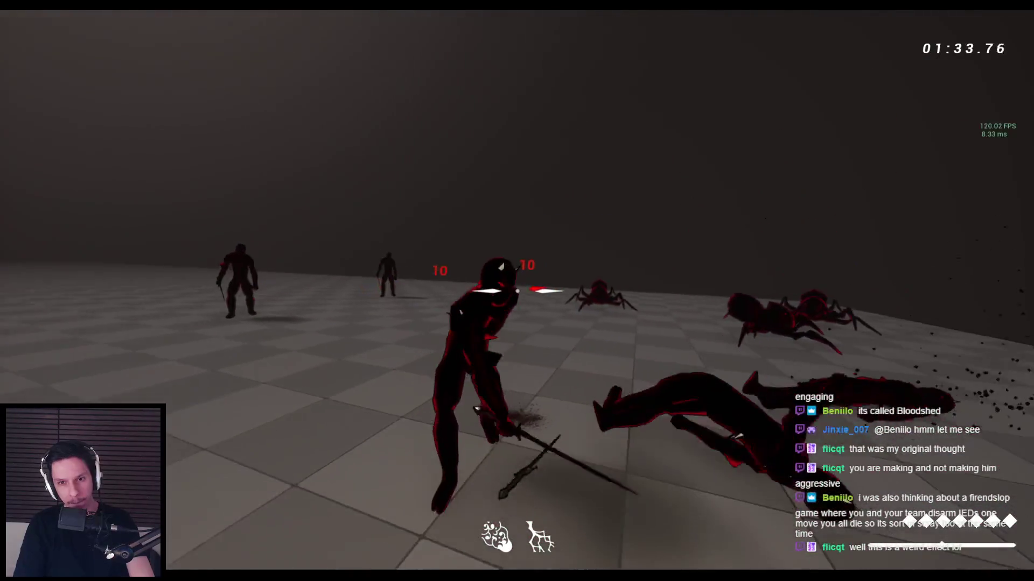
click(516, 291)
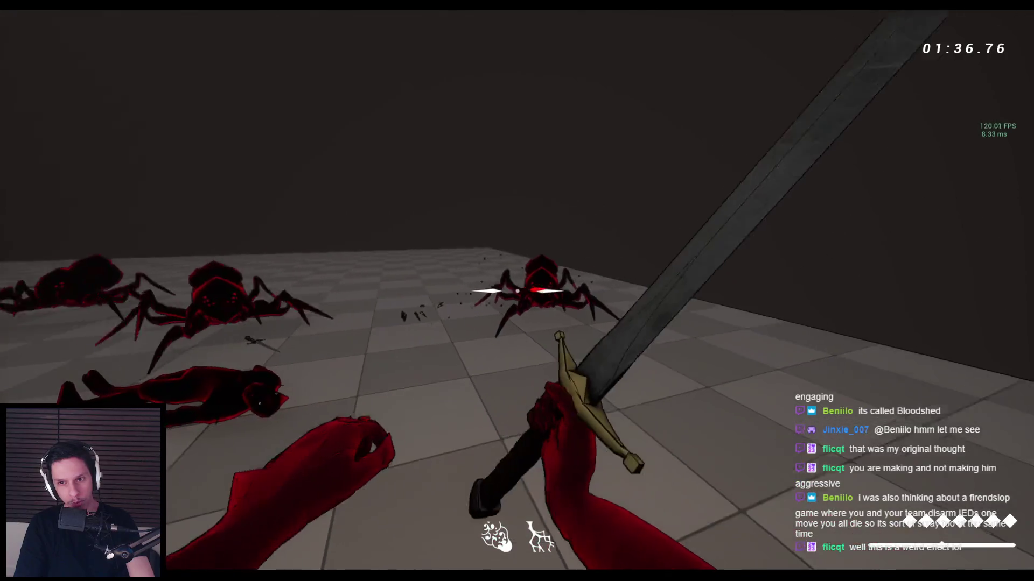
Step: Keep slashing the approaching spiders with the sword, then end the play session
click(517, 291)
click(517, 292)
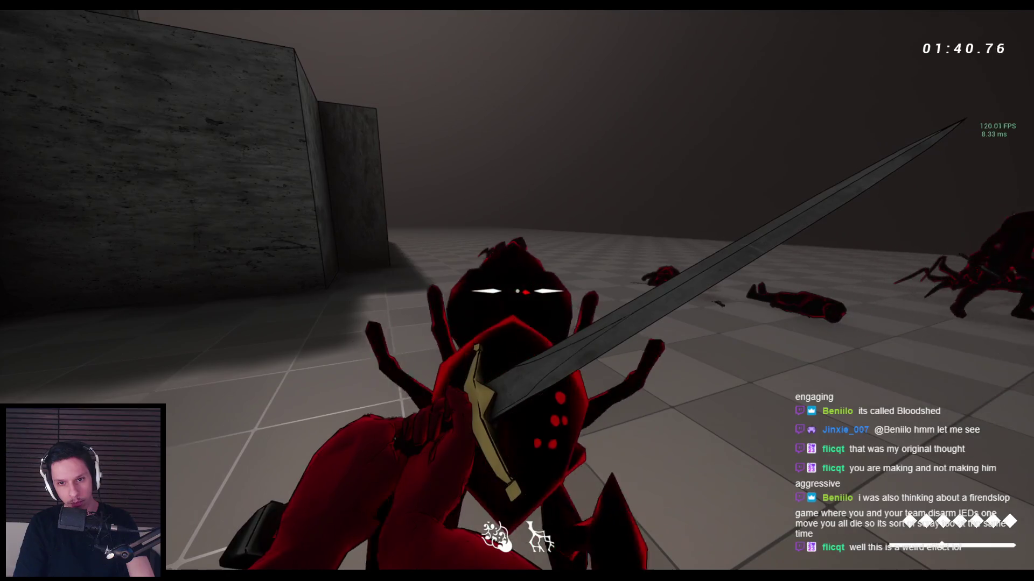
click(517, 291)
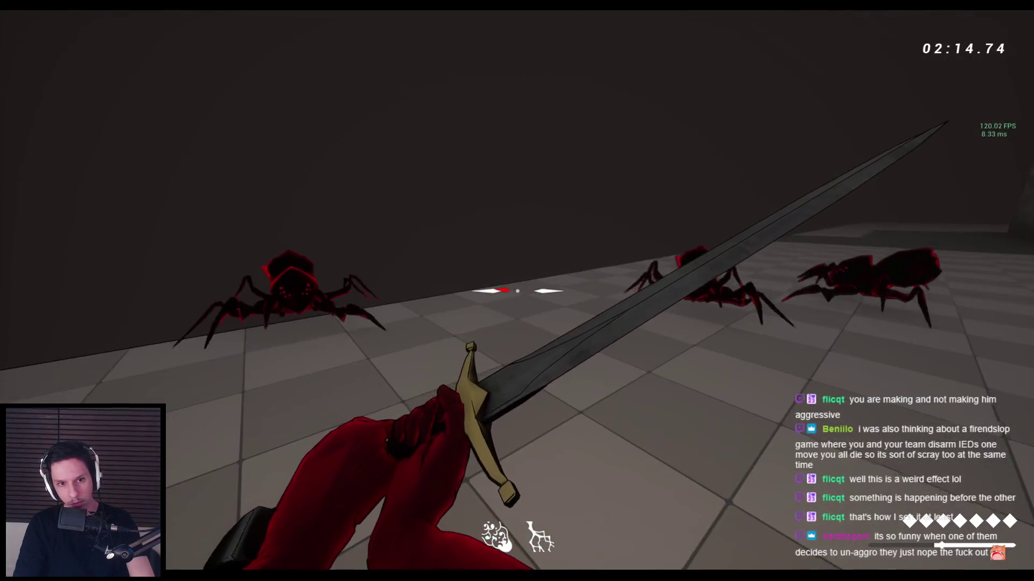
click(516, 291)
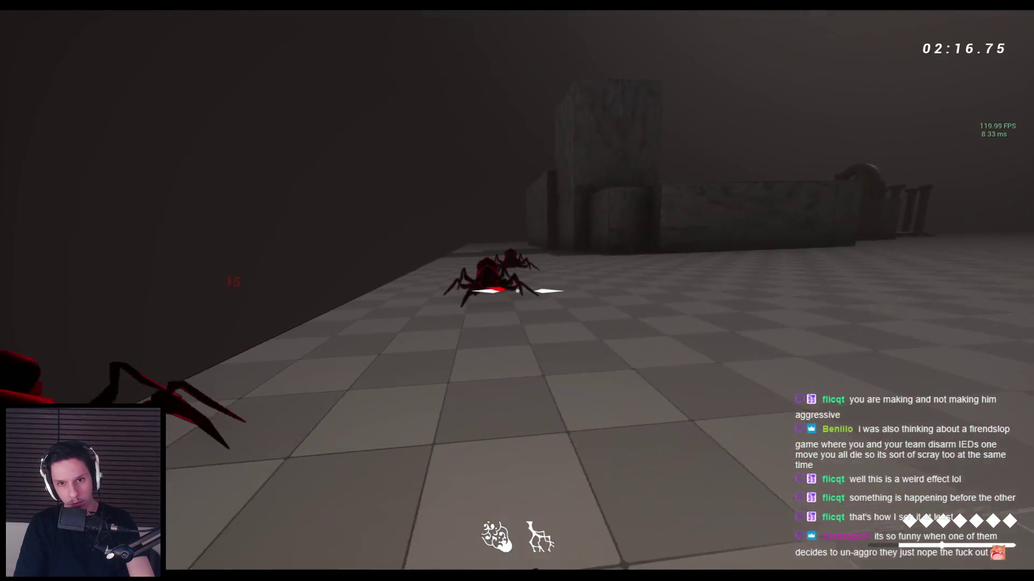
click(517, 292)
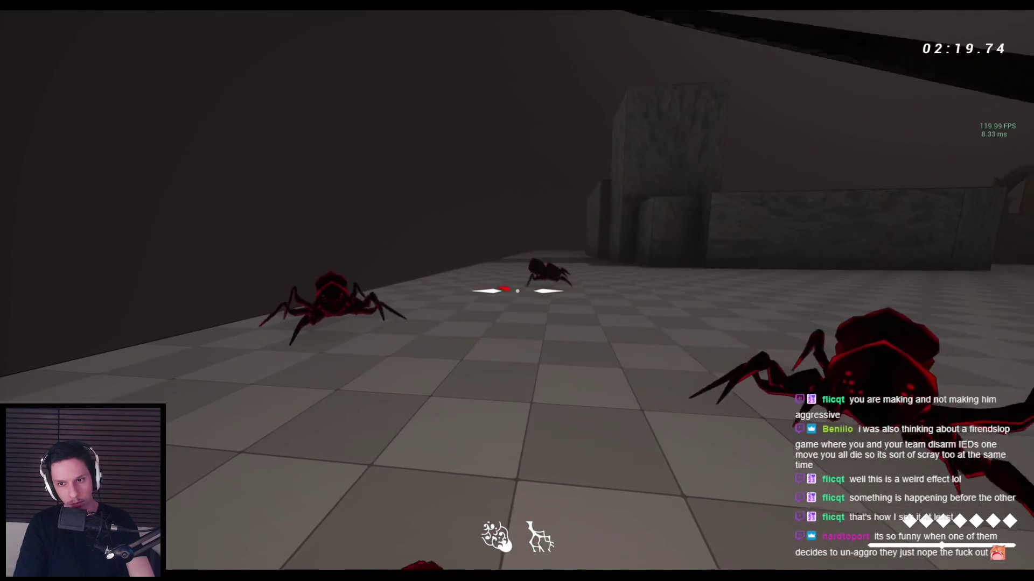
click(517, 292)
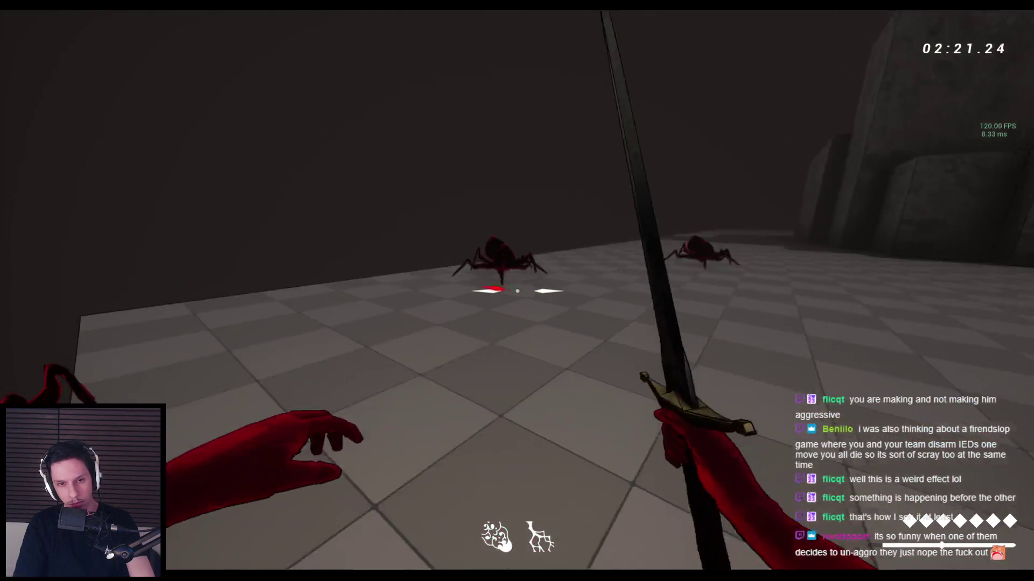
click(517, 291)
click(516, 291)
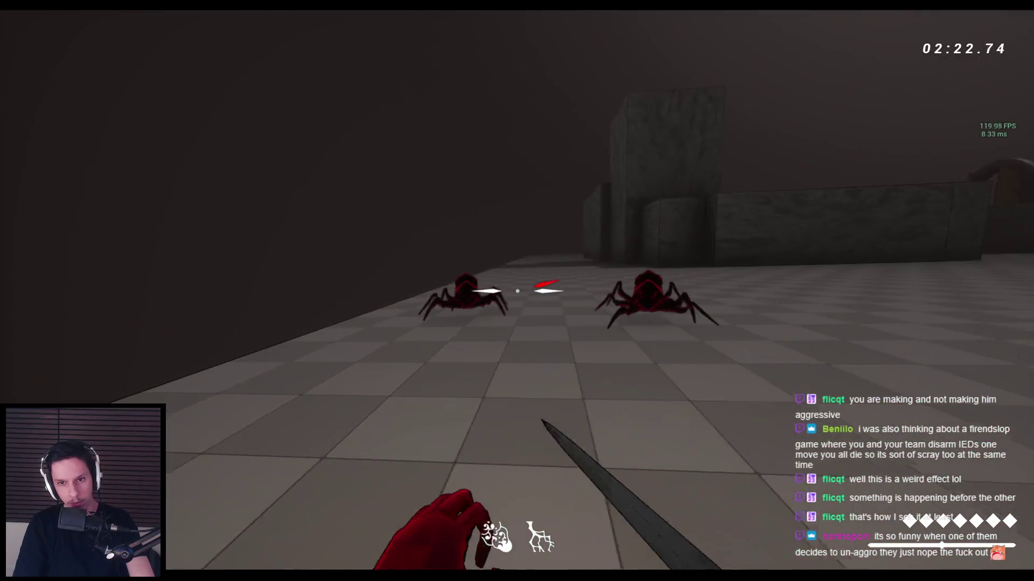
click(517, 292)
click(517, 292)
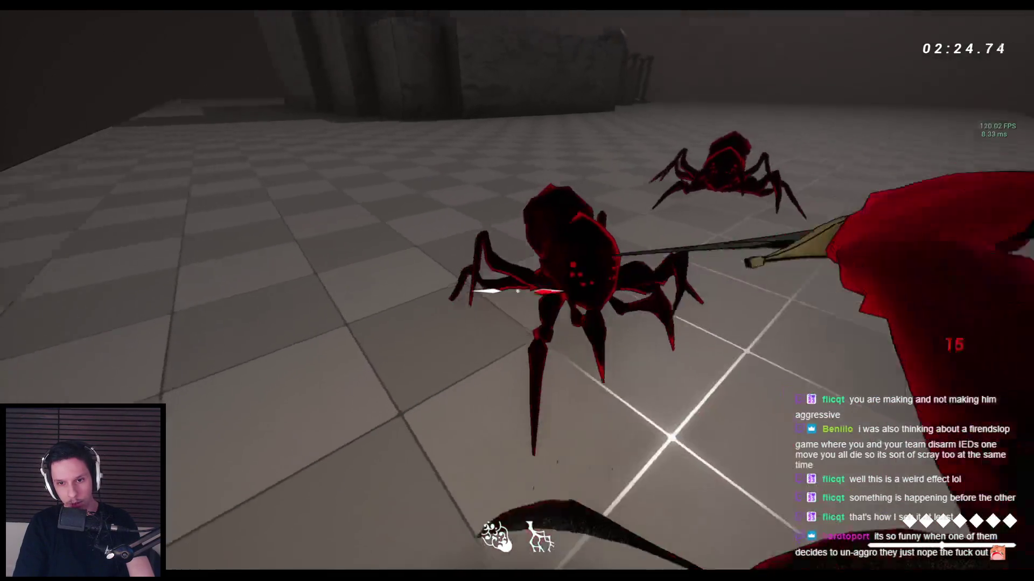
click(516, 291)
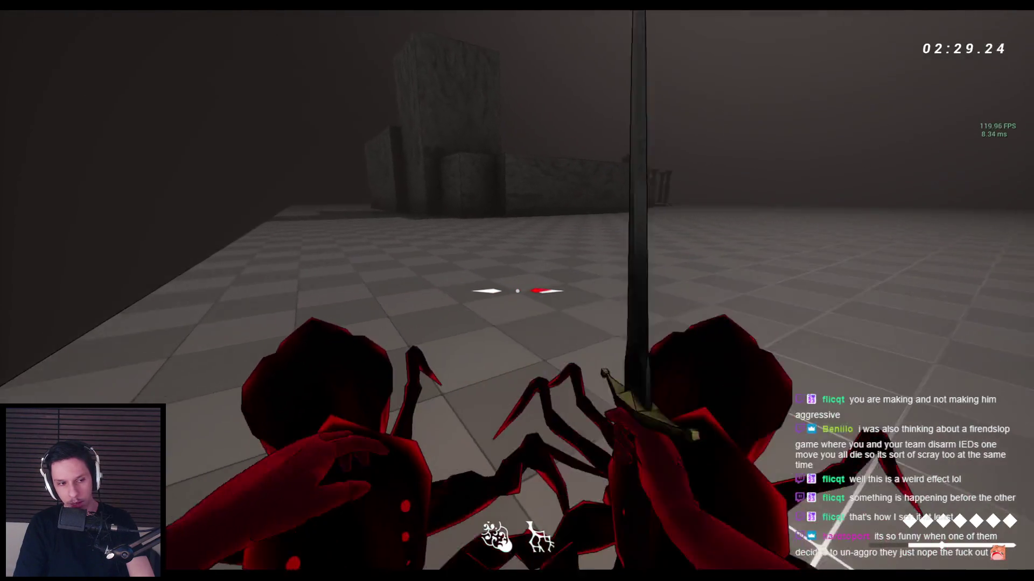
click(517, 291)
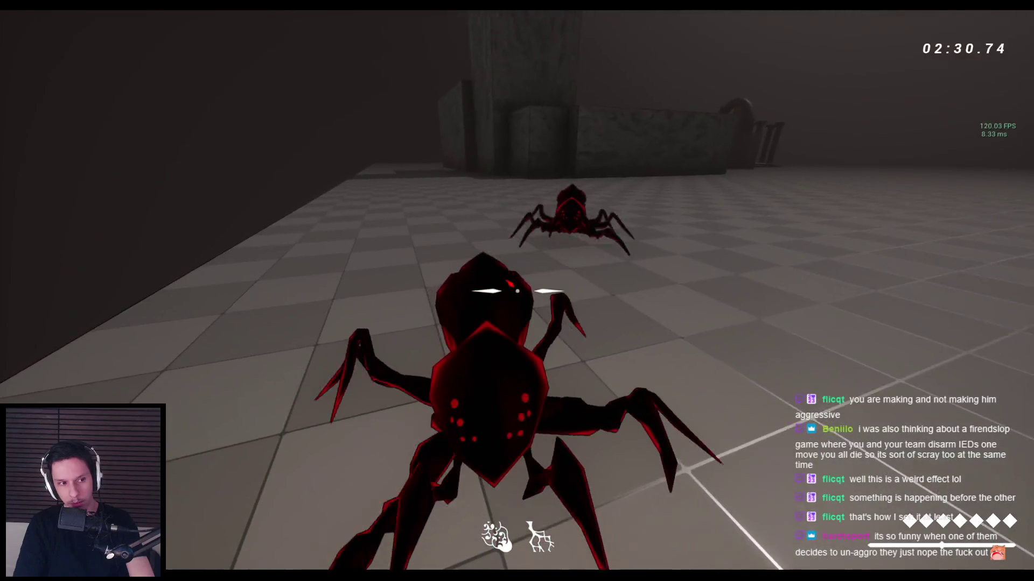
click(517, 291)
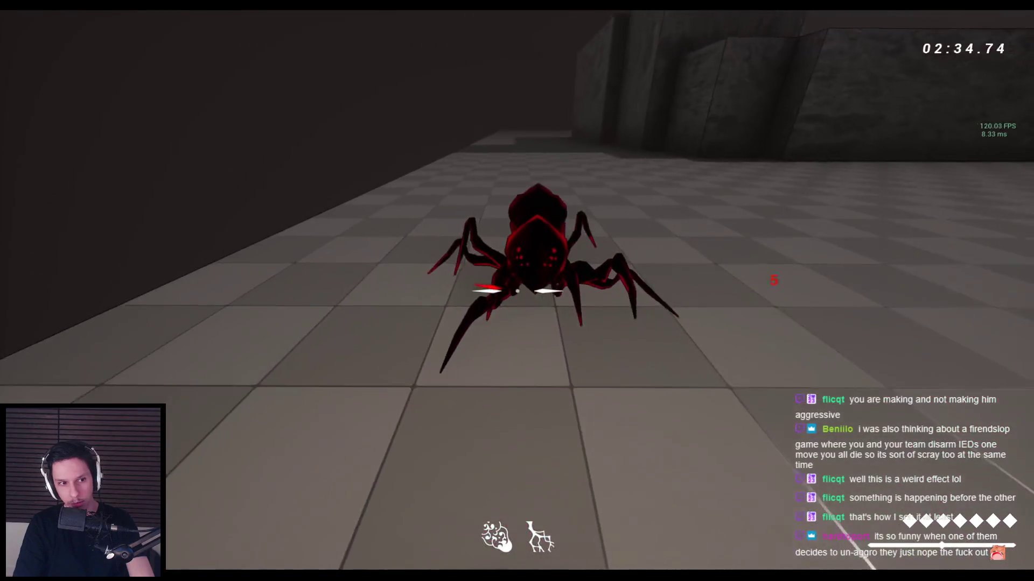
click(517, 291)
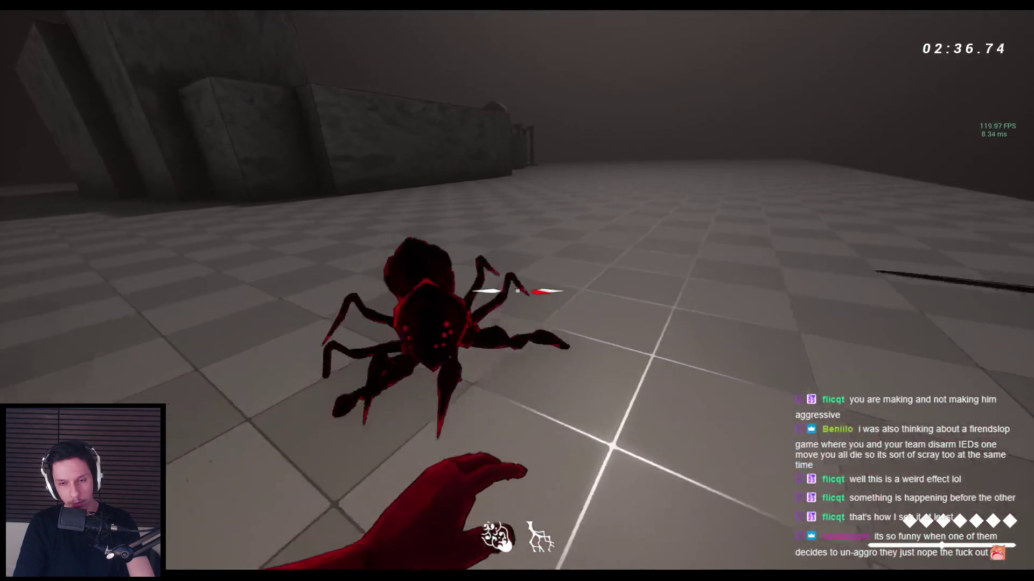
key(Escape)
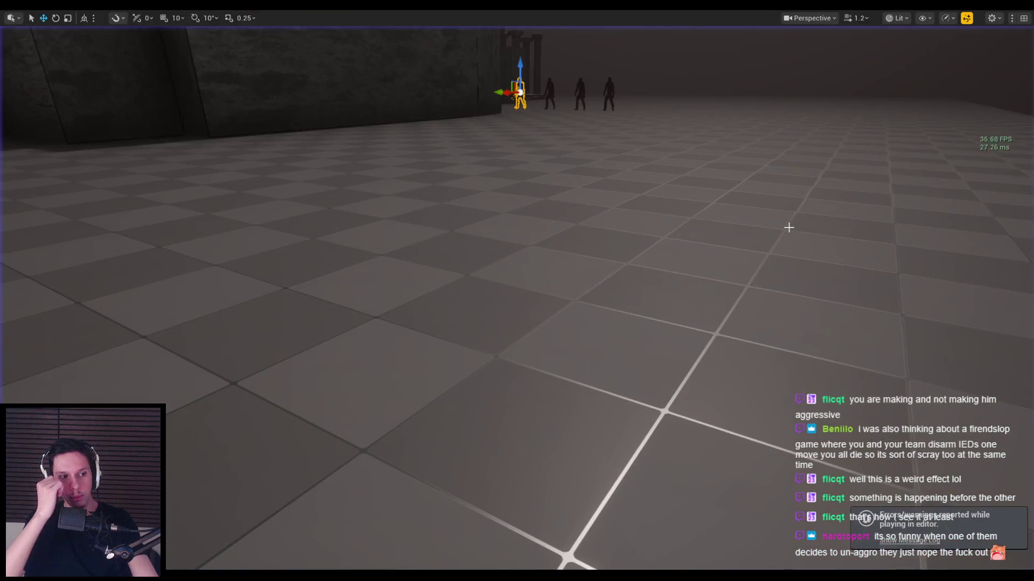
Step: Focus the selected character with F and launch a new PIE session with Alt+P
key(f)
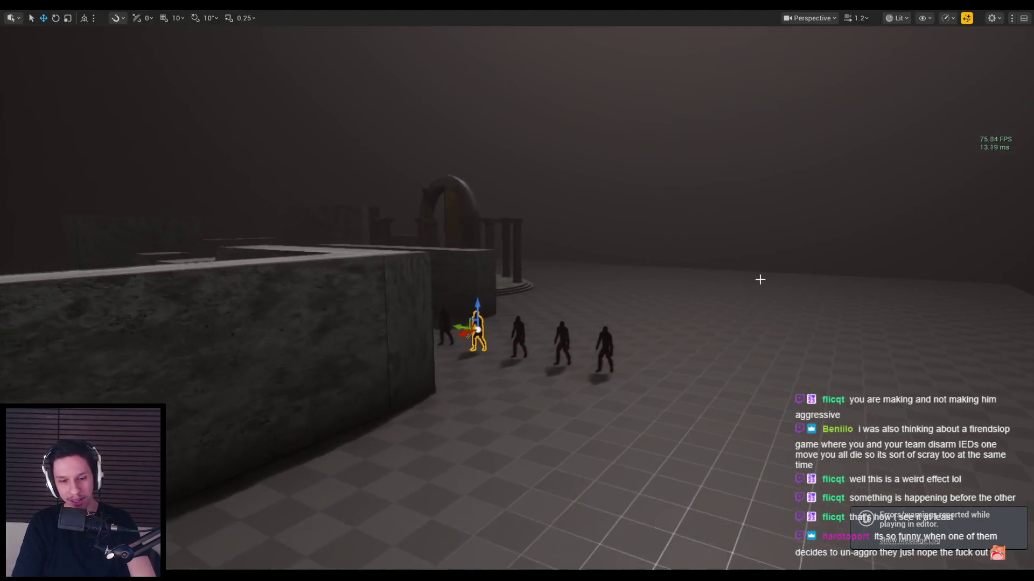
key(alt+p)
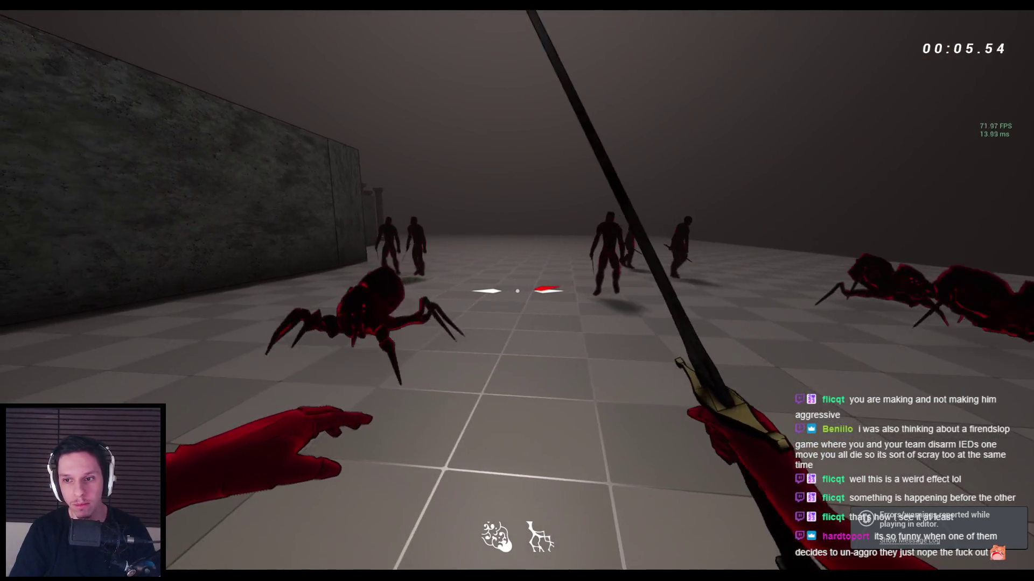
Step: Slash spiders and red demons repeatedly with the sword
click(517, 291)
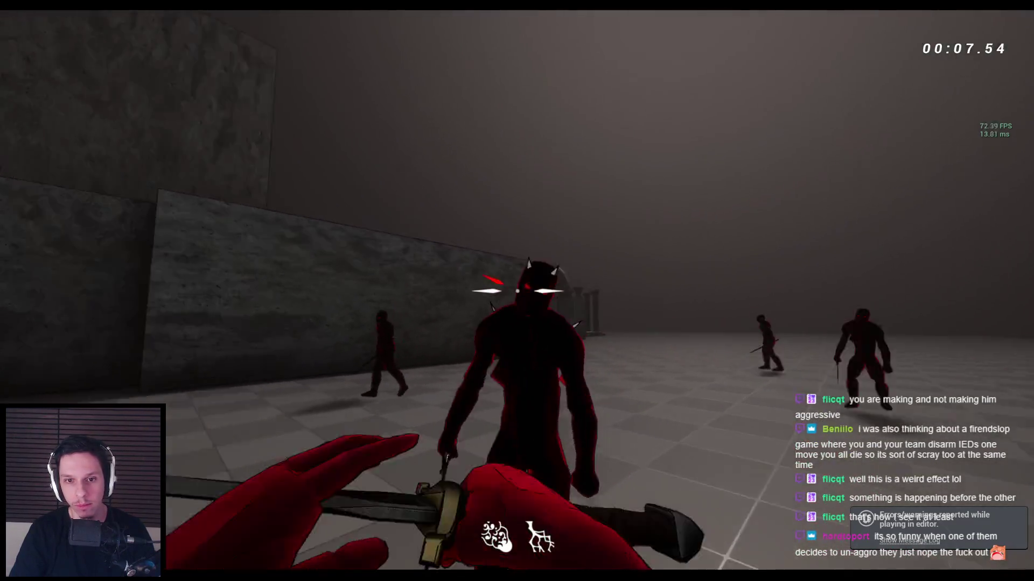
click(516, 291)
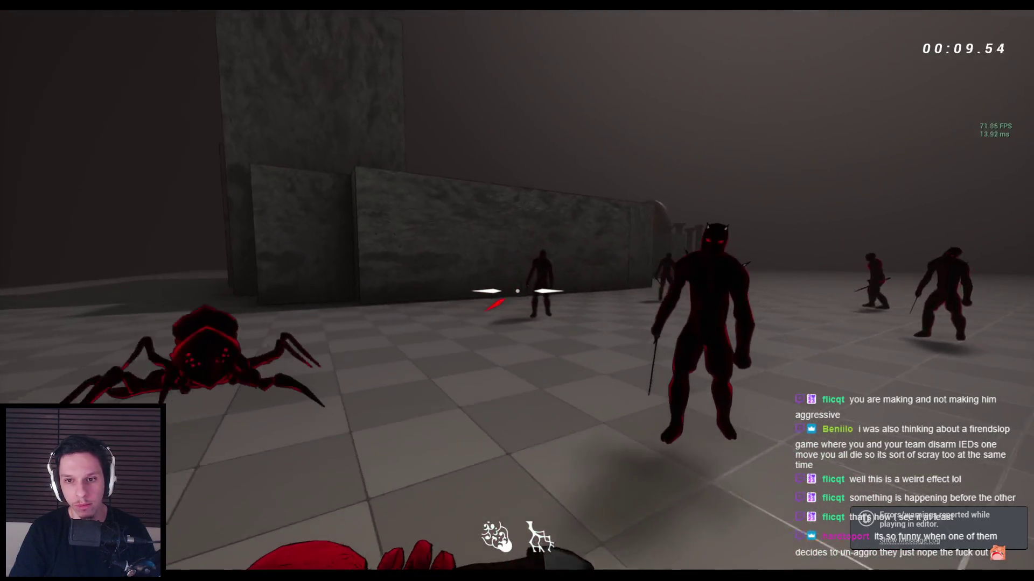
click(517, 291)
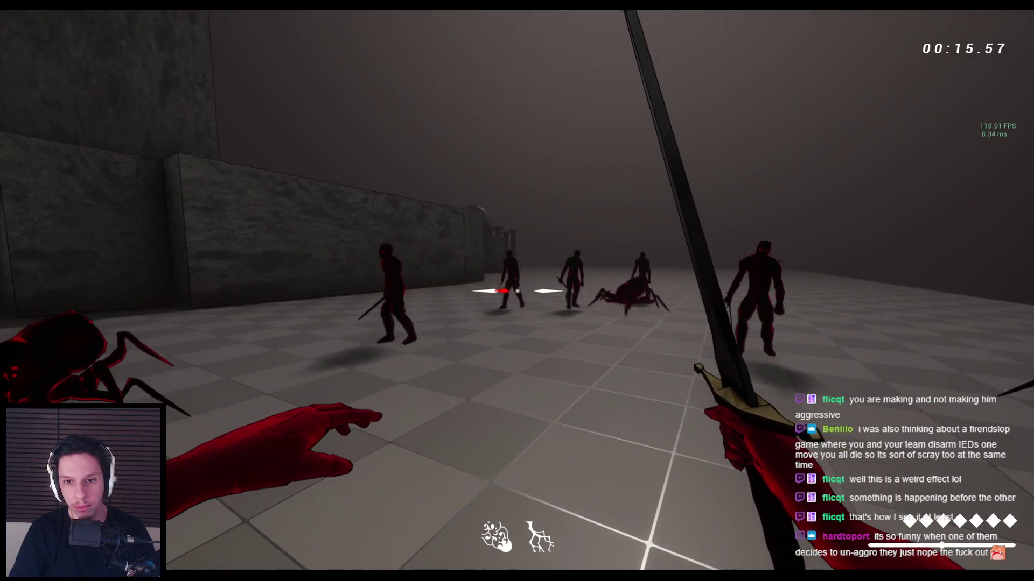
click(517, 291)
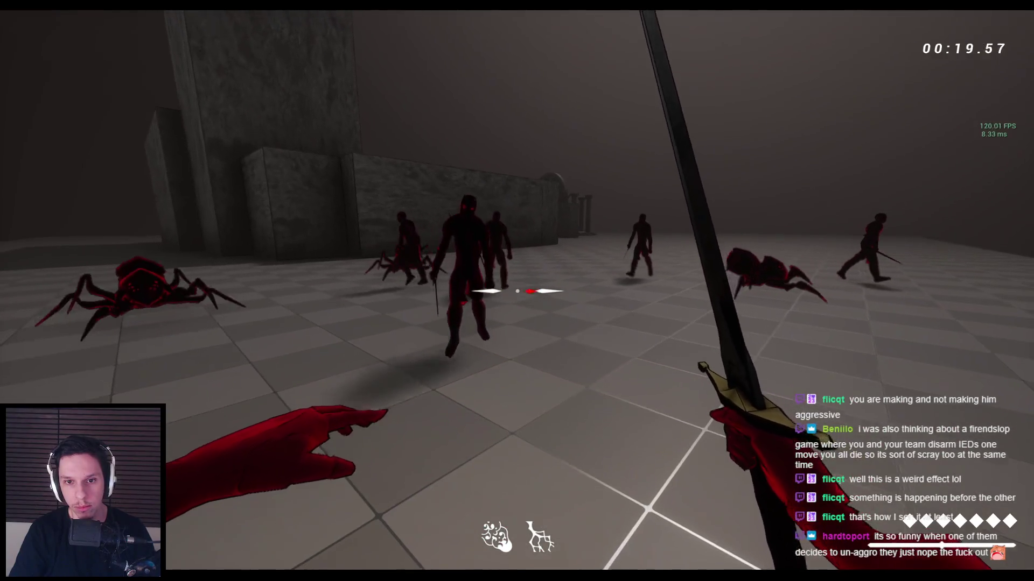
click(517, 291)
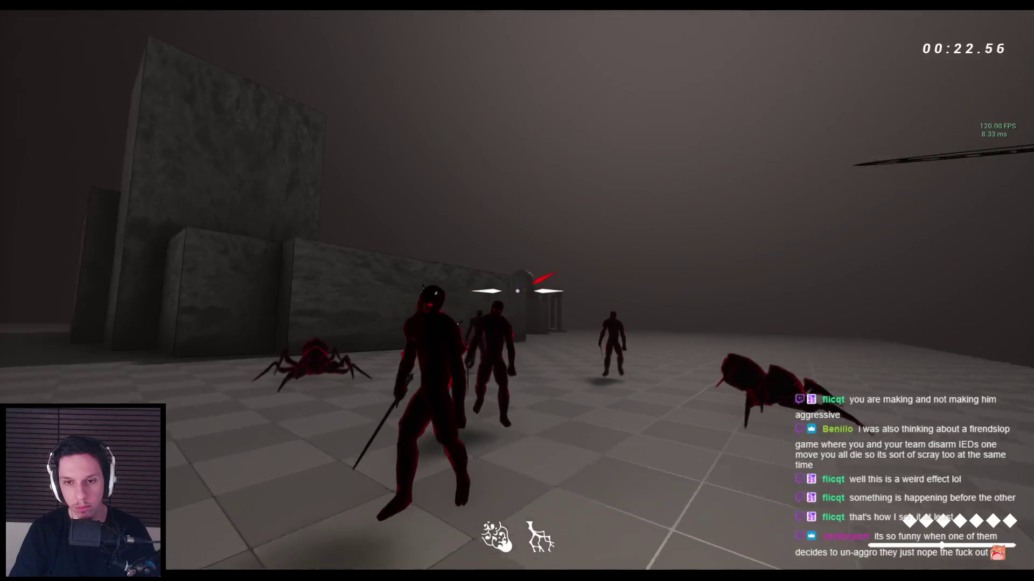
click(517, 290)
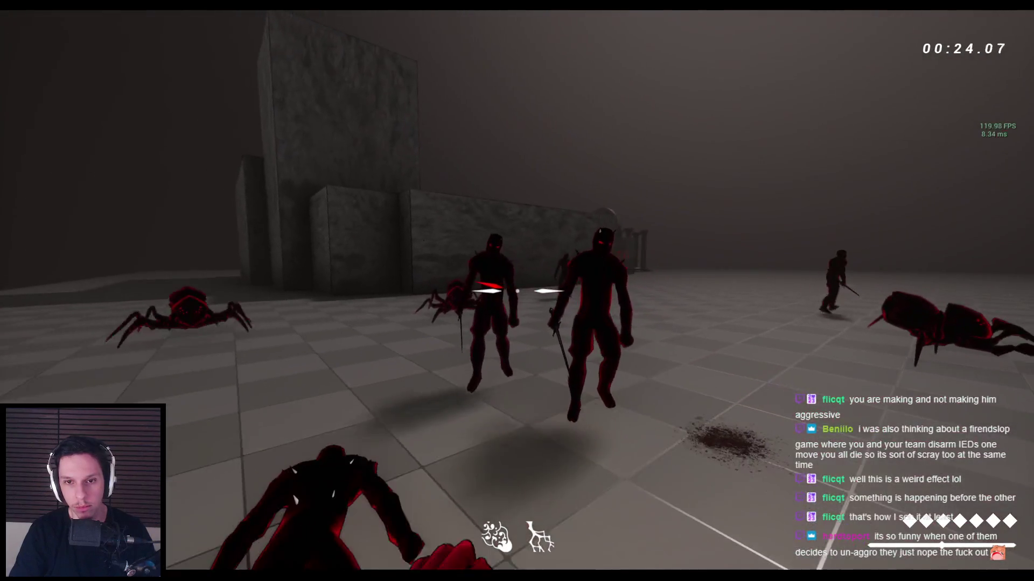
click(517, 290)
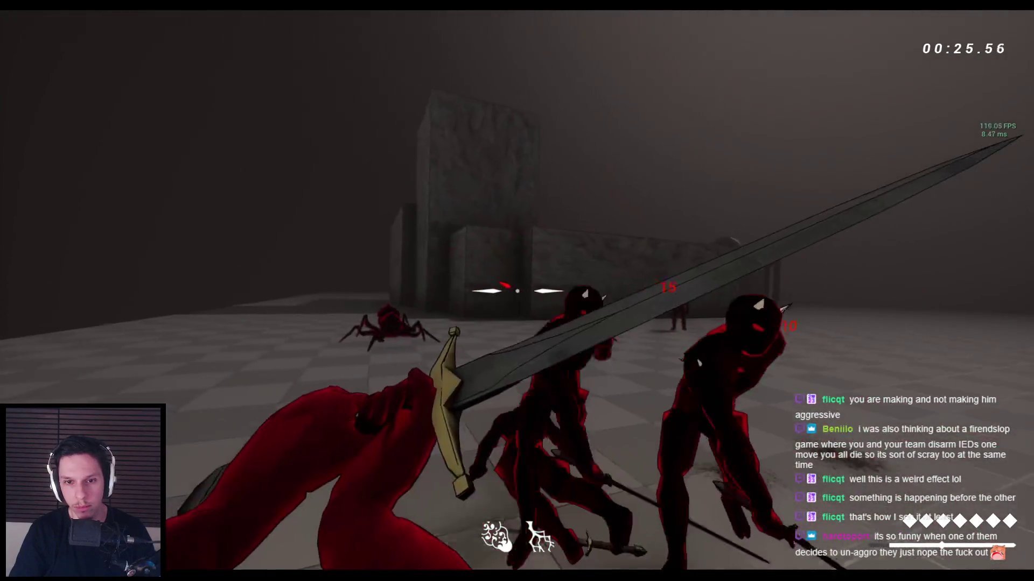
click(517, 291)
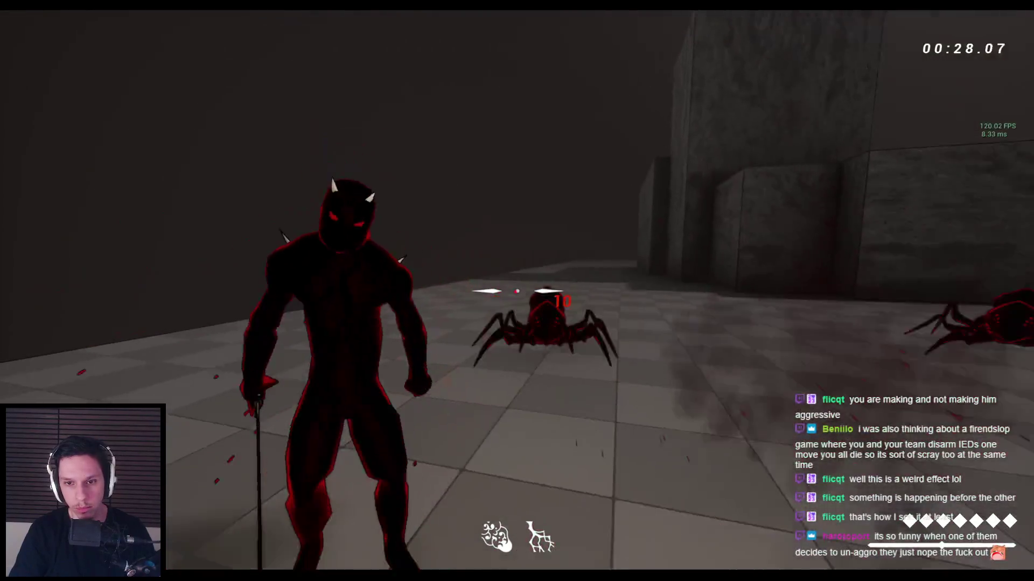
click(517, 290)
click(517, 291)
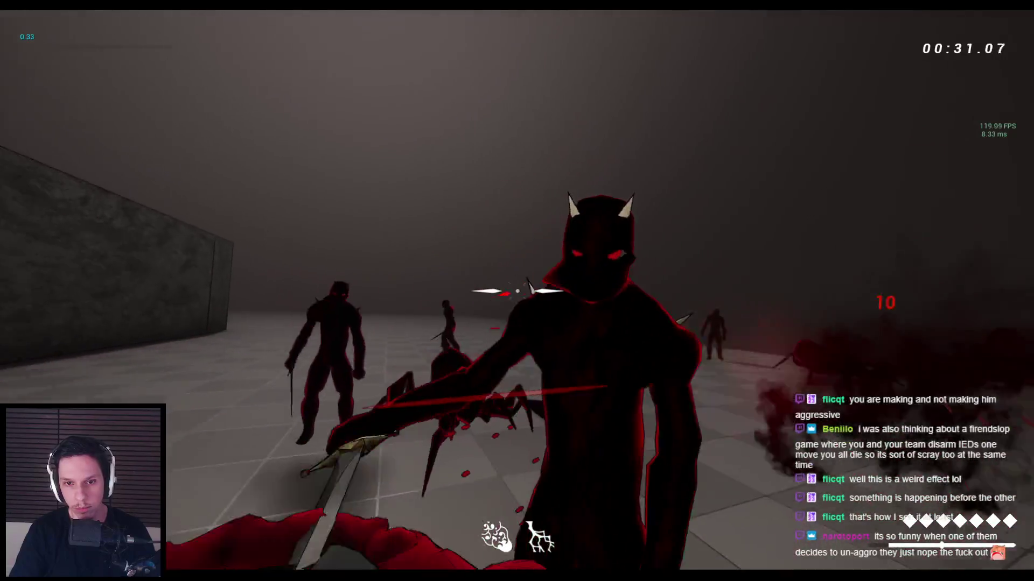
click(516, 291)
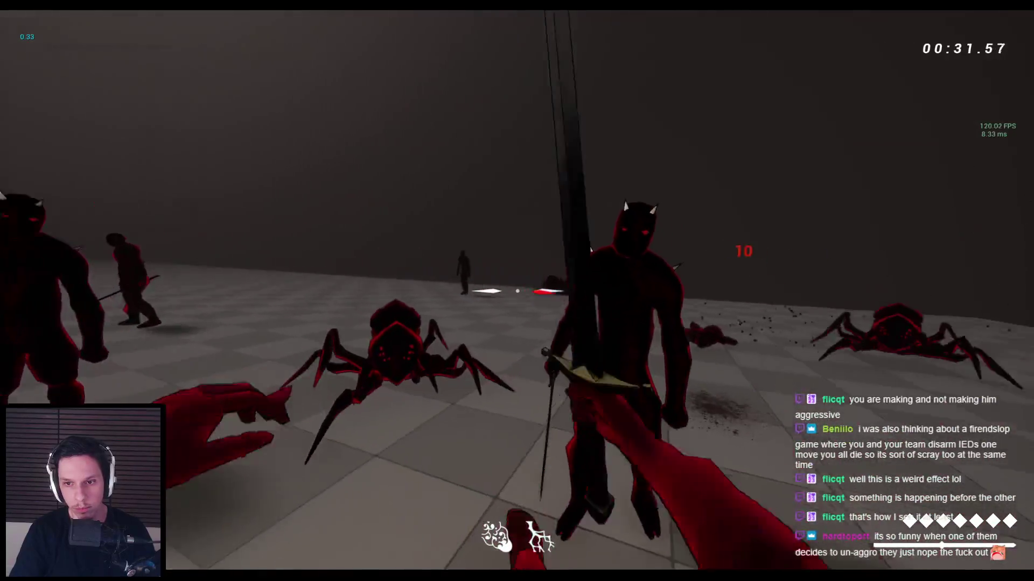
click(516, 291)
click(517, 291)
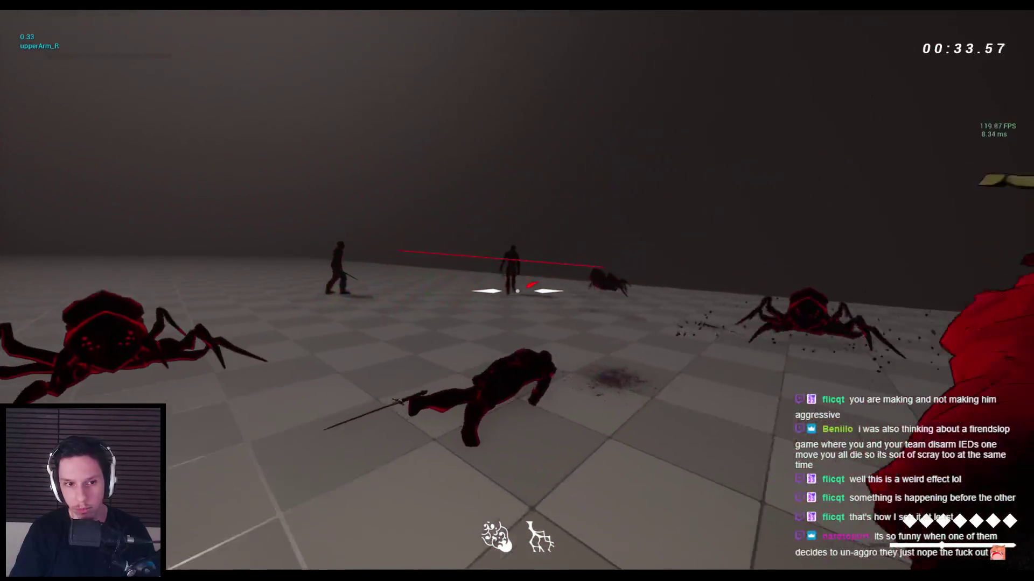
click(517, 291)
Step: Mix left-hand punches and sword slashes on the spider and demons, then return to EnemyManagerComponent
right_click(517, 291)
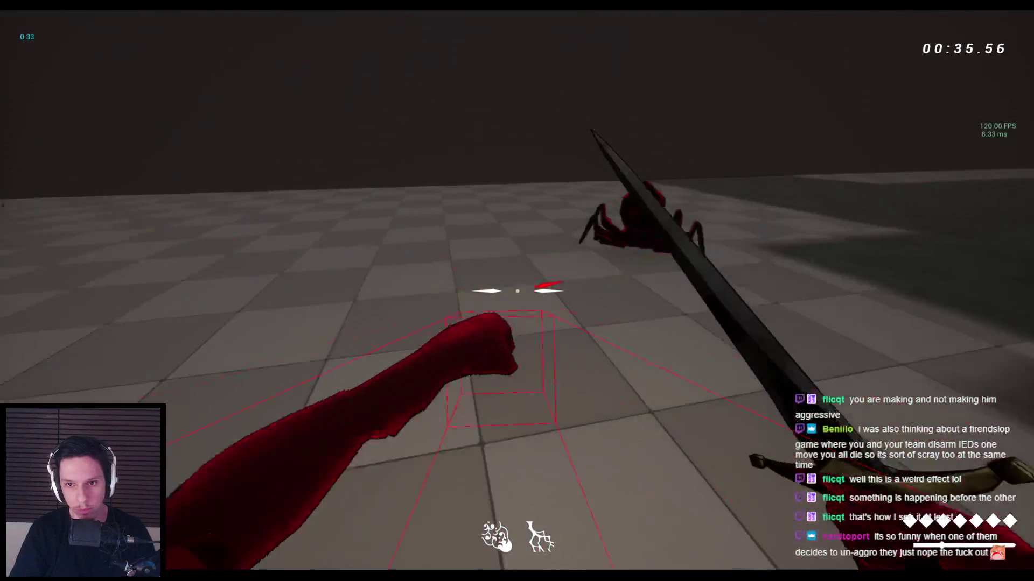
right_click(517, 291)
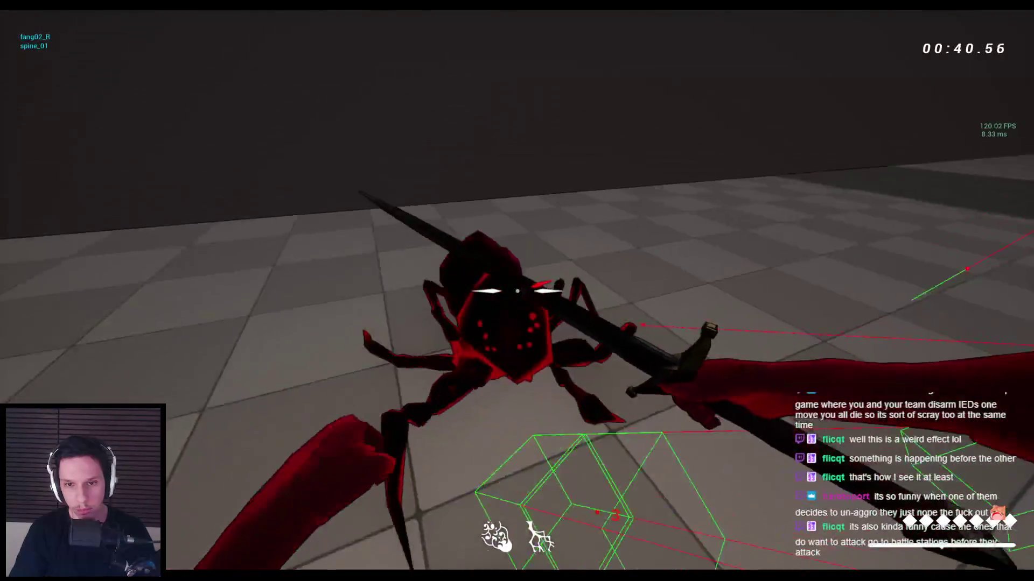
click(517, 291)
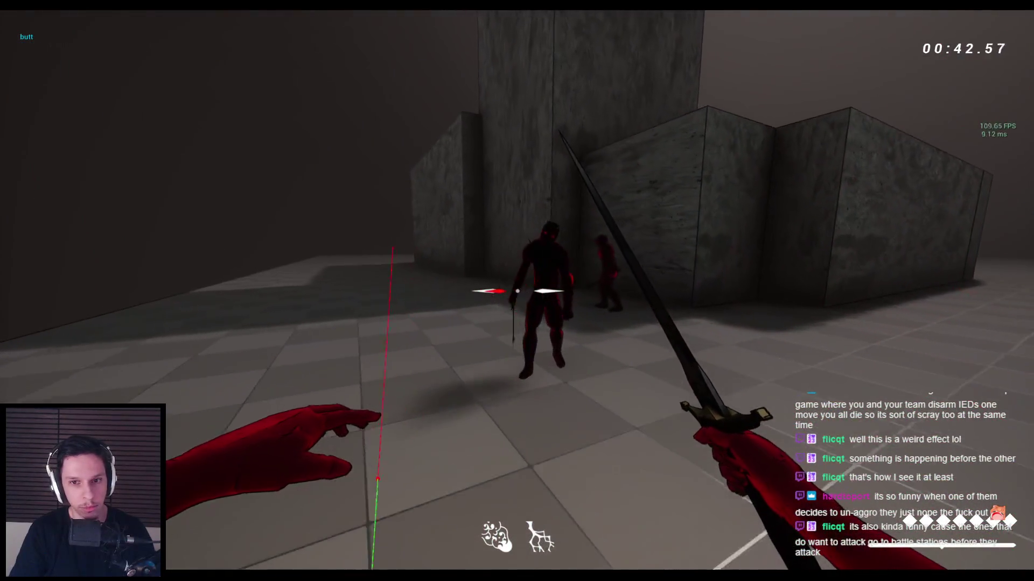
right_click(517, 290)
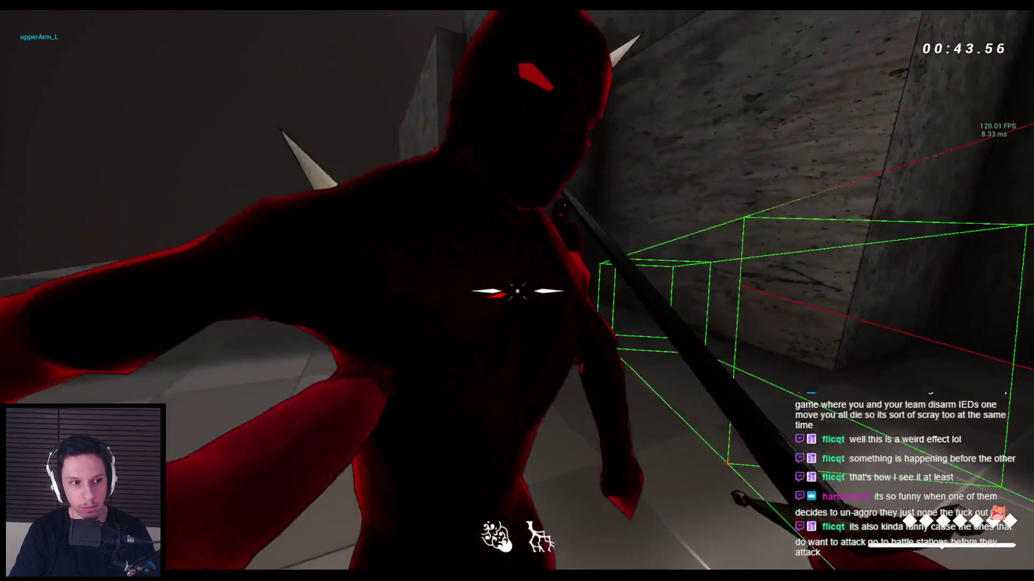
click(517, 290)
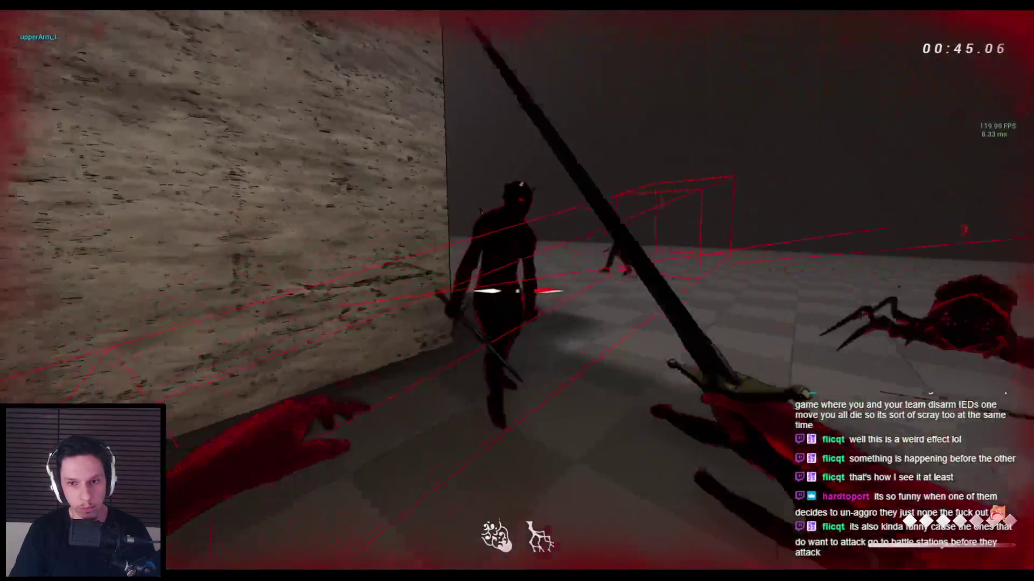
right_click(517, 290)
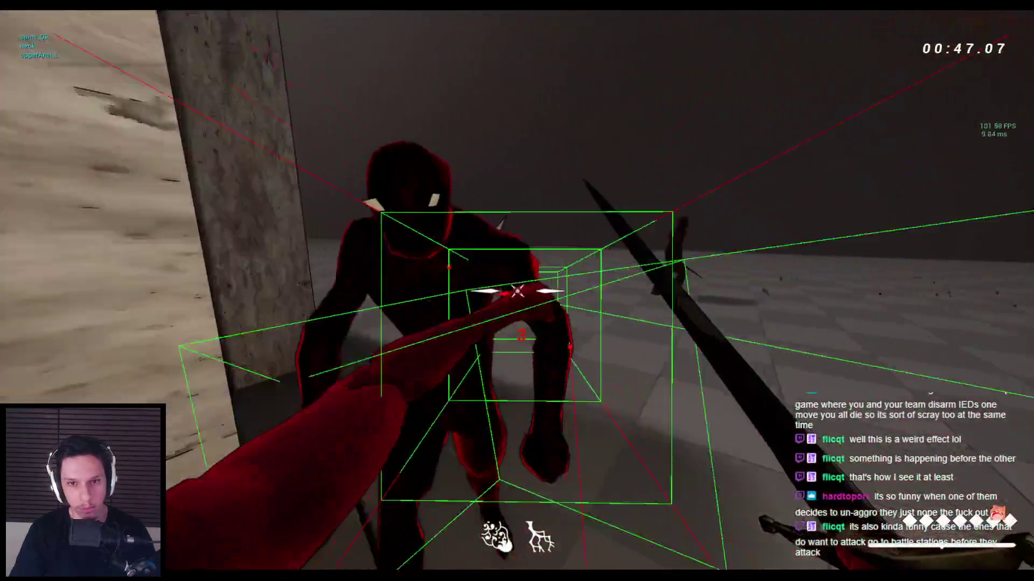
right_click(517, 291)
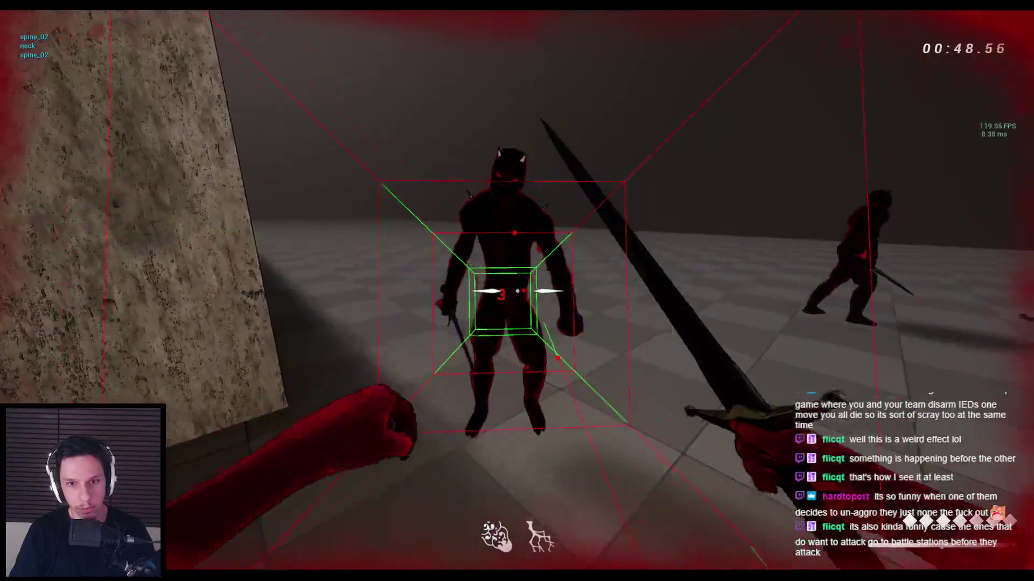
right_click(517, 291)
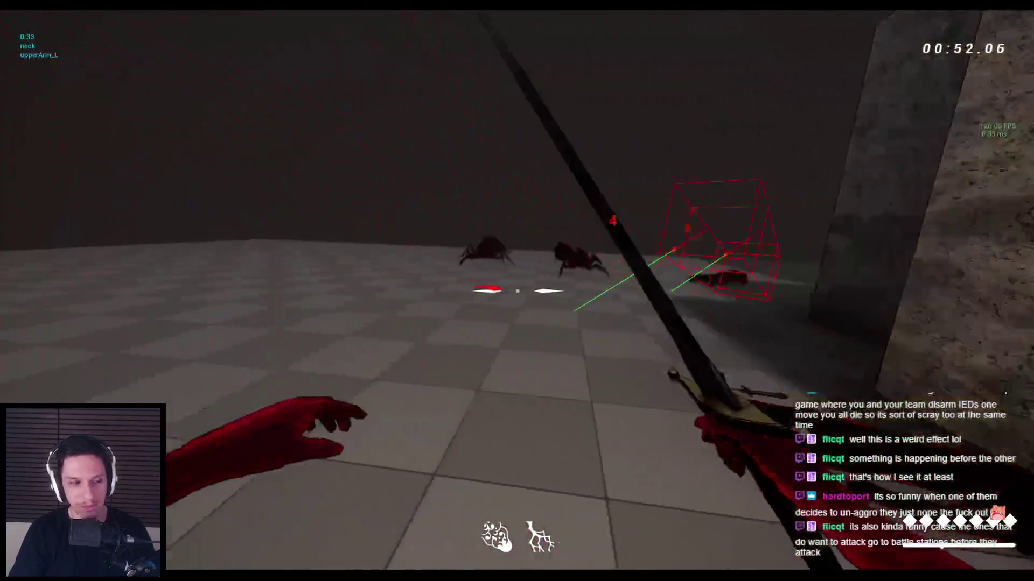
click(517, 290)
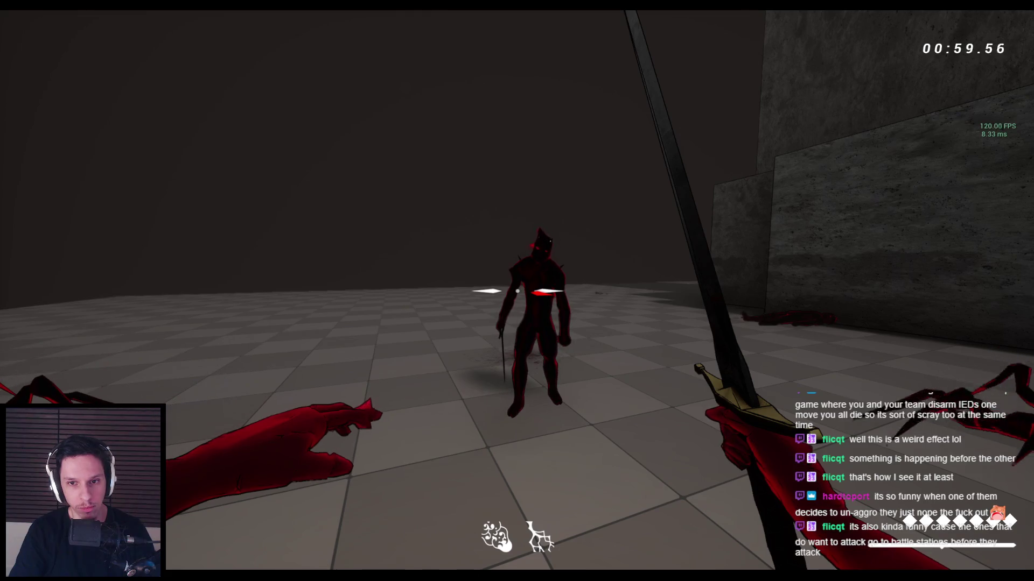
click(516, 291)
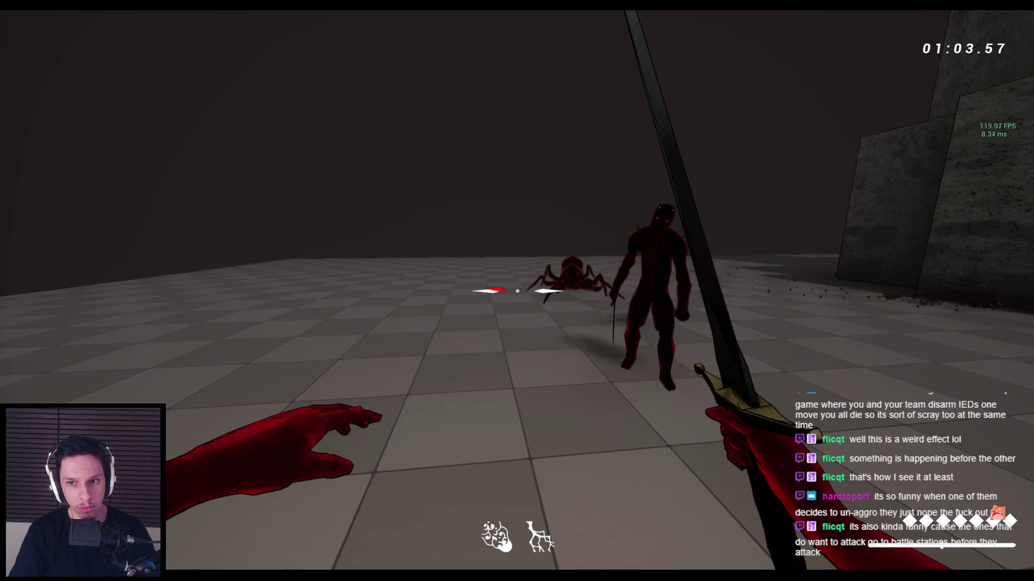
click(516, 291)
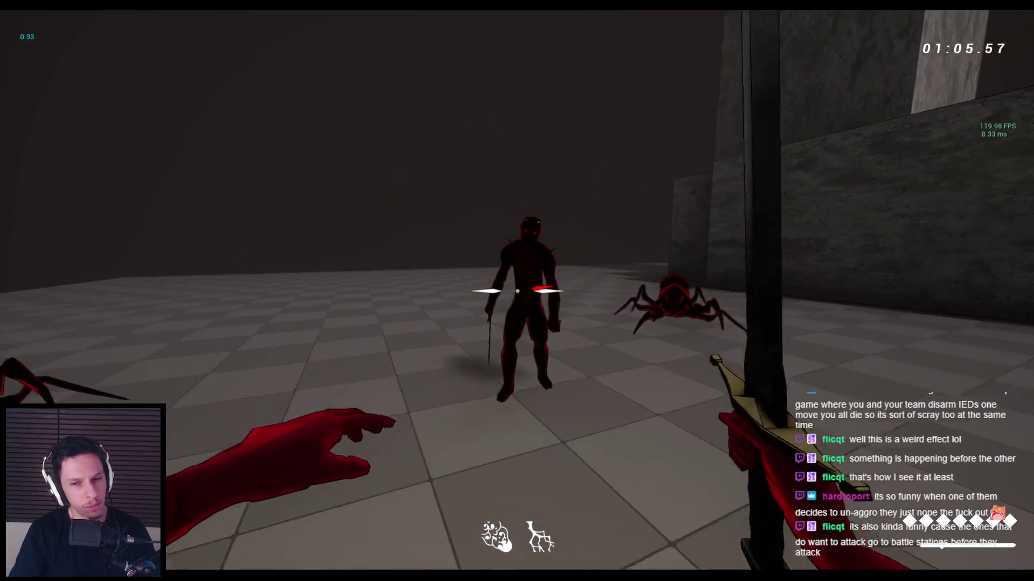
key(Escape)
click(382, 557)
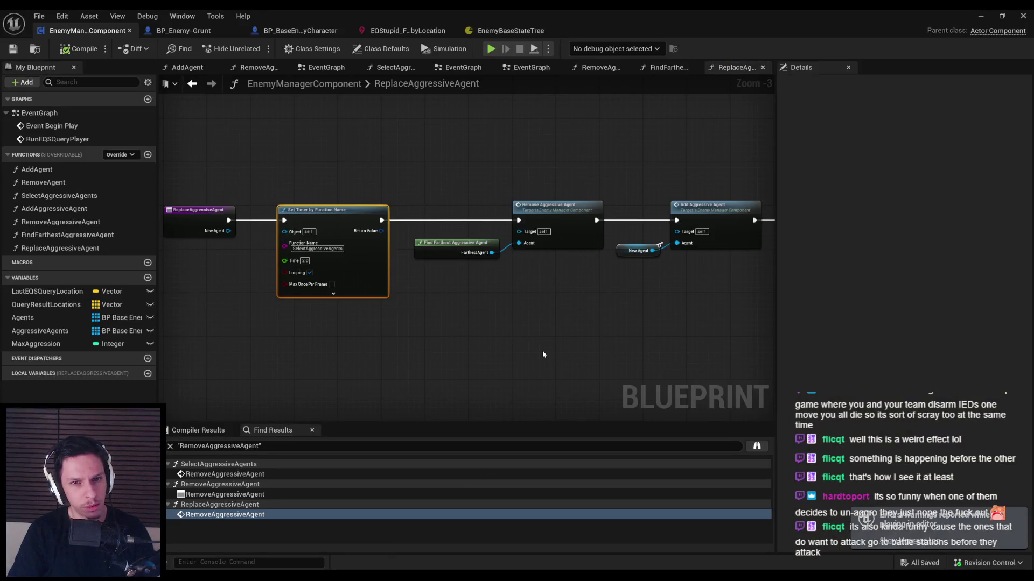
Step: Cycle through the EQS query, base enemy and Grunt tabs to reach EnemyBaseStateTree
click(408, 31)
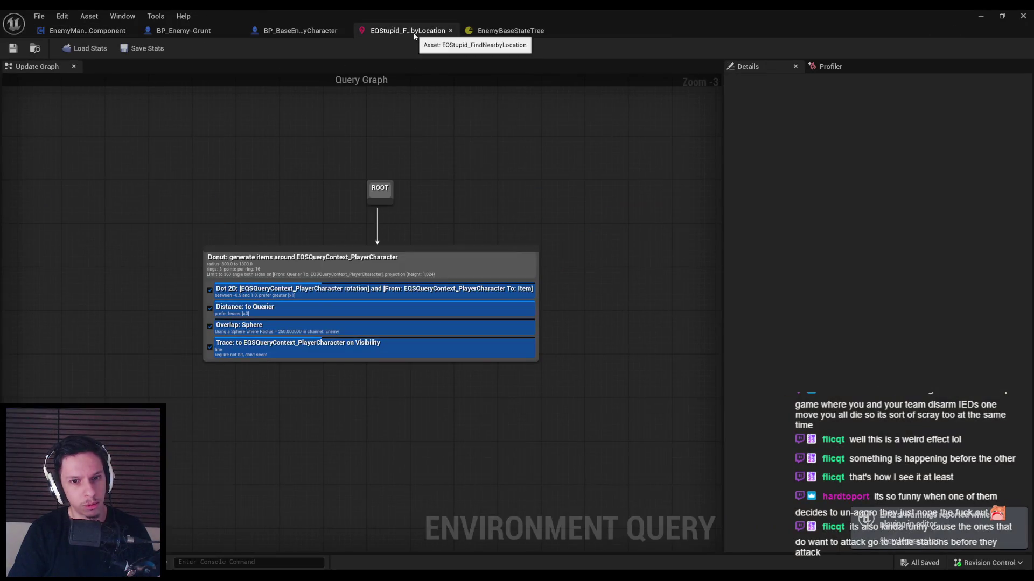
click(301, 31)
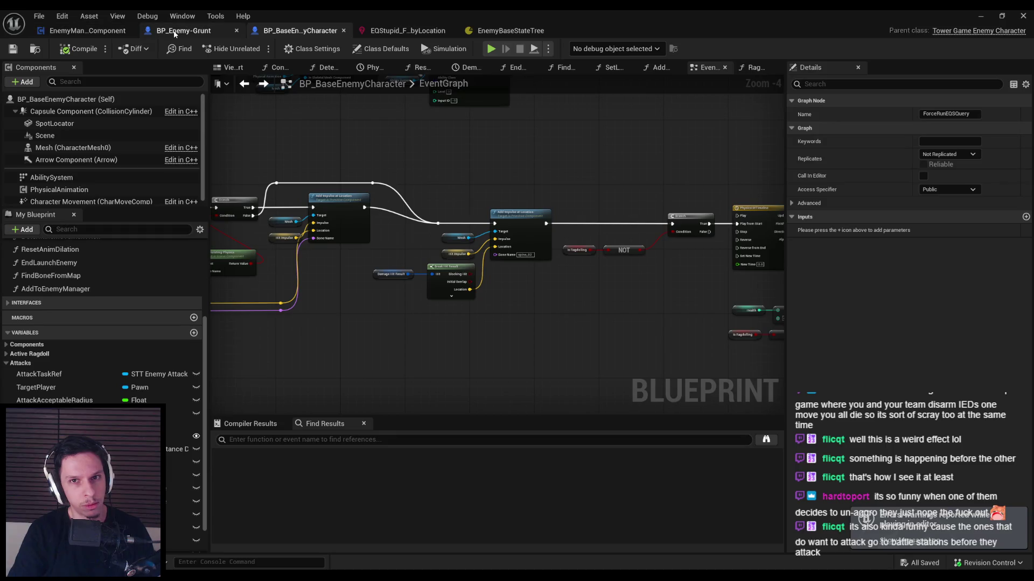
click(175, 31)
click(501, 31)
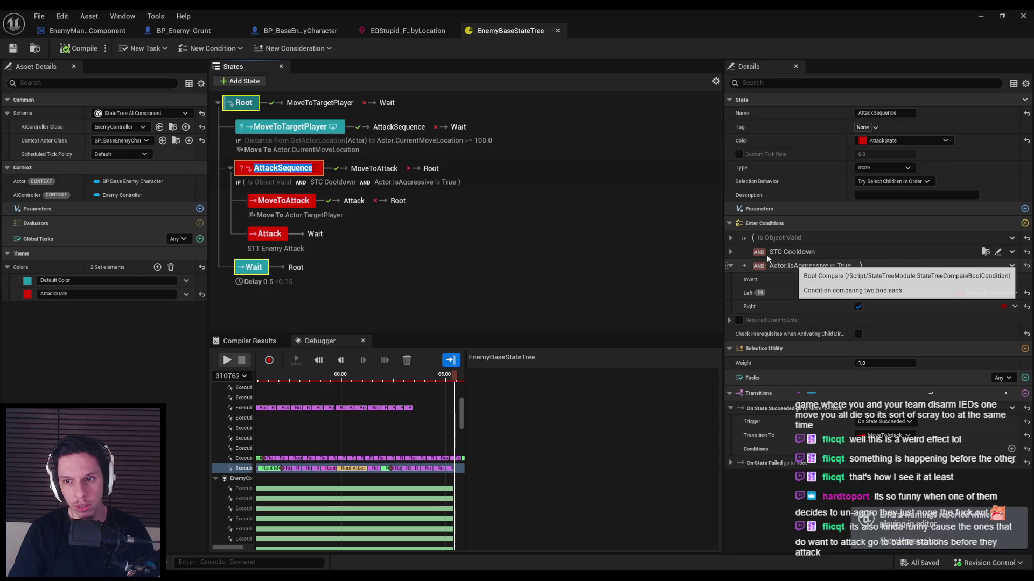
Step: Move the Actor.IsAggressive enter condition above STC Cooldown in AttackSequence's conditions
click(730, 266)
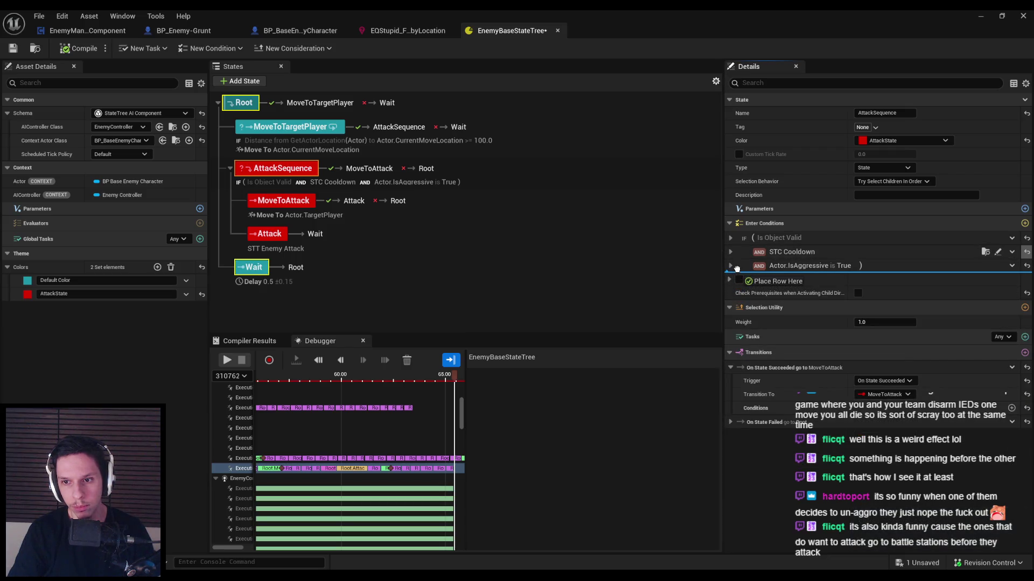
drag(737, 269, 736, 270)
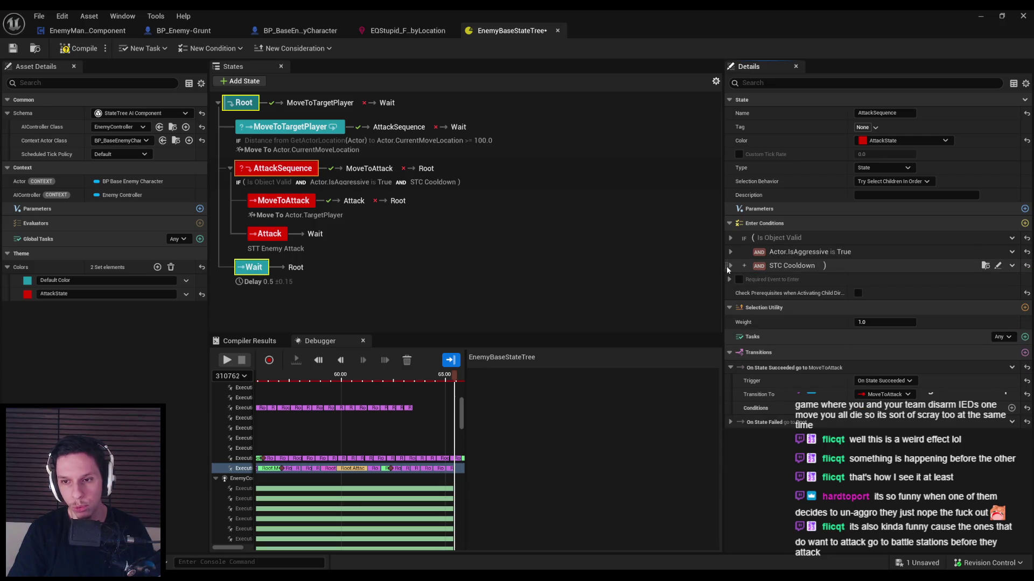
click(730, 265)
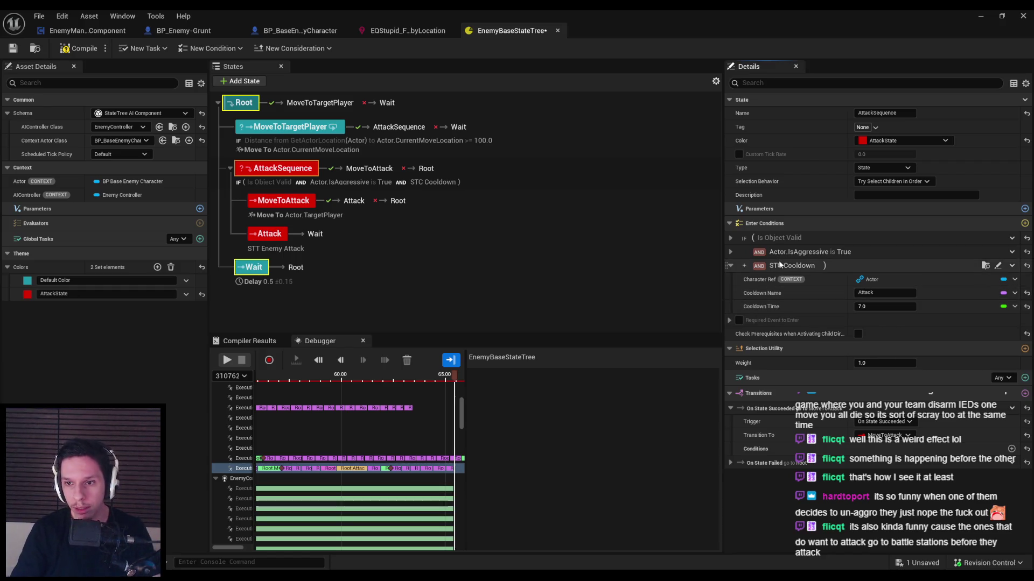
click(730, 265)
click(730, 252)
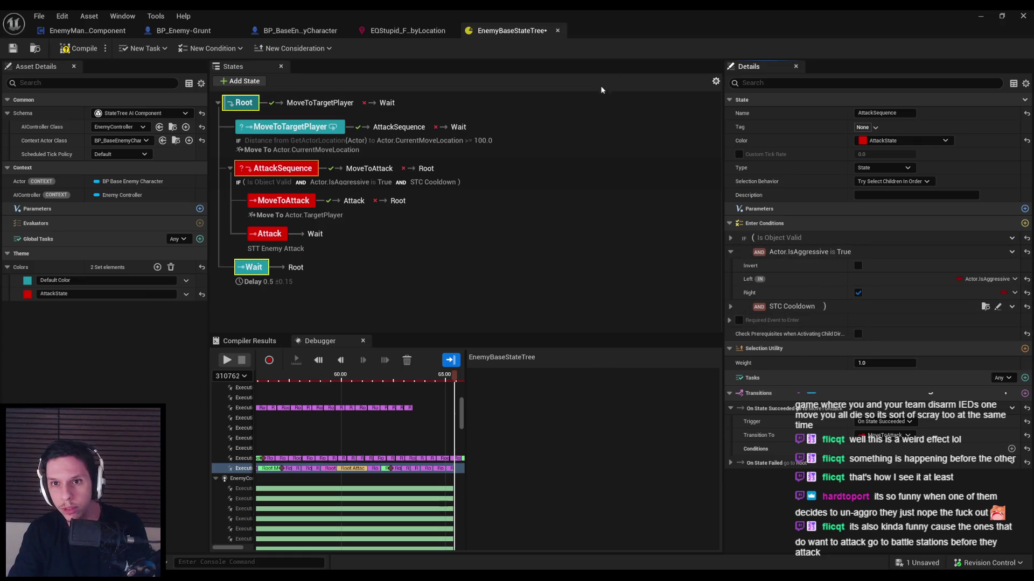
Step: Clear the recorded StateTree debugger tracks
double_click(639, 18)
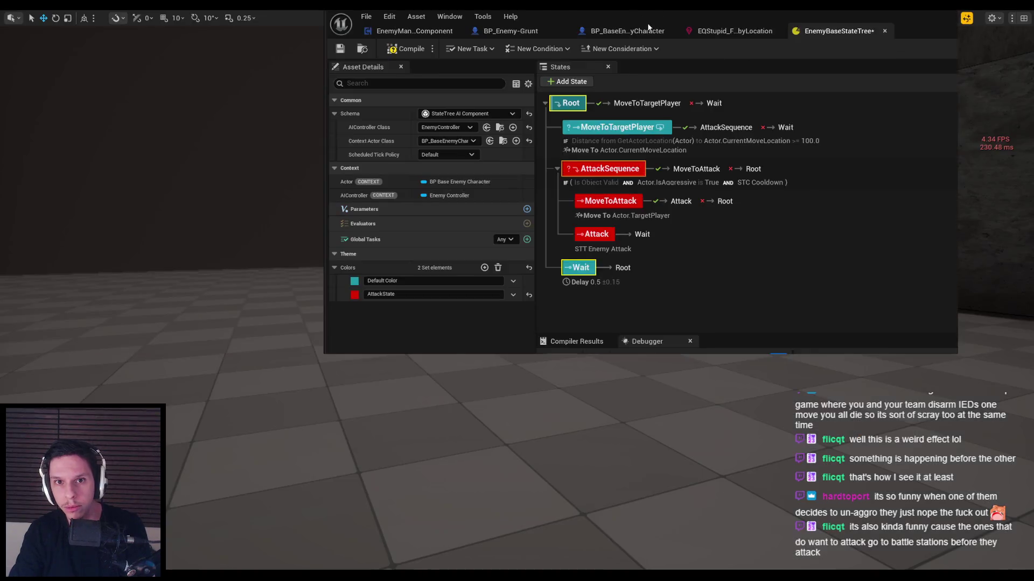
drag(648, 22, 633, 53)
double_click(633, 53)
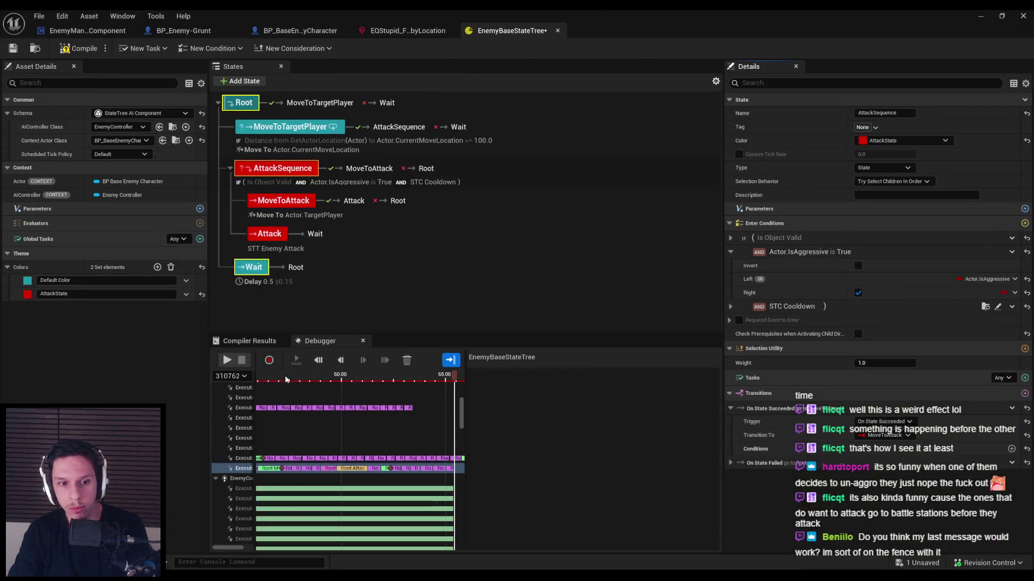
click(408, 361)
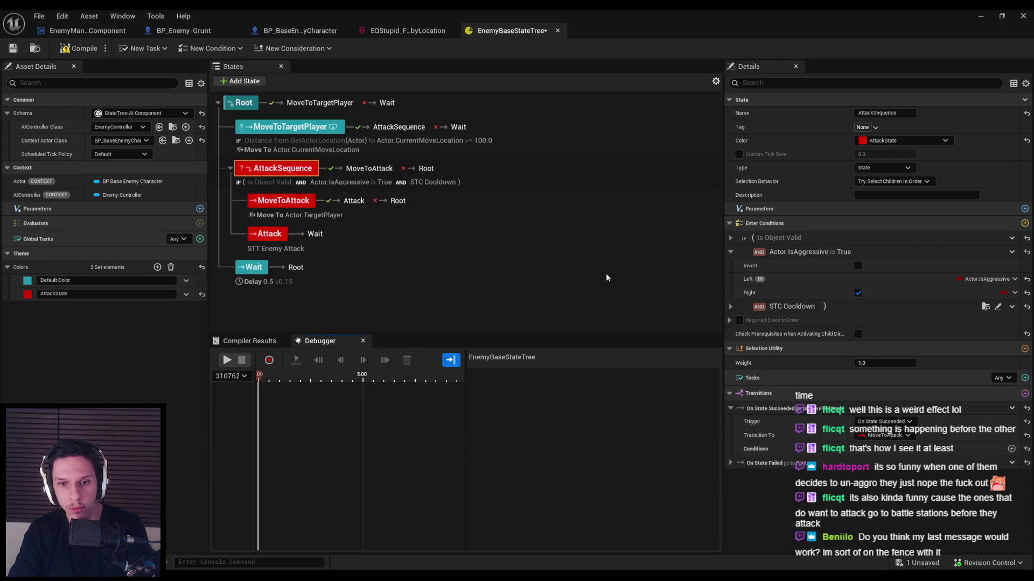
click(250, 340)
click(320, 341)
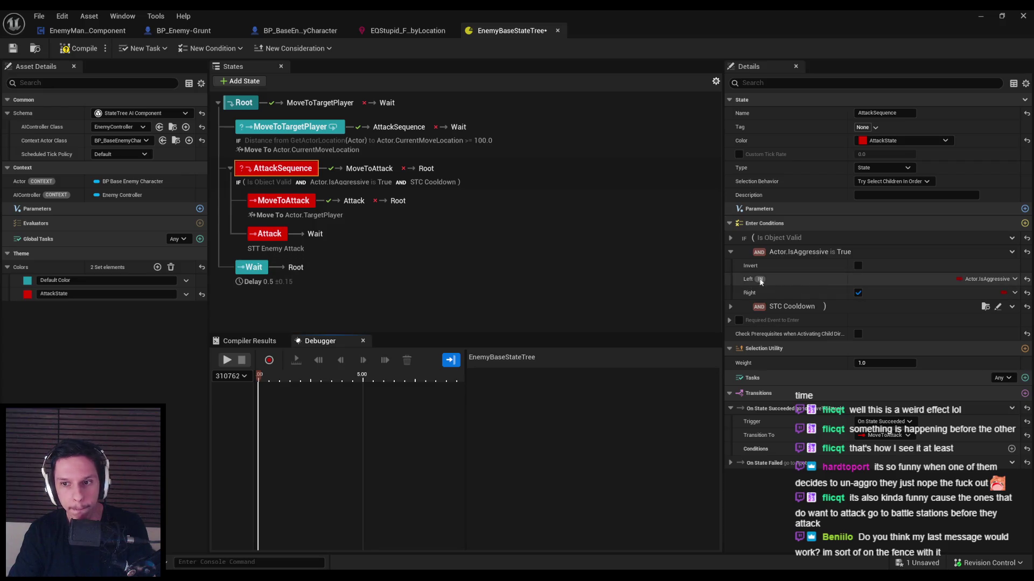
Step: Group Actor.IsAggressive with Is Object Valid using the condition depth buttons
right_click(781, 254)
right_click(779, 252)
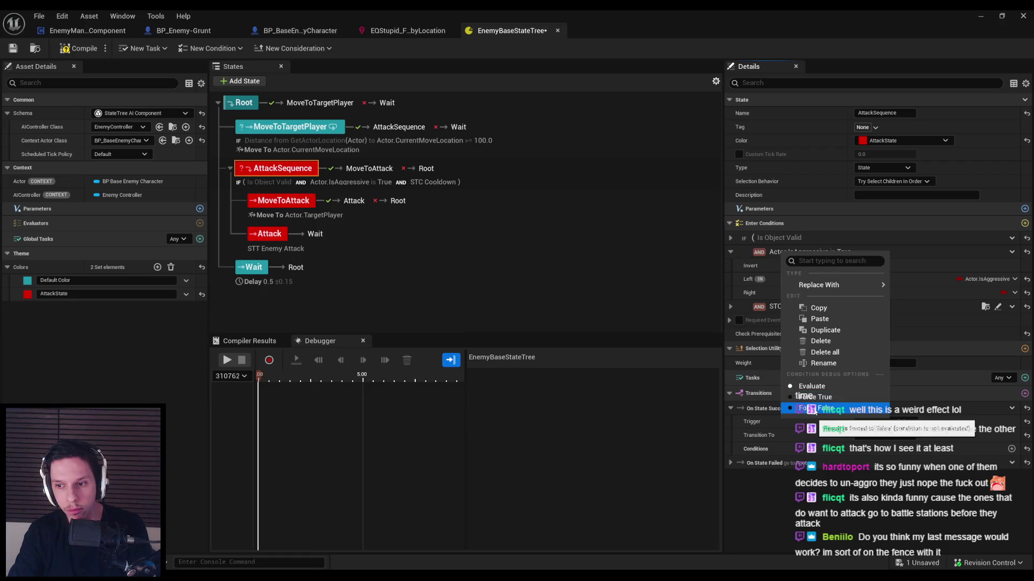
click(770, 254)
click(743, 249)
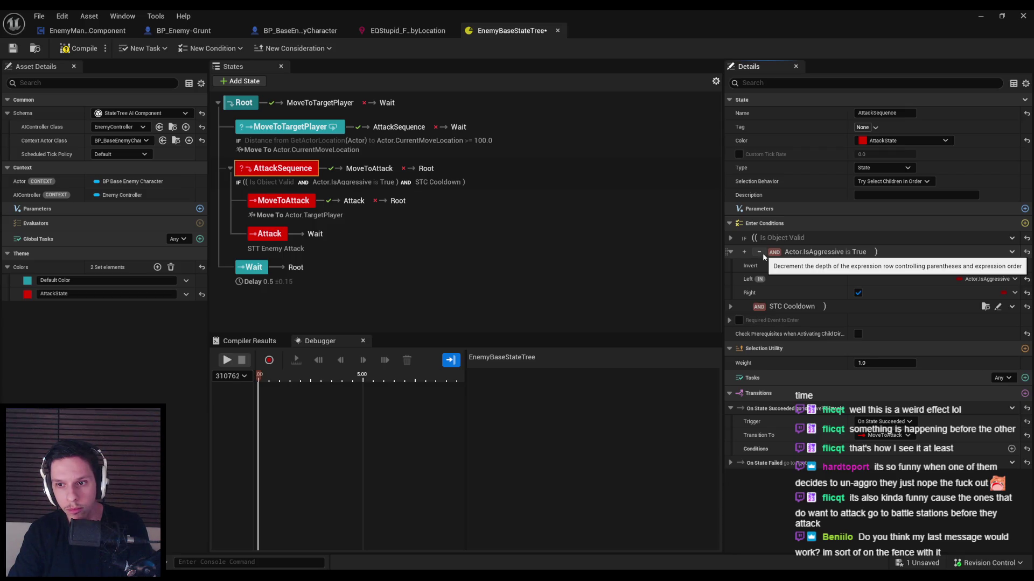
click(760, 252)
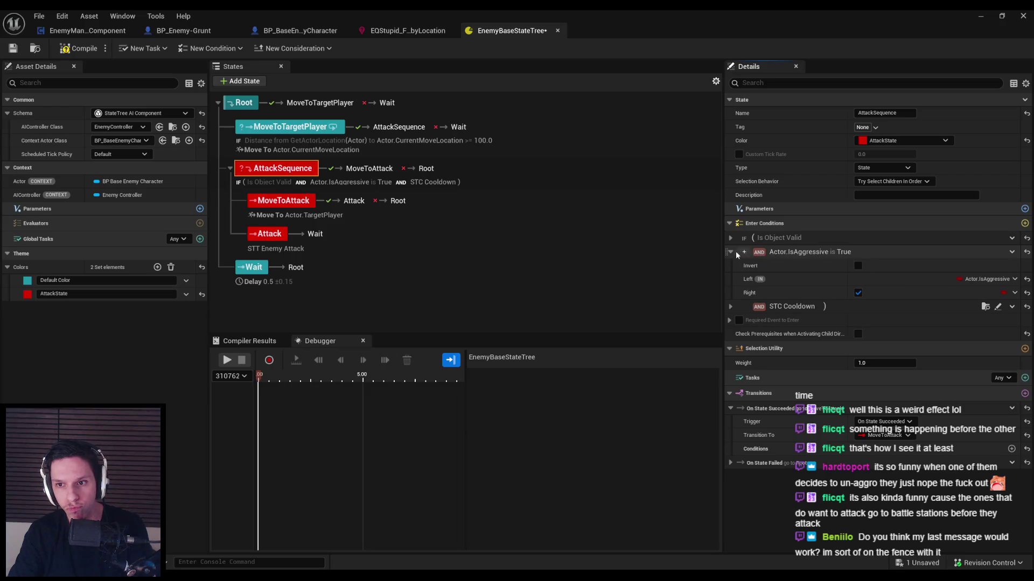
drag(728, 253, 728, 239)
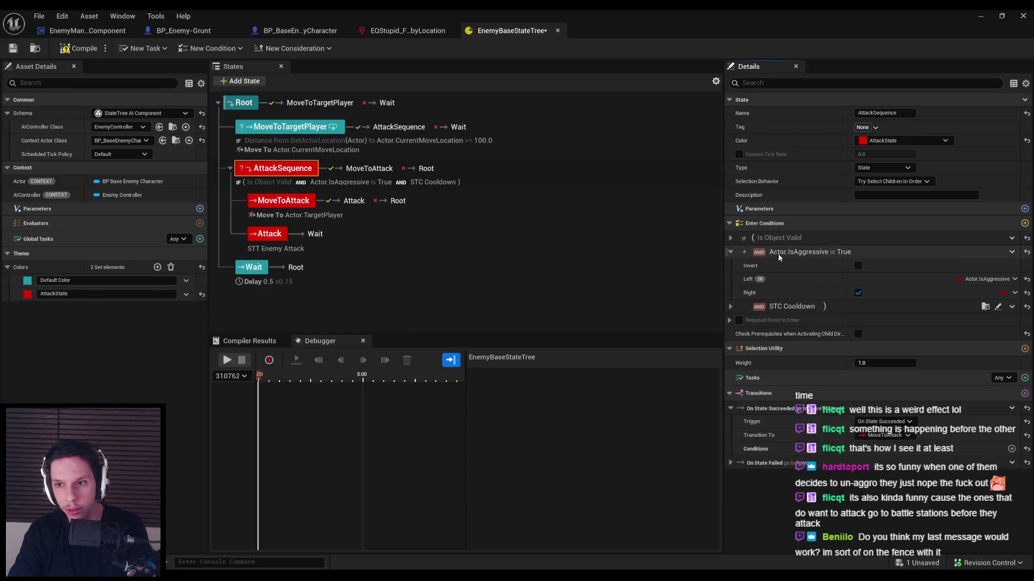
click(744, 308)
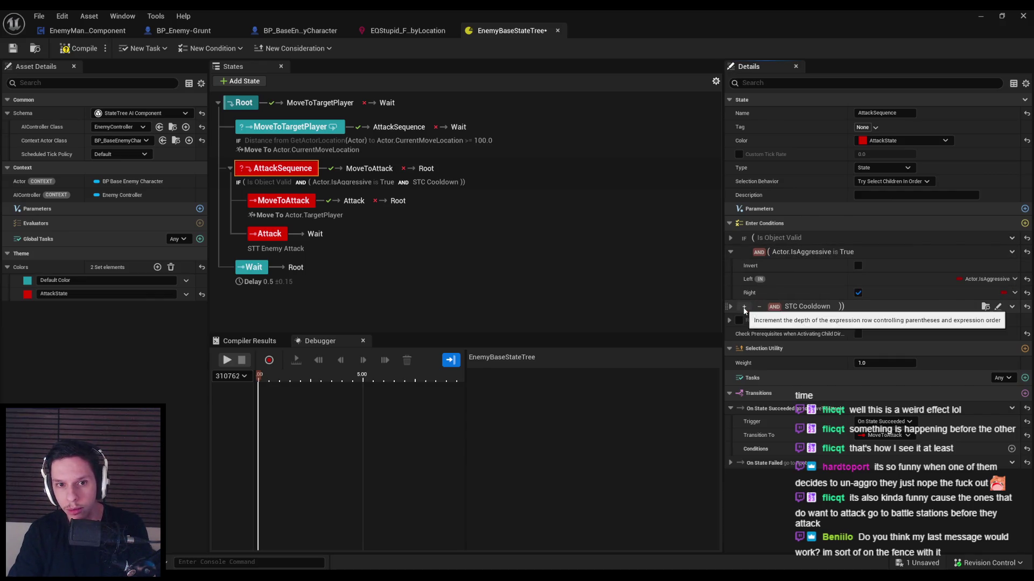
click(758, 308)
click(745, 251)
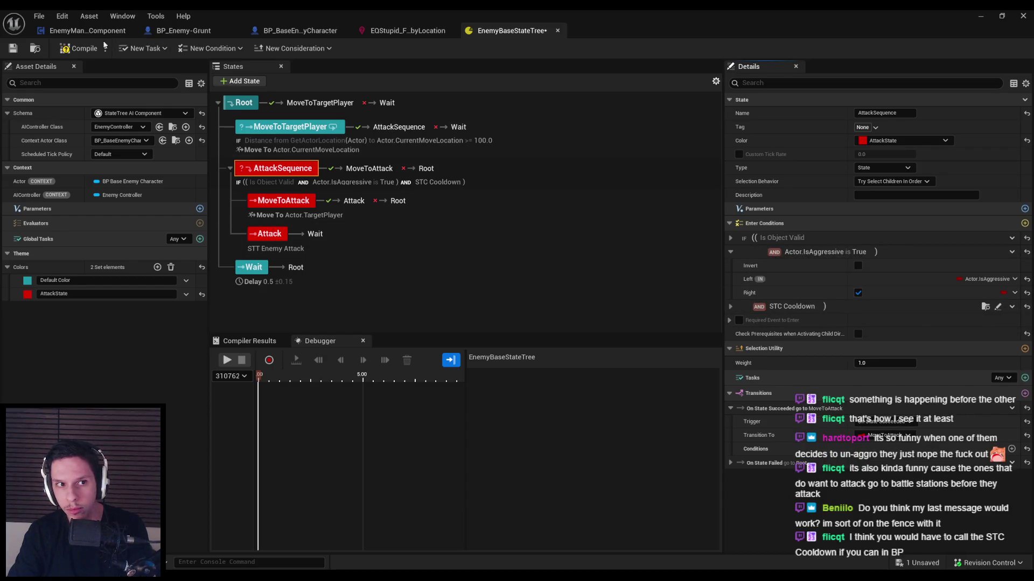
Step: Adjust nesting so conditions read ((Is Object Valid AND Actor.IsAggressive) AND STC Cooldown)
click(730, 307)
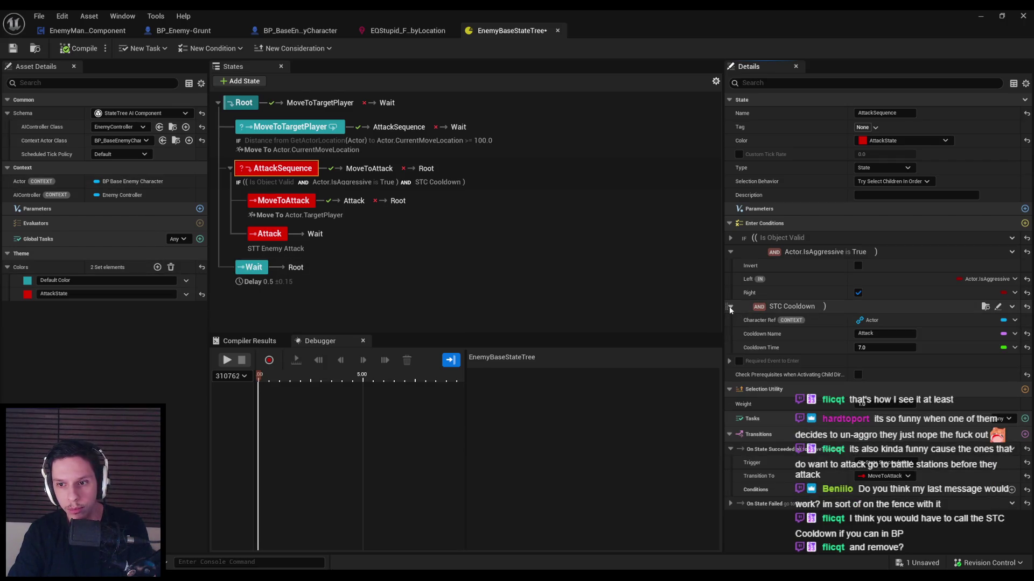
click(730, 307)
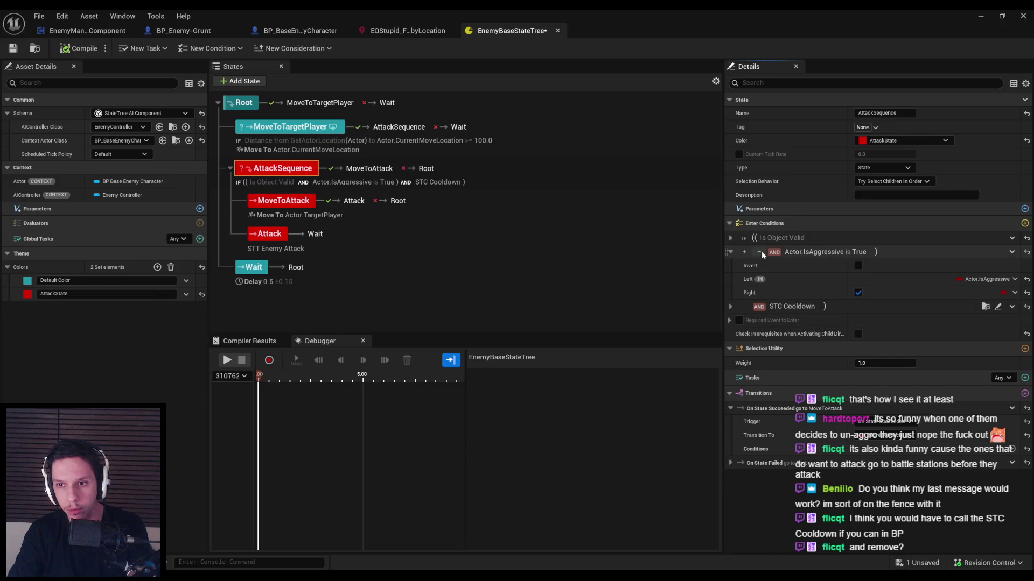
click(760, 252)
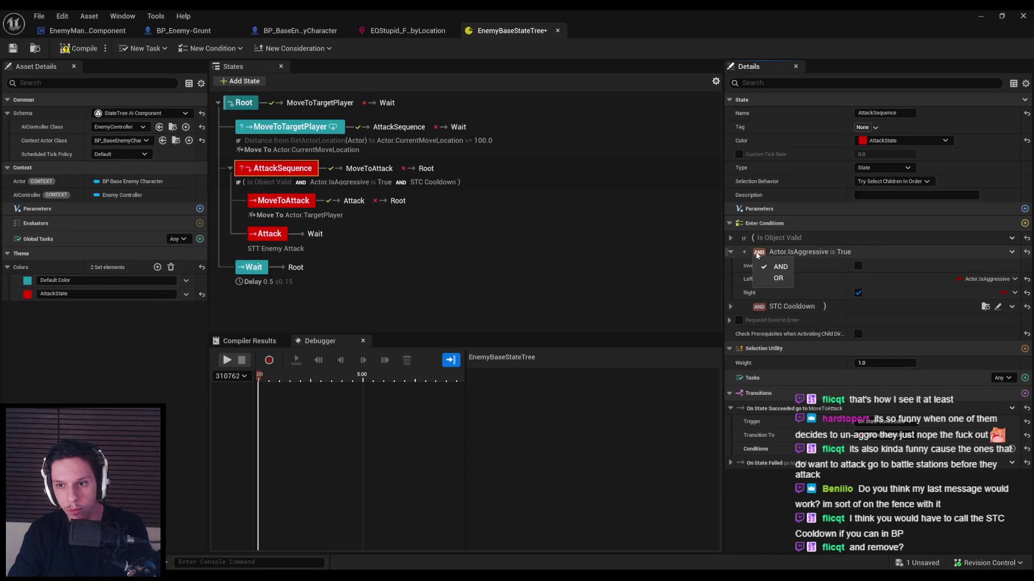
right_click(777, 252)
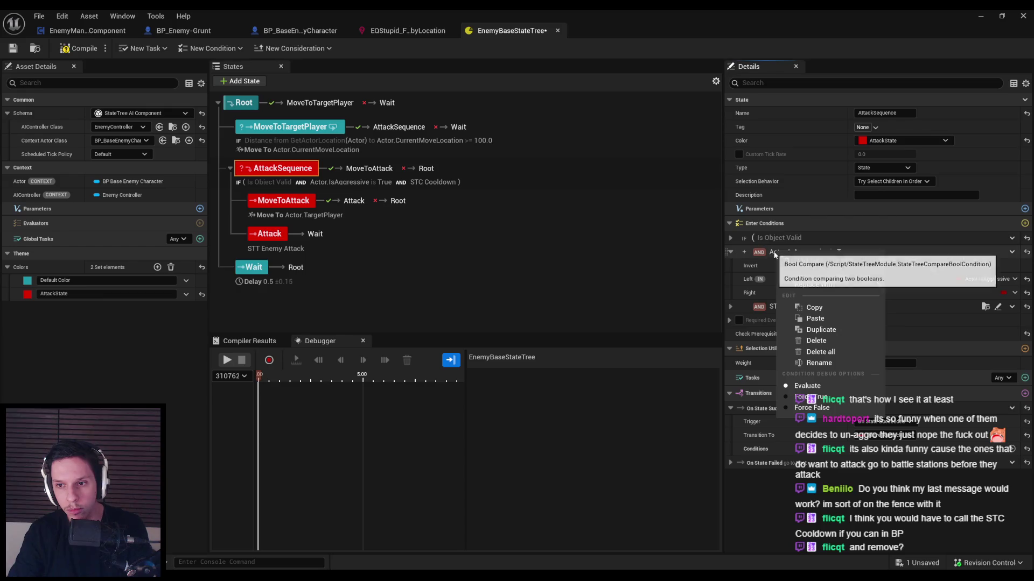
mouse_move(797, 285)
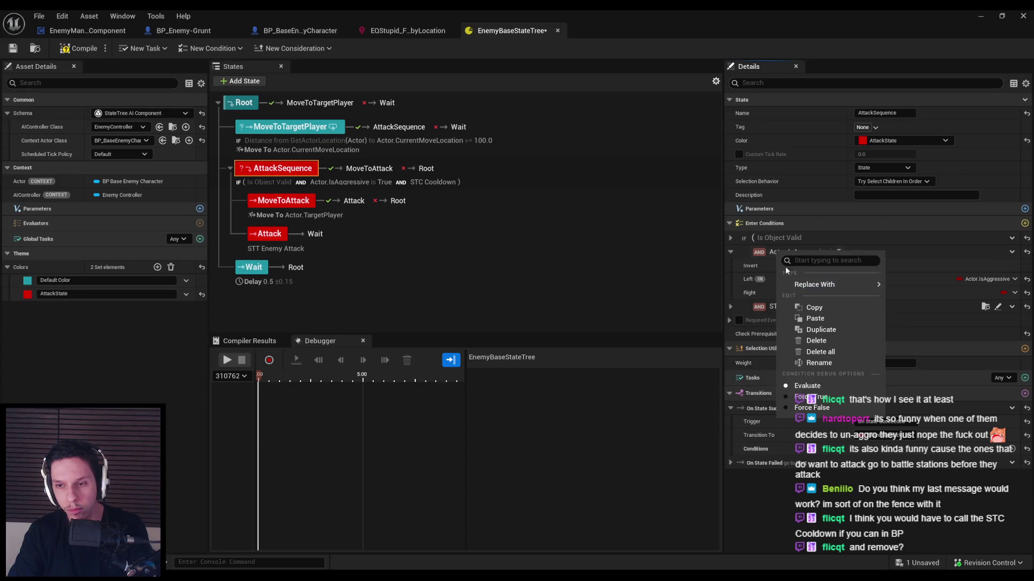
click(774, 251)
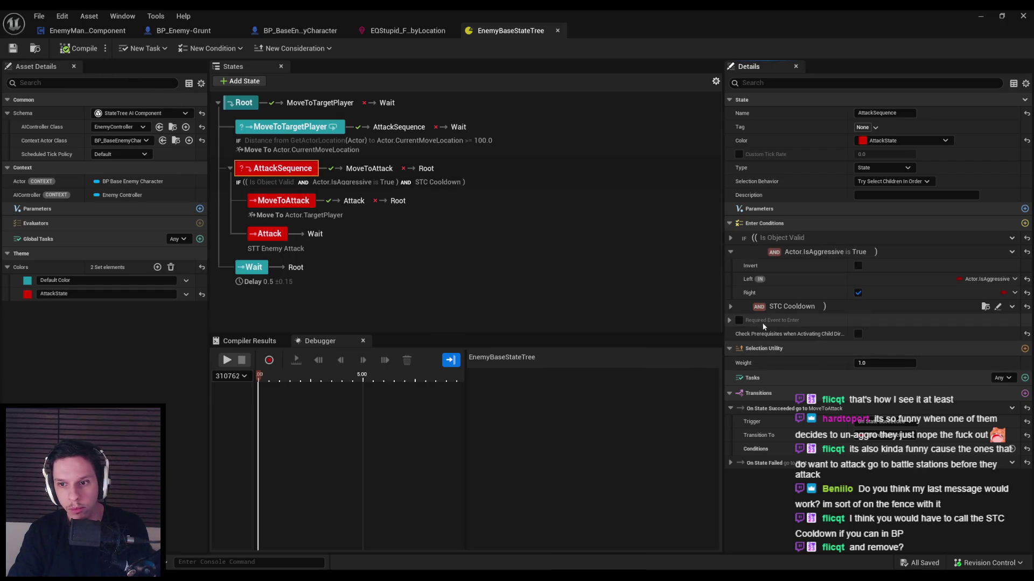
mouse_move(764, 338)
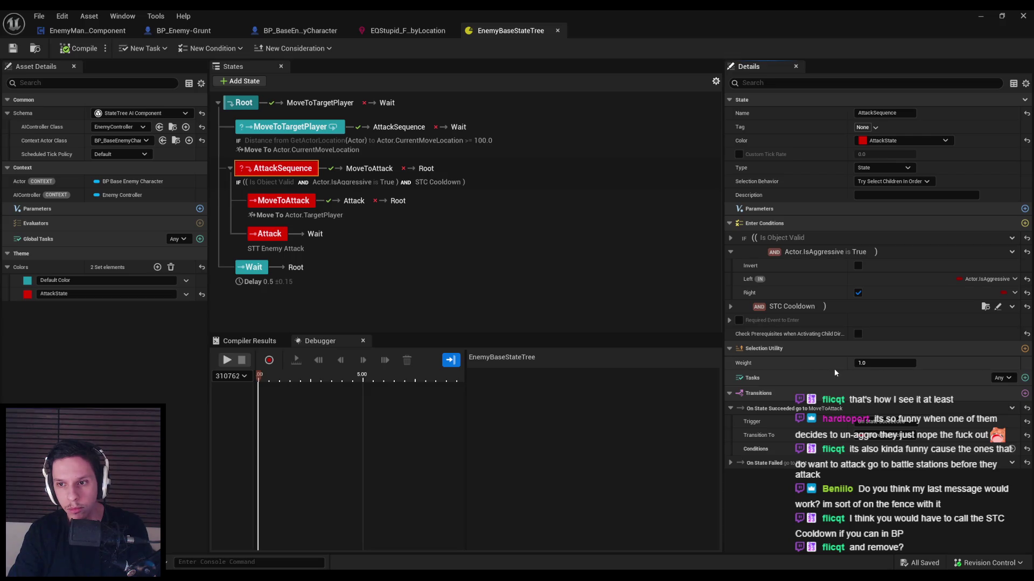
click(981, 16)
Step: Start Play In Editor, walk toward the enemies and turn on the gameplay debugger overlay
key(alt+p)
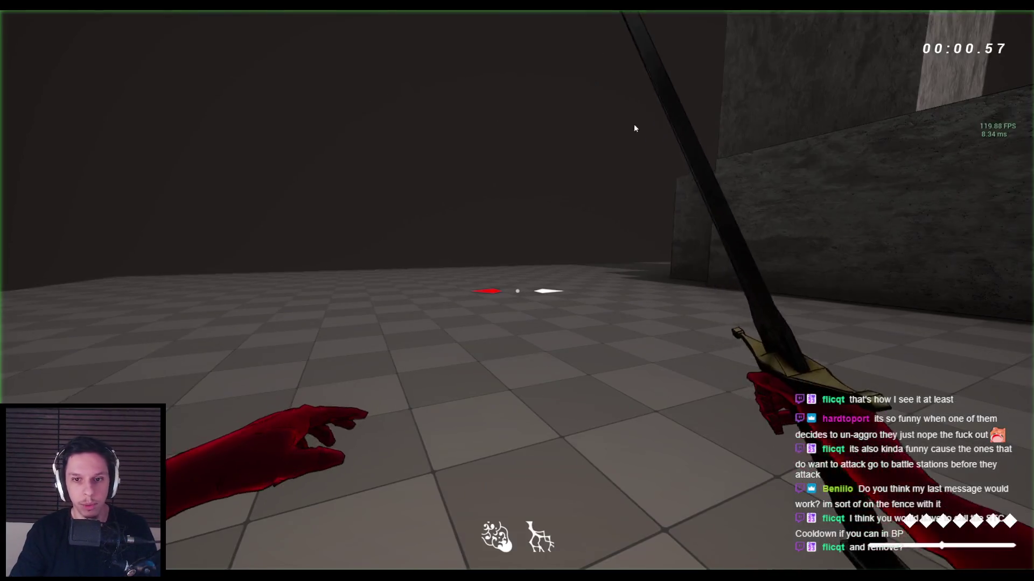
key(w)
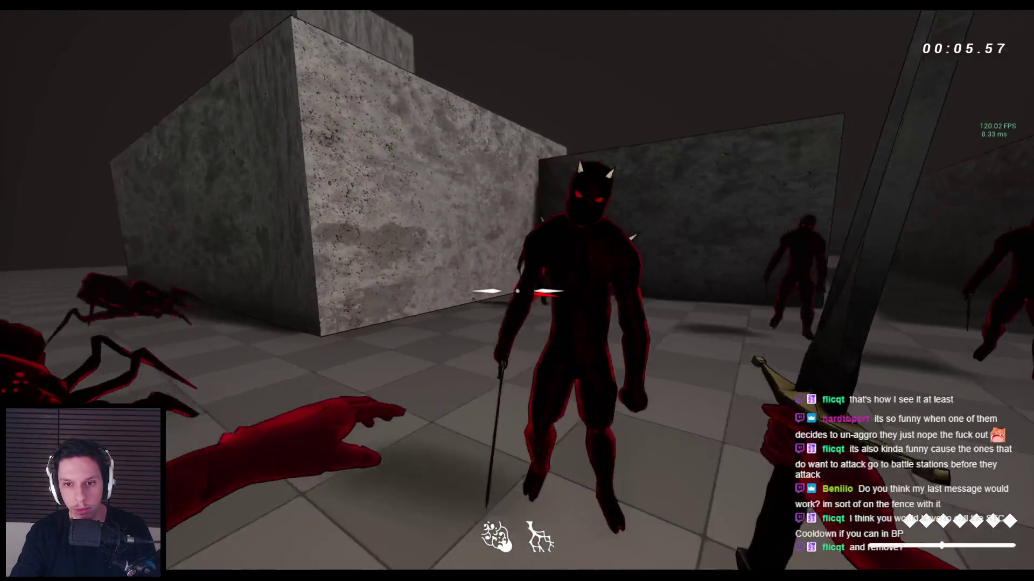
click(517, 291)
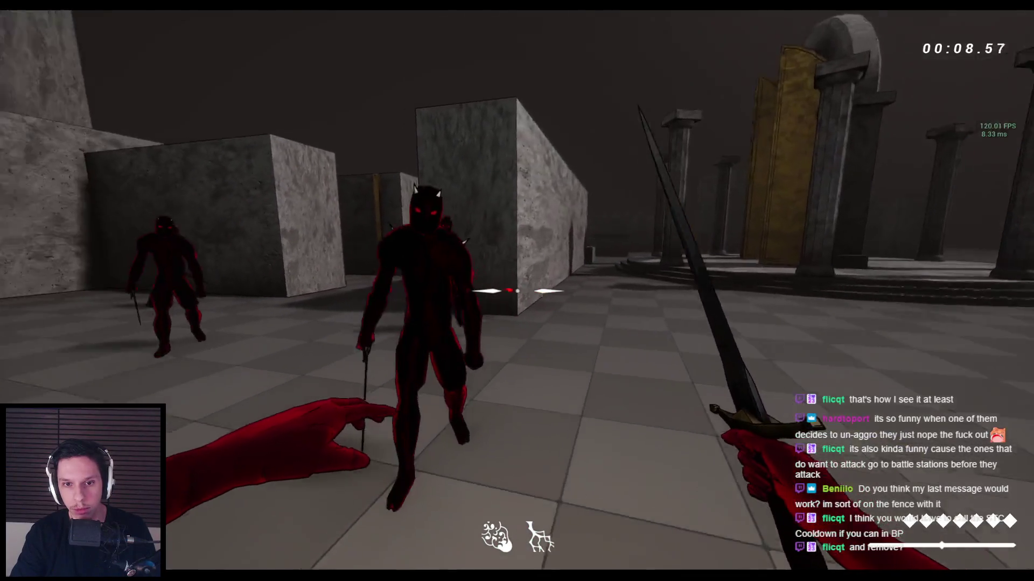
click(517, 291)
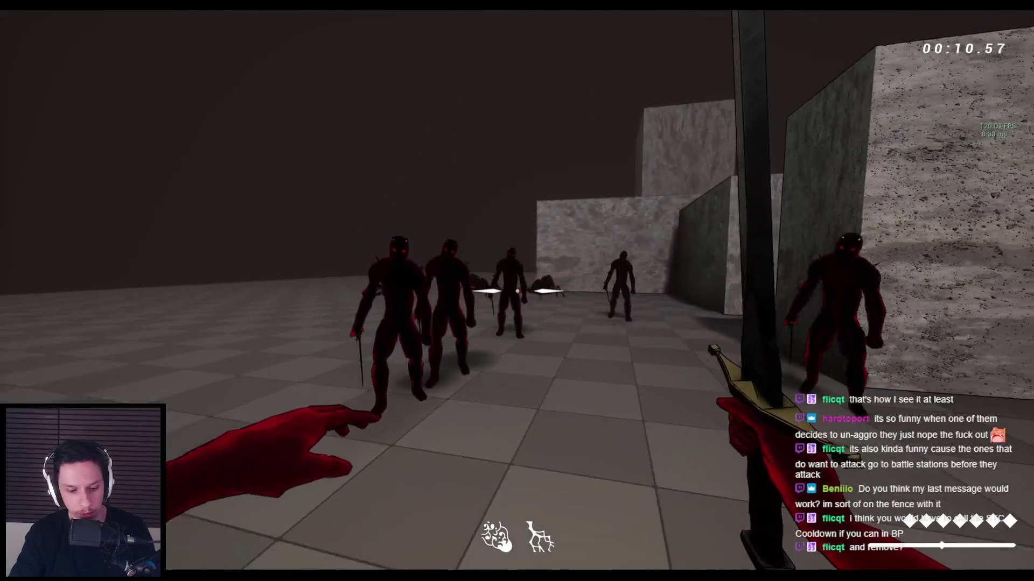
key(apostrophe)
Step: Fight the horned enemies, stop the session and return to EnemyBaseStateTree
click(517, 290)
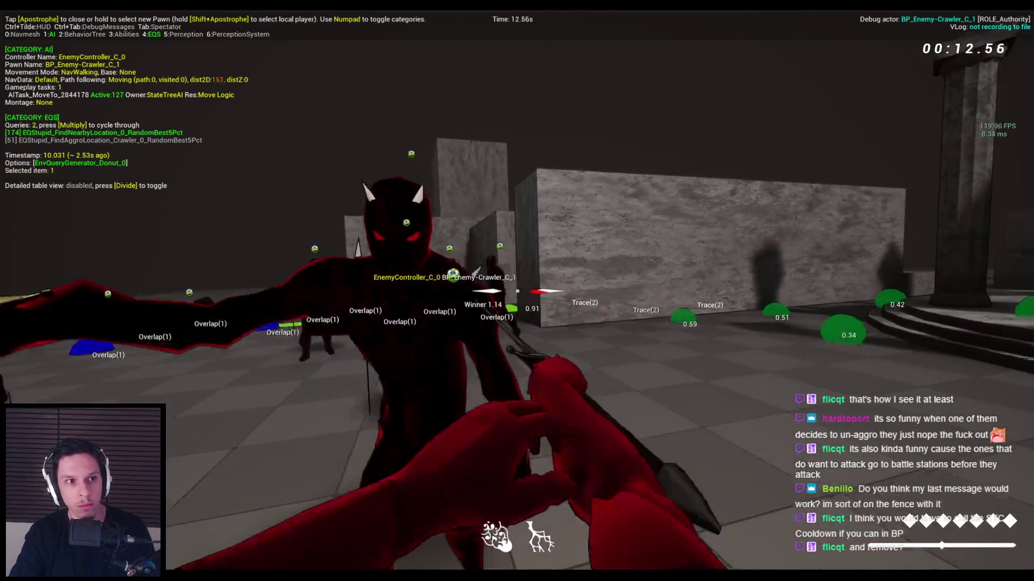
click(517, 291)
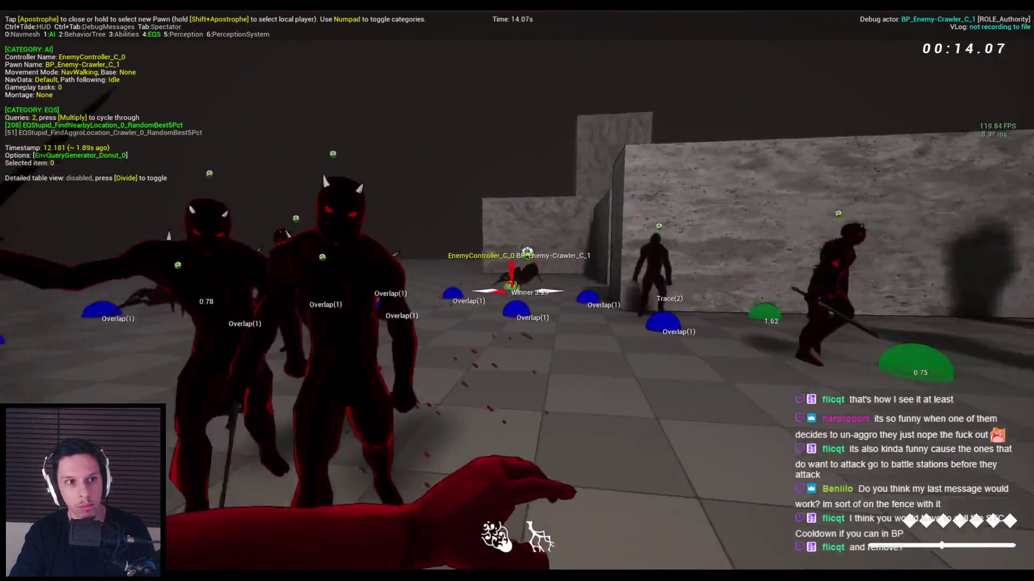
click(516, 291)
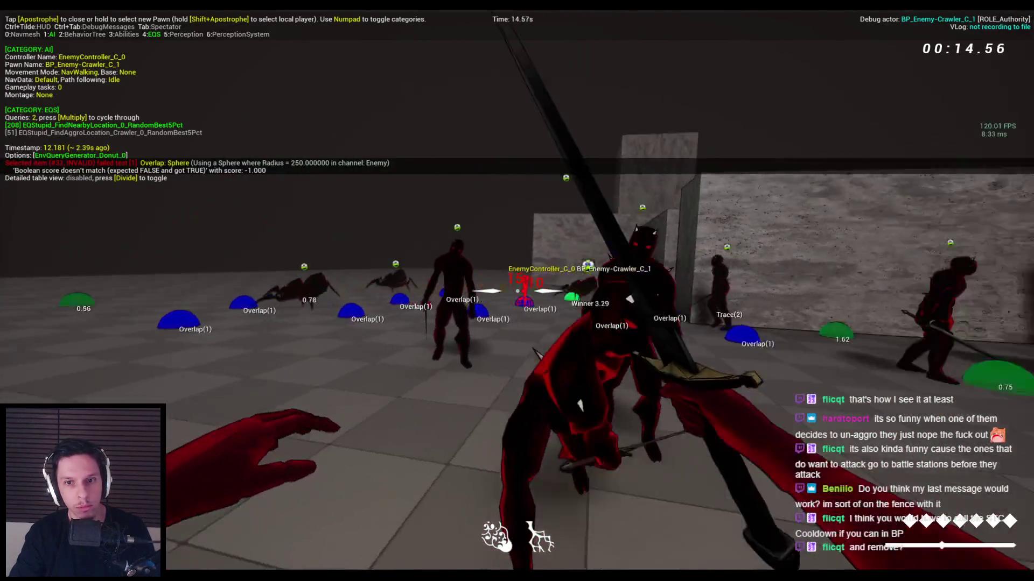
click(517, 291)
click(516, 290)
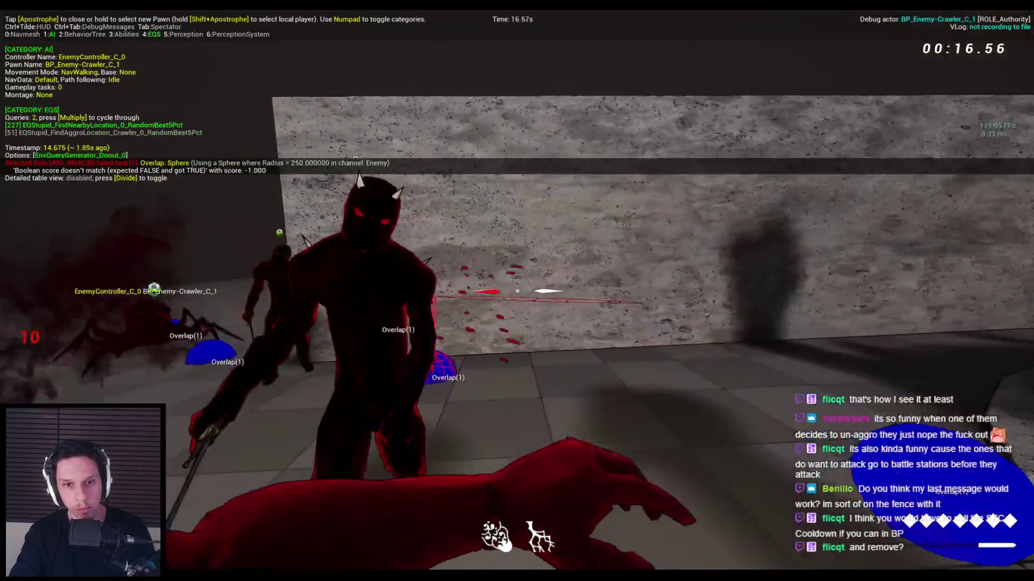
click(516, 291)
click(517, 291)
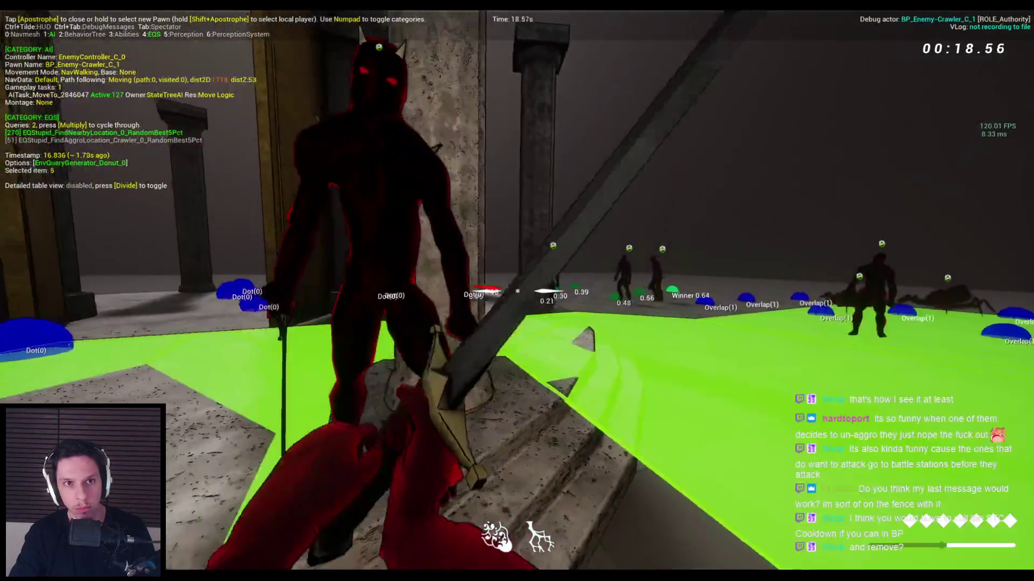
click(517, 291)
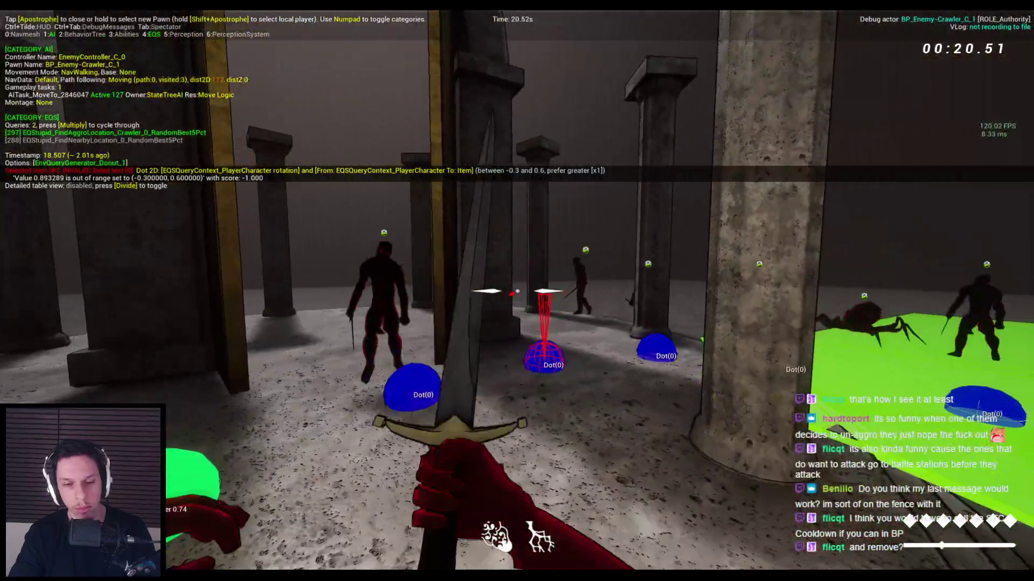
key(Escape)
click(366, 550)
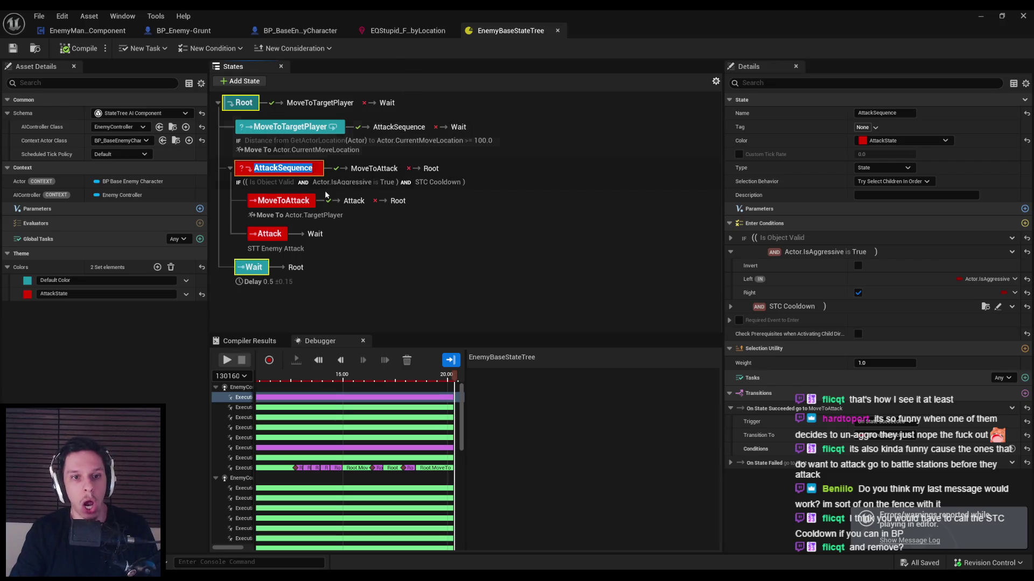
Step: In ReplaceAggressiveAgent, add a Cooldowns getter from New Agent and shift the Return Node right
click(341, 259)
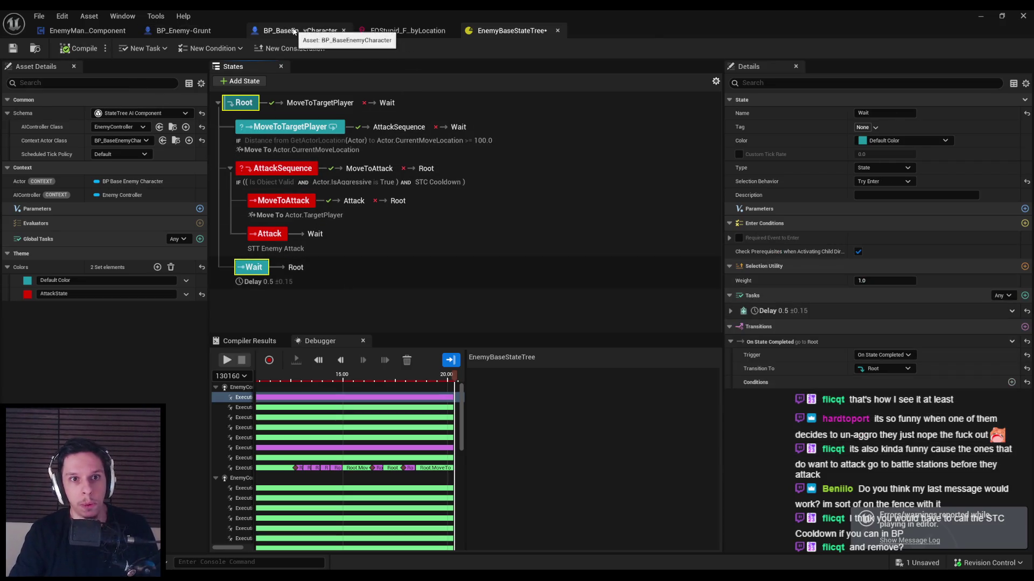
click(294, 31)
click(69, 32)
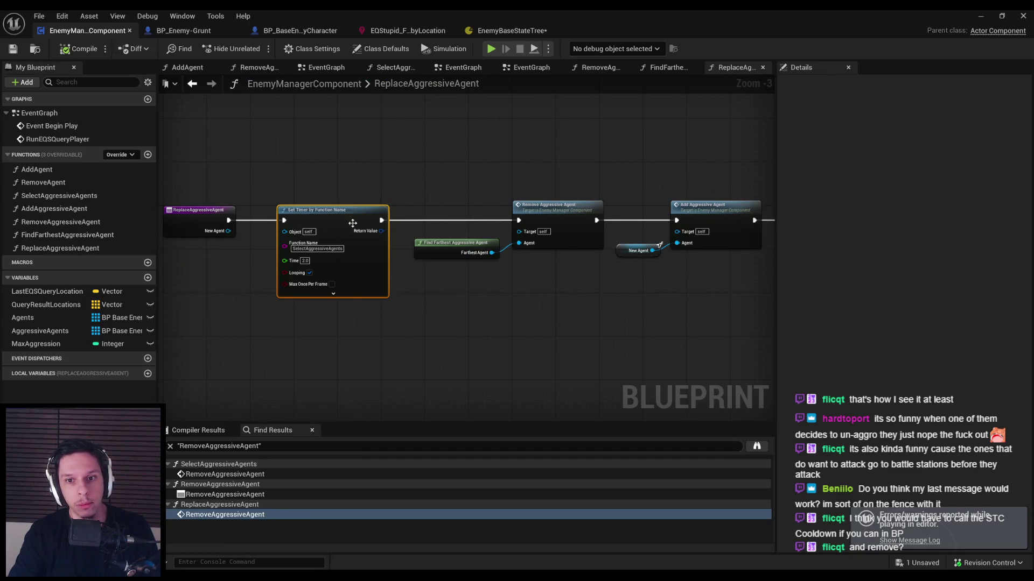
mouse_move(504, 307)
mouse_down()
mouse_move(323, 294)
mouse_move(396, 273)
mouse_move(502, 272)
mouse_move(431, 277)
mouse_up()
scroll(323, 293, up, 1)
text(cooldowns)
key(Return)
drag(479, 238, 575, 238)
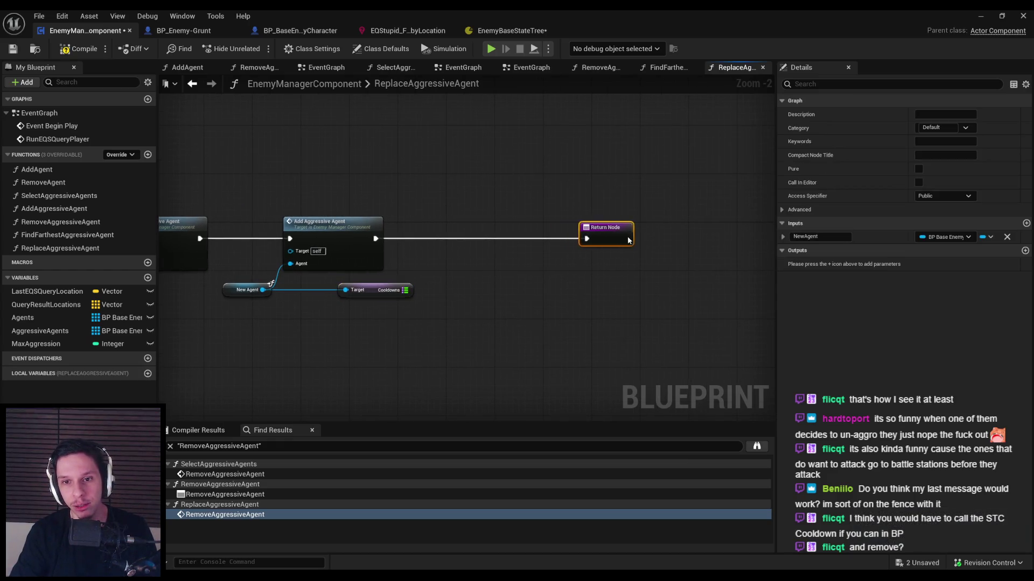
click(408, 290)
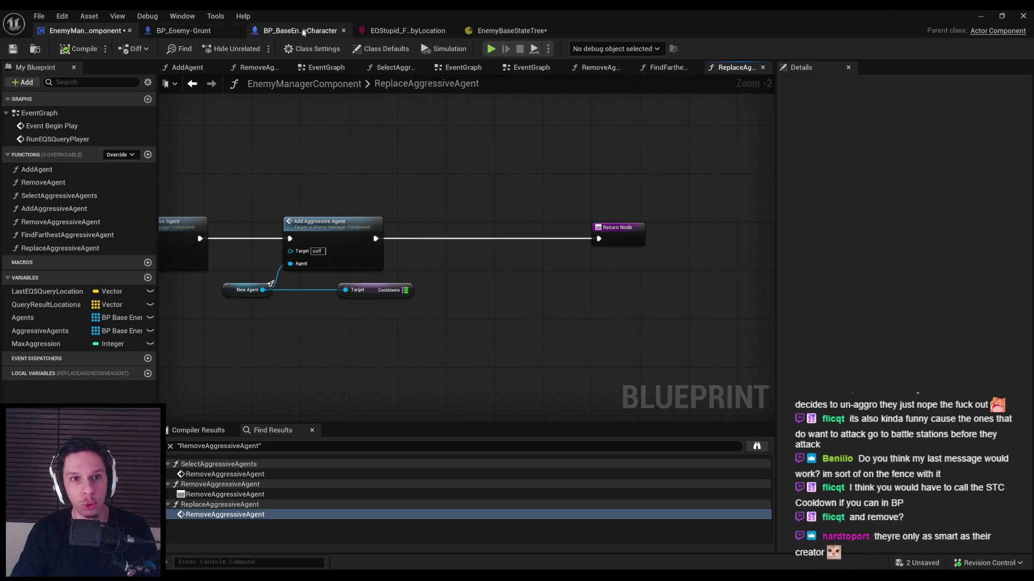
Step: Check AttackSequence's STC Cooldown condition settings in EnemyBaseStateTree
click(388, 32)
click(506, 31)
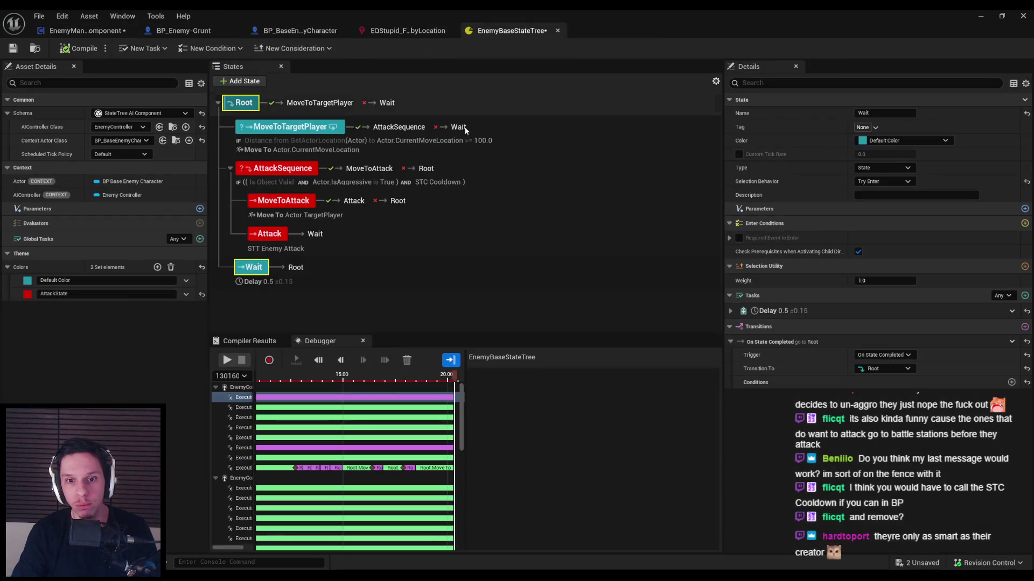
click(298, 183)
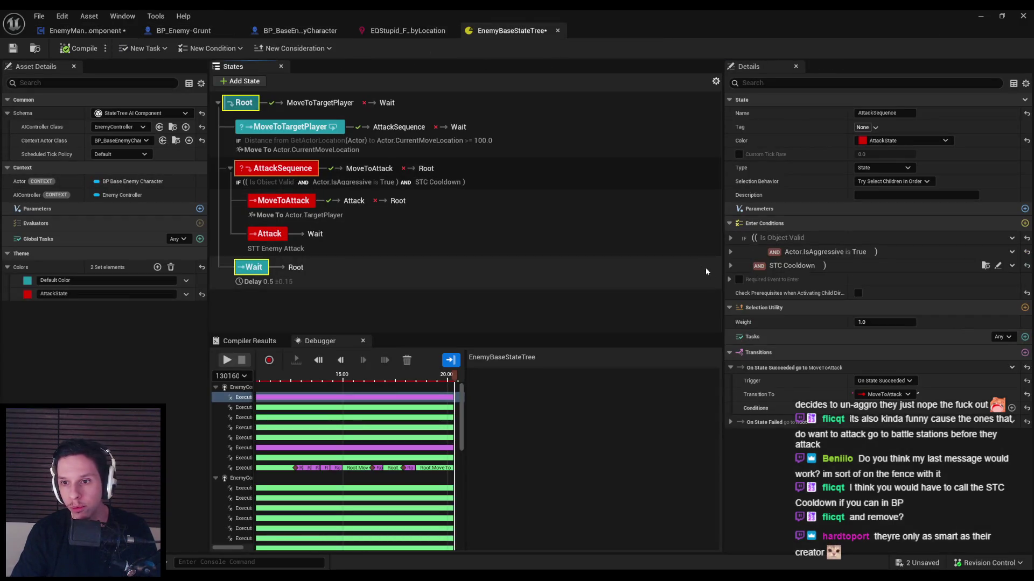
click(731, 266)
Step: Add a Remove node on the Cooldowns map, then close the blueprint and start Play In Editor
click(84, 31)
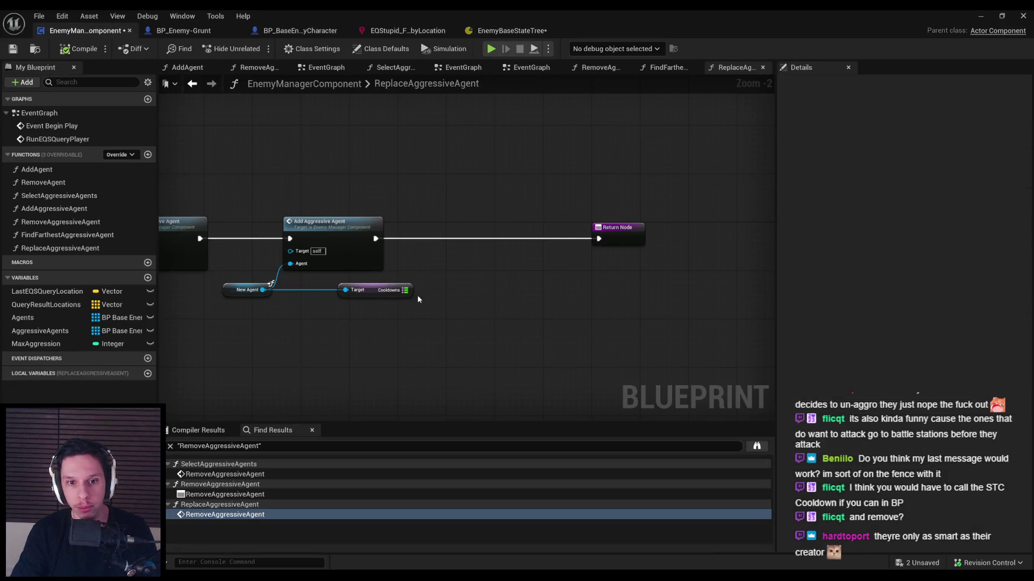
mouse_move(407, 290)
mouse_down()
mouse_move(474, 270)
mouse_move(464, 244)
mouse_up()
text(remove)
key(Return)
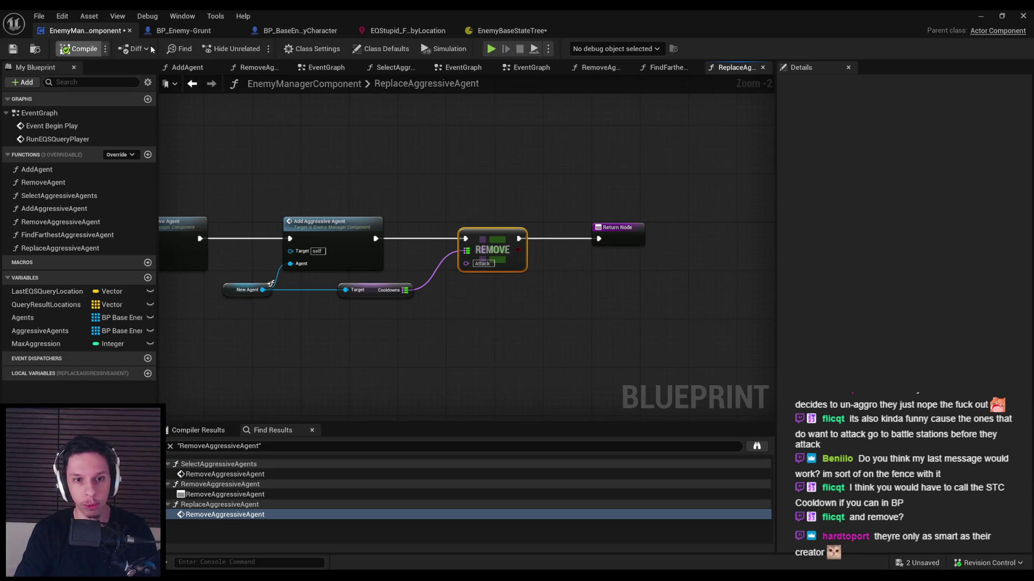
click(1021, 17)
key(alt+p)
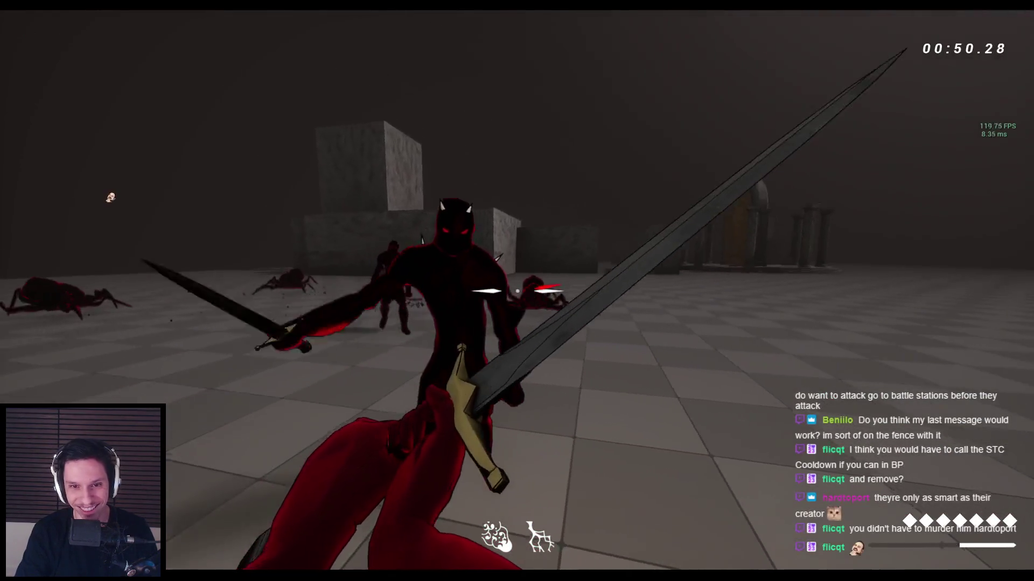
Step: Stop the Play In Editor session with Escape after fighting the enemies
key(Escape)
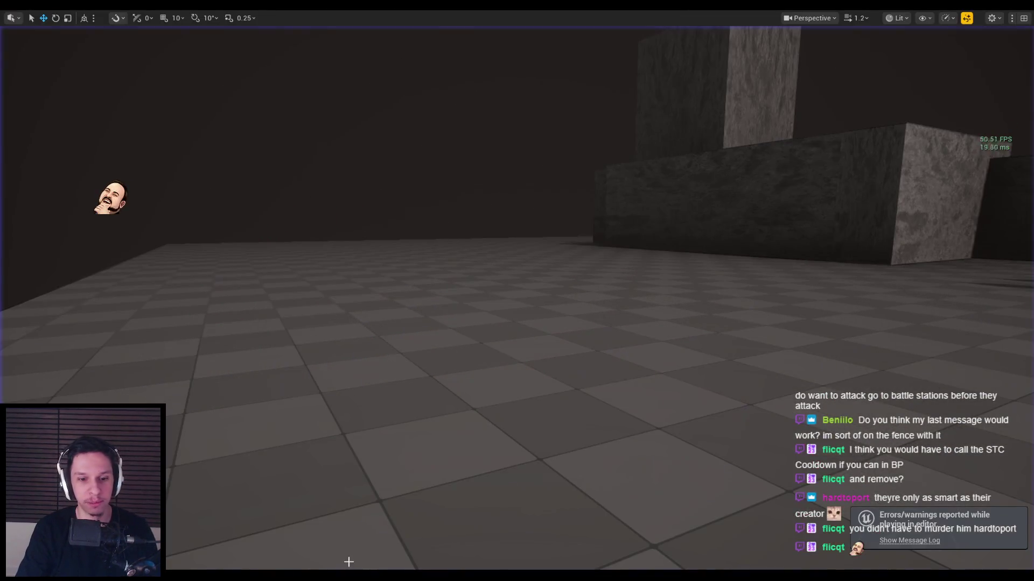
Step: Switch to BP_BaseEnemyCharacter's EventGraph and locate the Replace Aggressive Agent call
click(359, 555)
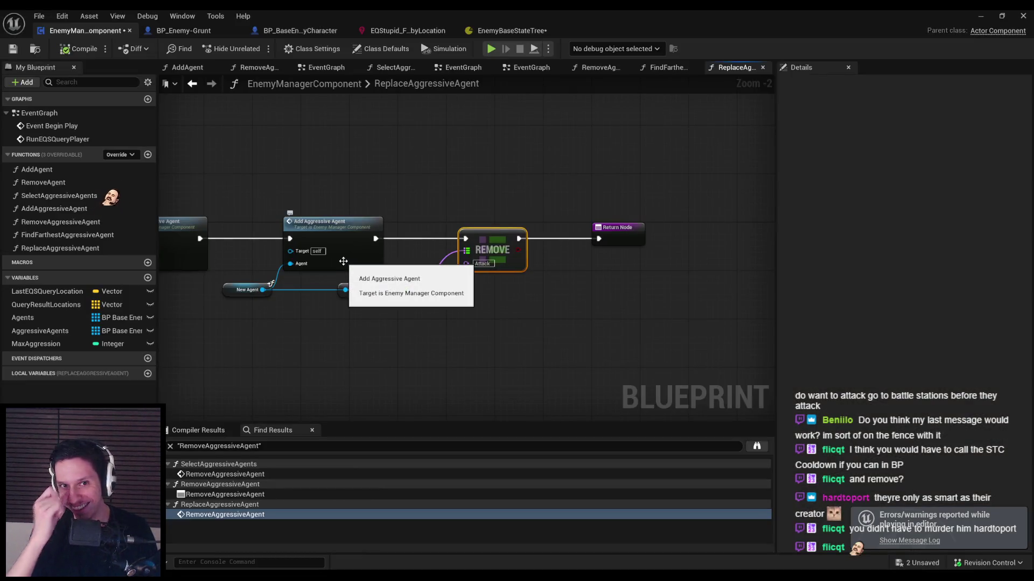
scroll(559, 208, down, 3)
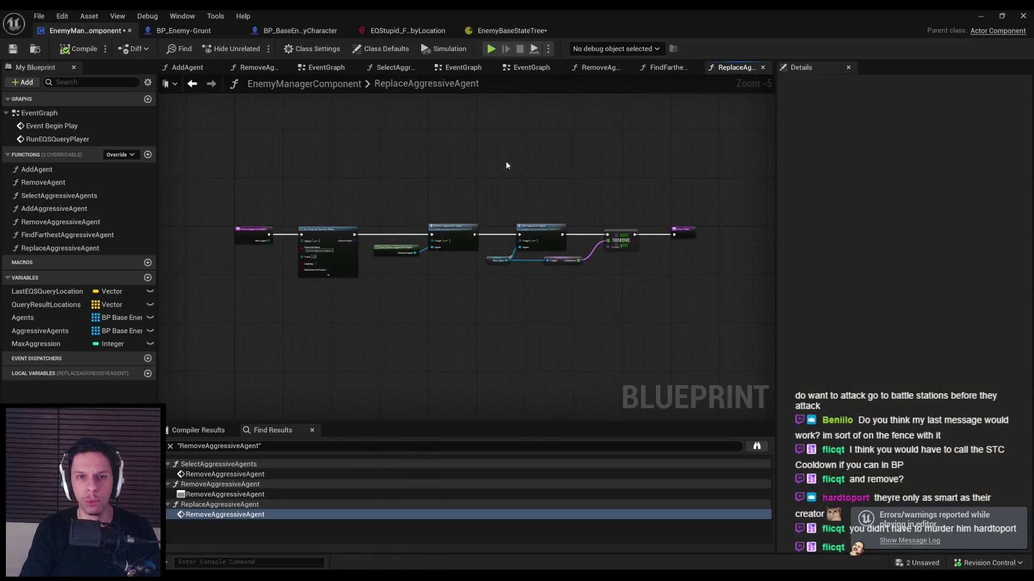
click(287, 32)
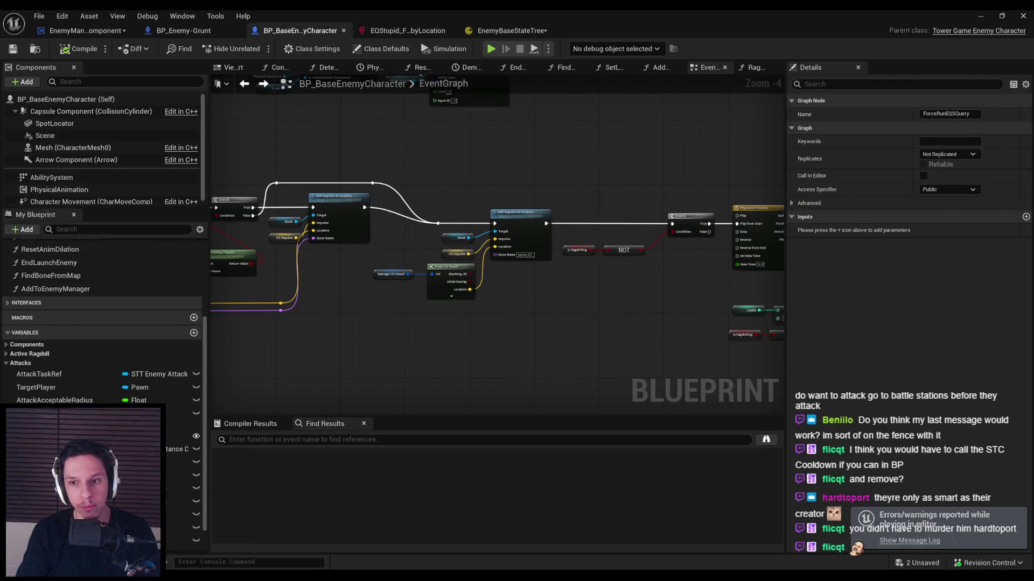
scroll(499, 242, down, 2)
scroll(499, 242, up, 4)
scroll(499, 242, down, 3)
scroll(499, 242, up, 1)
scroll(499, 243, down, 1)
scroll(505, 192, up, 3)
scroll(425, 252, down, 2)
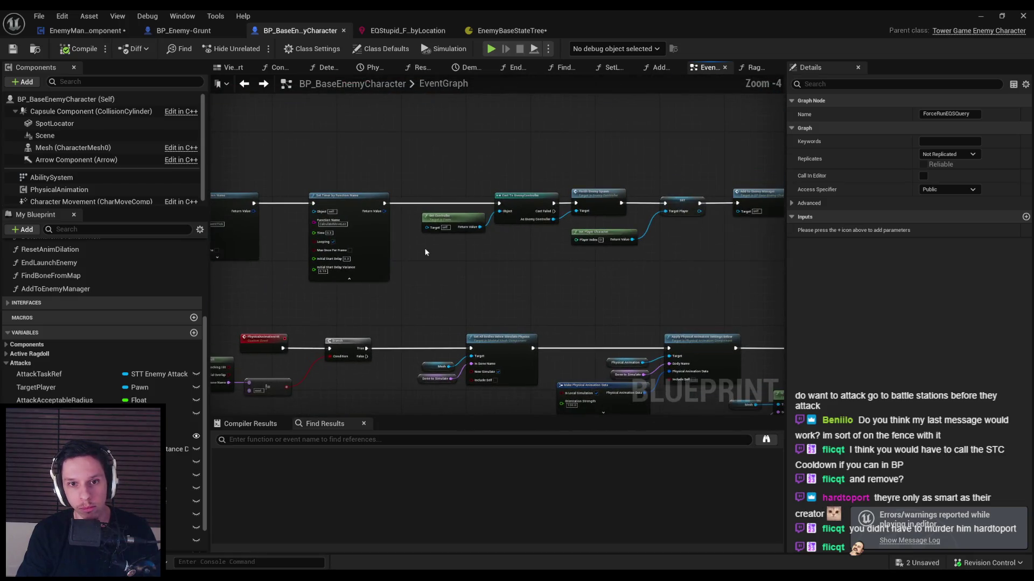
scroll(464, 235, down, 2)
scroll(348, 248, up, 4)
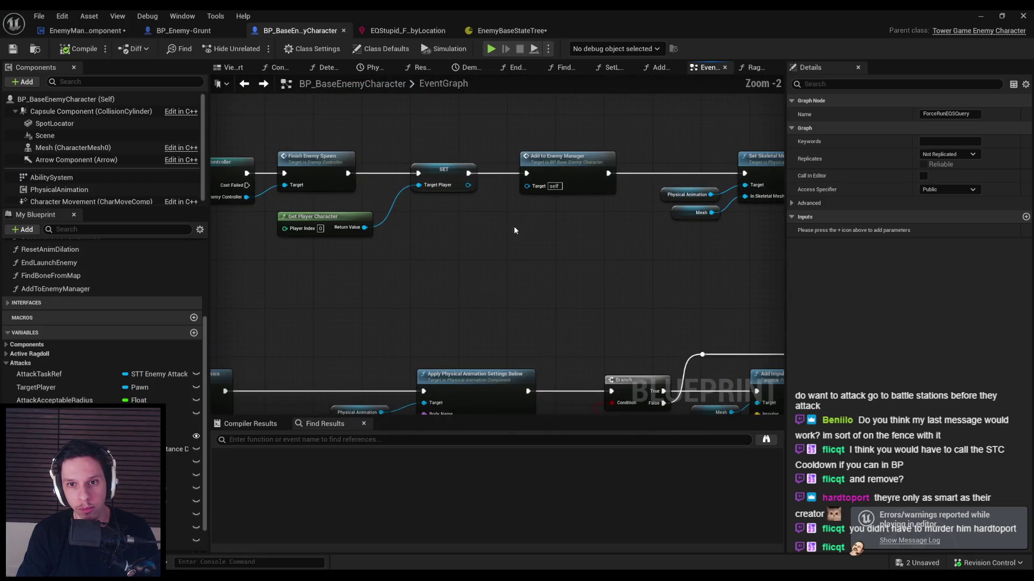
scroll(348, 249, down, 5)
scroll(353, 273, up, 10)
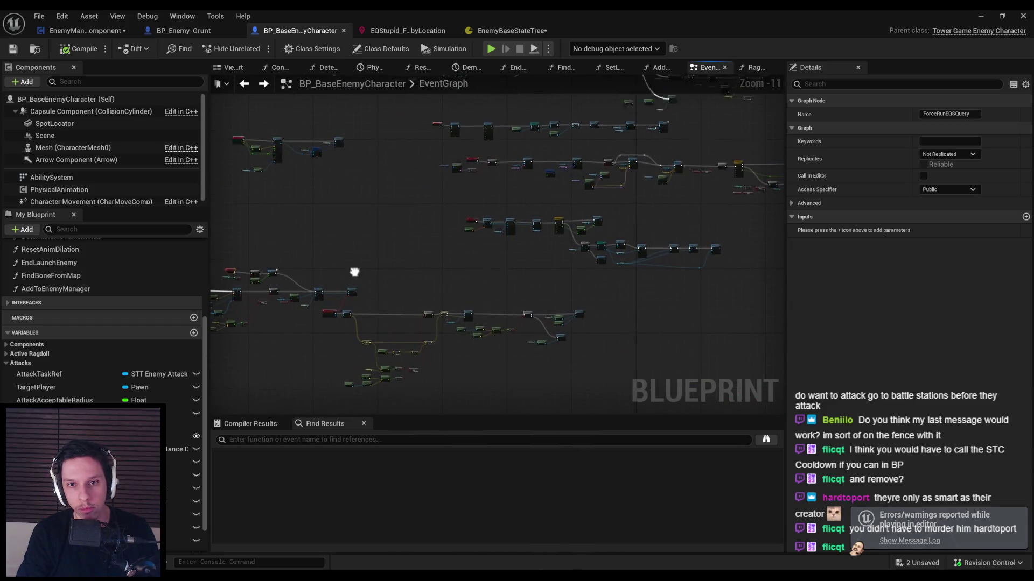
scroll(461, 250, down, 3)
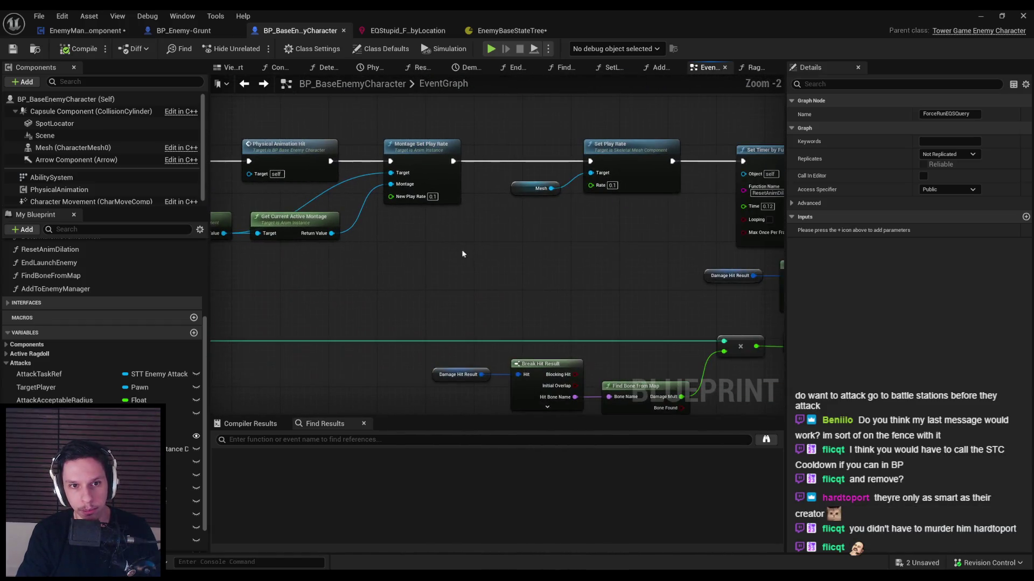
scroll(522, 216, up, 2)
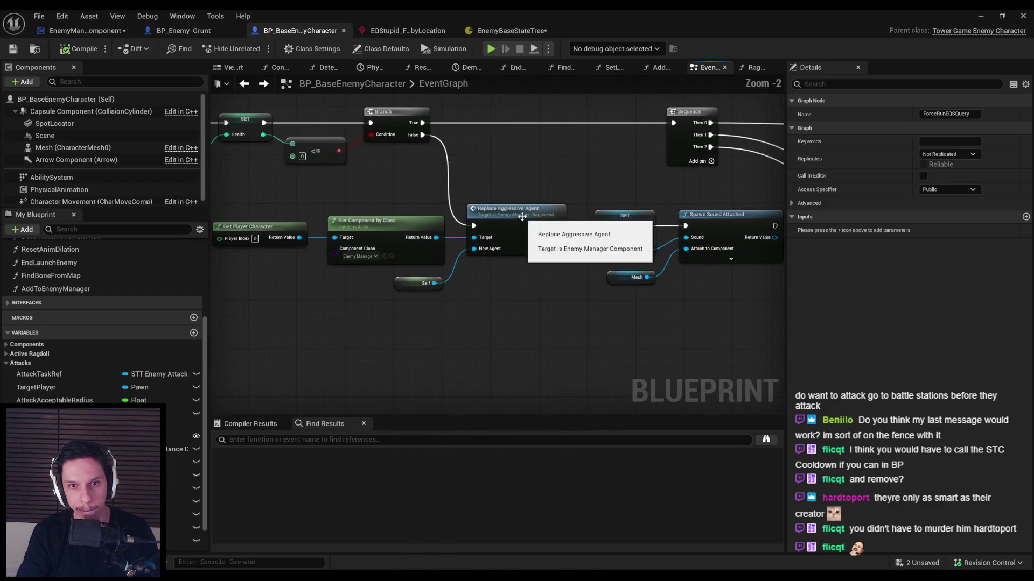
click(519, 291)
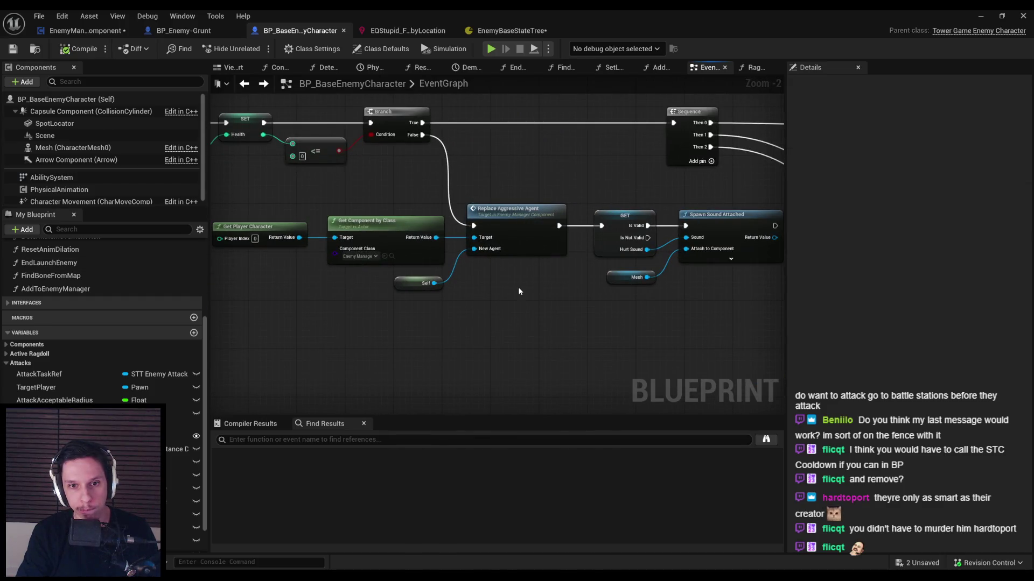
Step: Select the row of nodes feeding Replace Aggressive Agent and shift it slightly down-left
scroll(493, 275, down, 2)
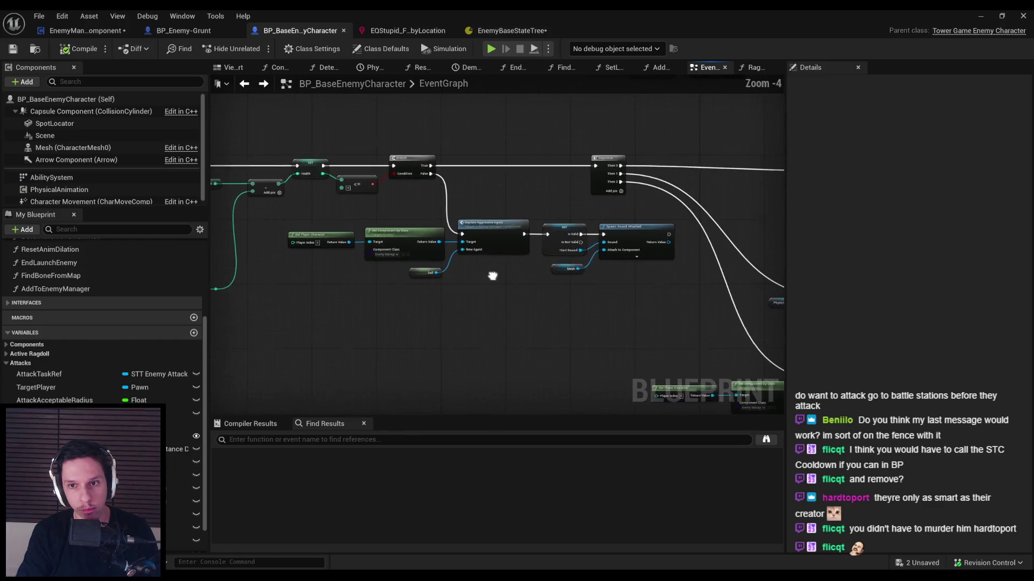
scroll(496, 279, up, 1)
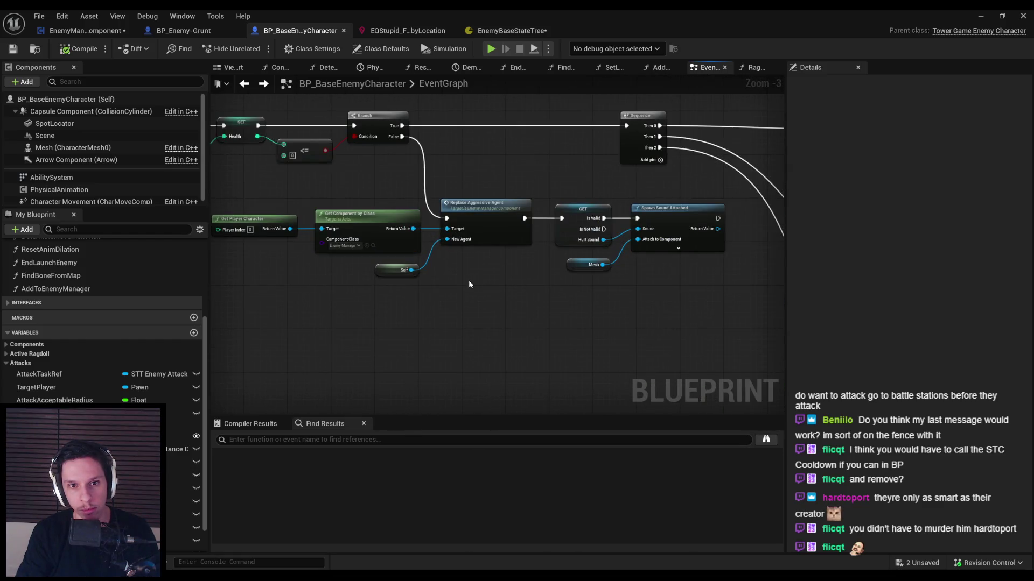
drag(687, 293, 211, 201)
drag(481, 223, 471, 250)
click(467, 302)
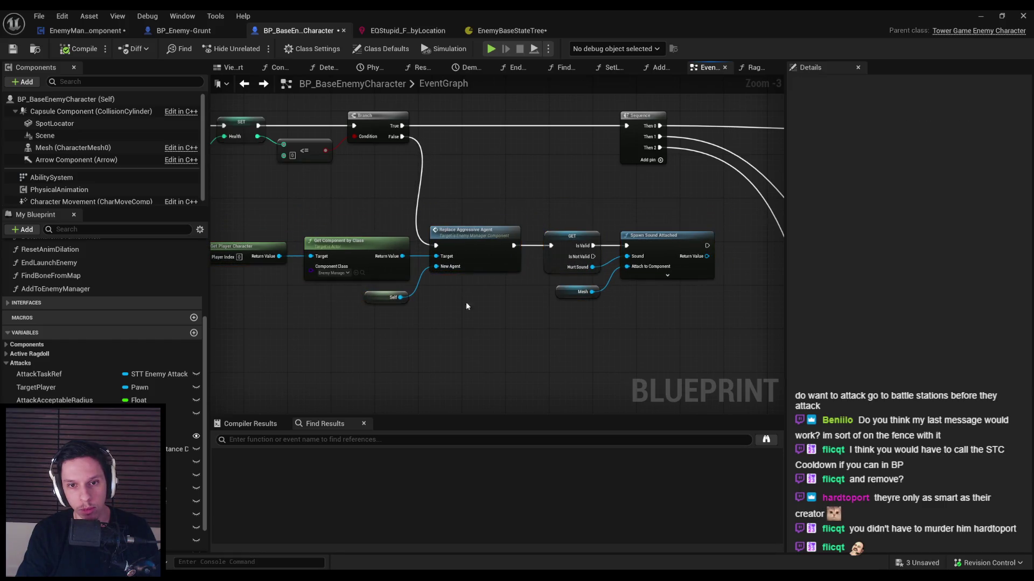
Step: Open the Replace Aggressive Agent function graph to view its chain
double_click(477, 245)
scroll(418, 237, up, 3)
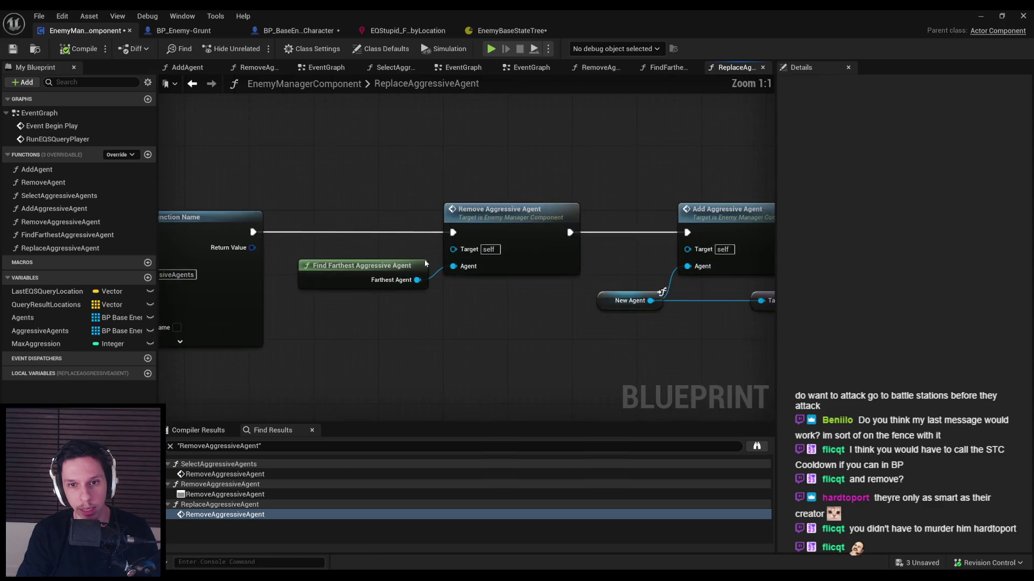
scroll(425, 260, down, 1)
drag(363, 261, 372, 265)
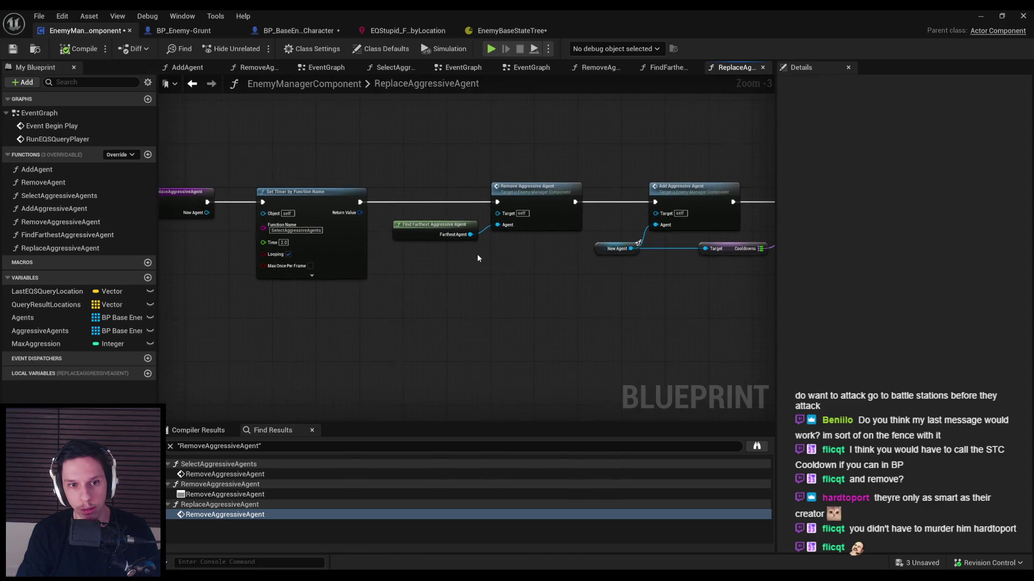
Step: Back in the EventGraph, move Get Player Character, Get Component by Class and Self down
click(299, 30)
mouse_move(435, 259)
mouse_down()
mouse_move(549, 276)
mouse_move(371, 188)
mouse_up()
drag(517, 215, 512, 270)
click(512, 231)
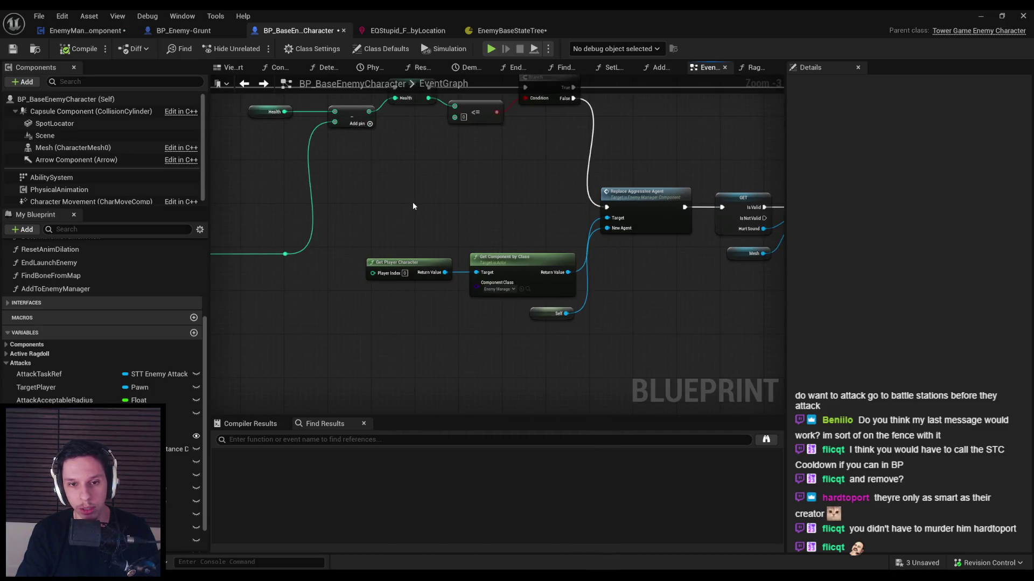
Step: Add an Is Aggressive Branch whose False output calls Replace Aggressive Agent, True going to GET
right_click(413, 202)
text(is aggress)
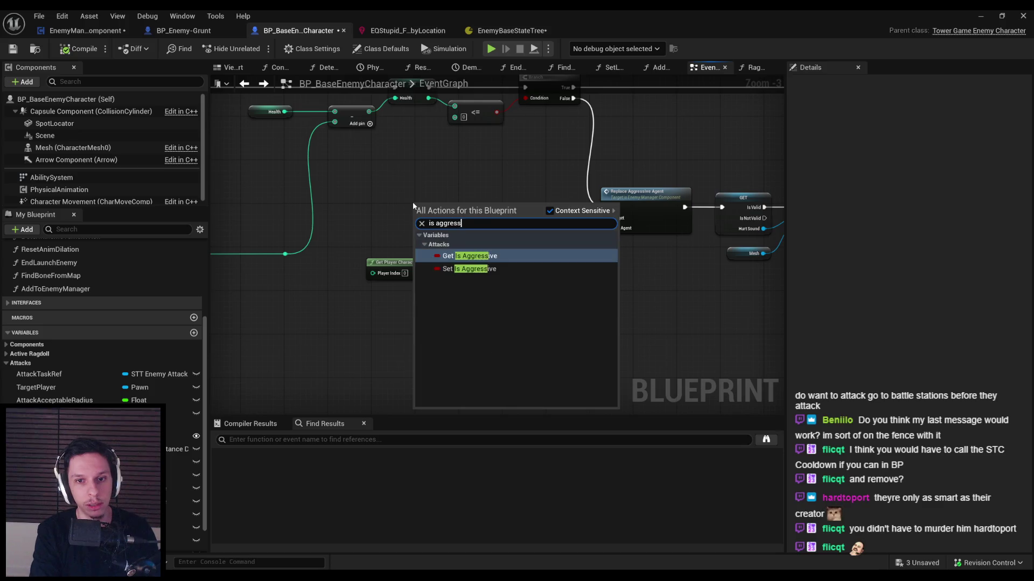
key(Return)
scroll(430, 216, up, 3)
drag(515, 207, 516, 206)
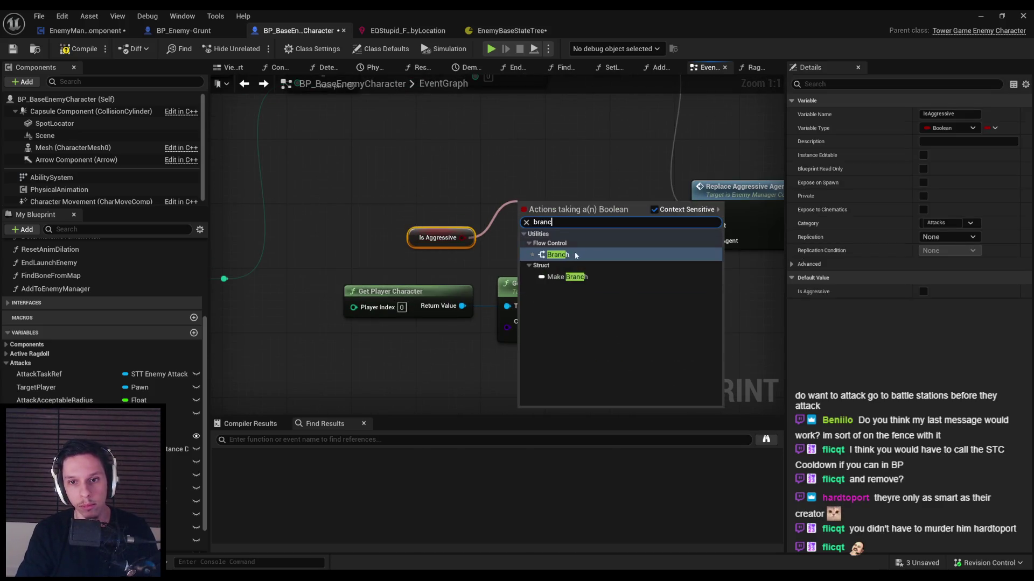
click(574, 251)
drag(456, 257, 568, 237)
drag(573, 240, 574, 296)
drag(456, 242, 733, 233)
click(426, 239)
mouse_move(384, 241)
mouse_down()
mouse_move(485, 56)
mouse_move(501, 116)
mouse_up()
Step: Tidy the Branch and Is Aggressive nodes, then compile BP_BaseEnemyCharacter and Save All
scroll(390, 169, down, 1)
drag(295, 214, 377, 253)
drag(411, 212, 439, 212)
click(321, 245)
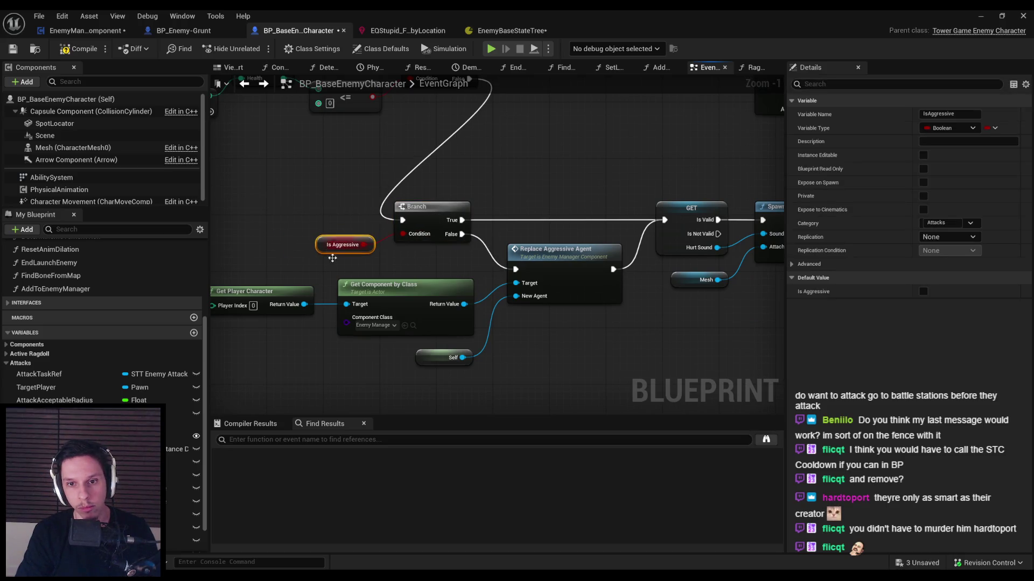
click(530, 275)
scroll(531, 275, down, 2)
click(92, 49)
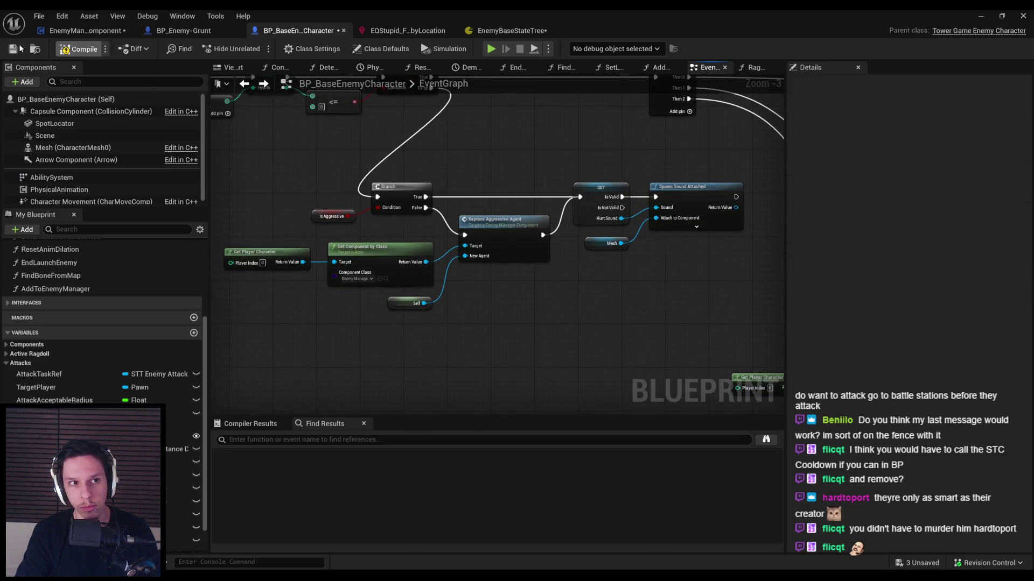
click(12, 49)
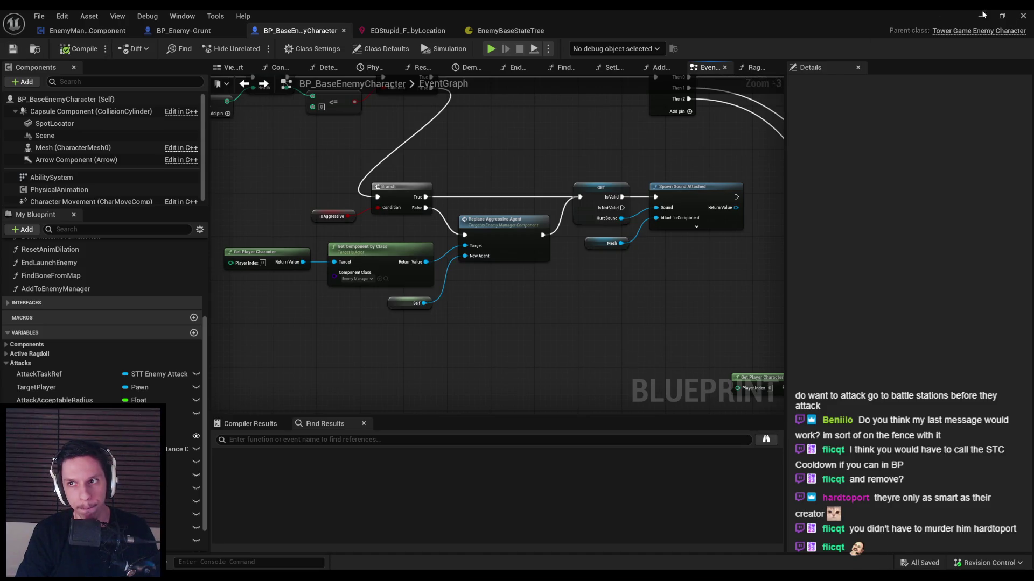
key(alt+p)
key(w)
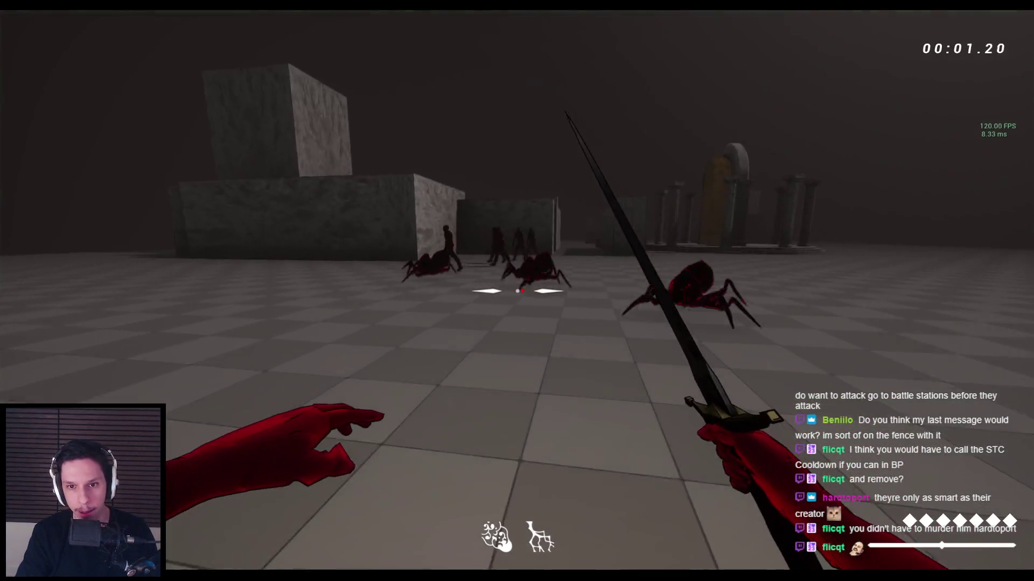
key(w)
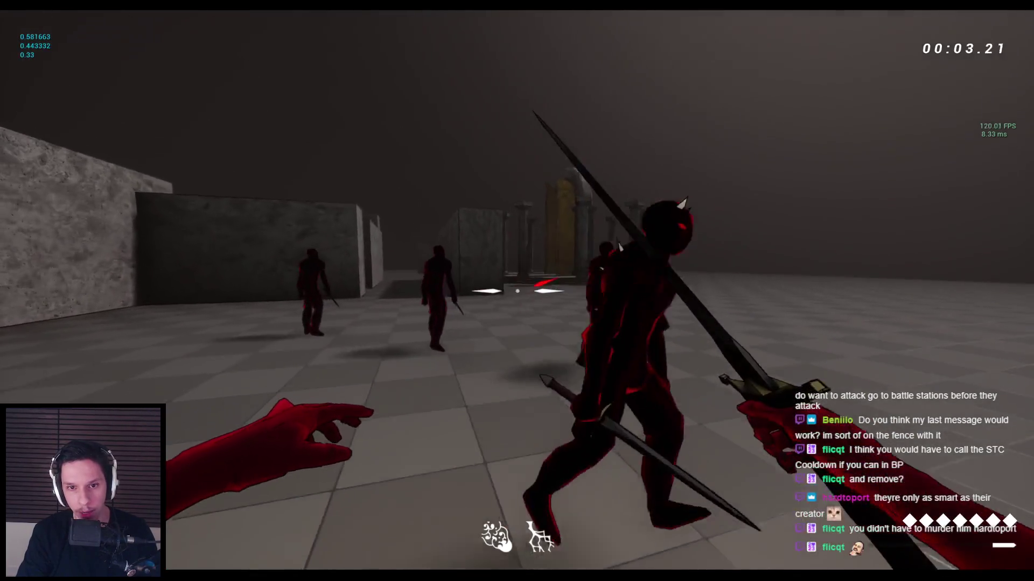
key(w)
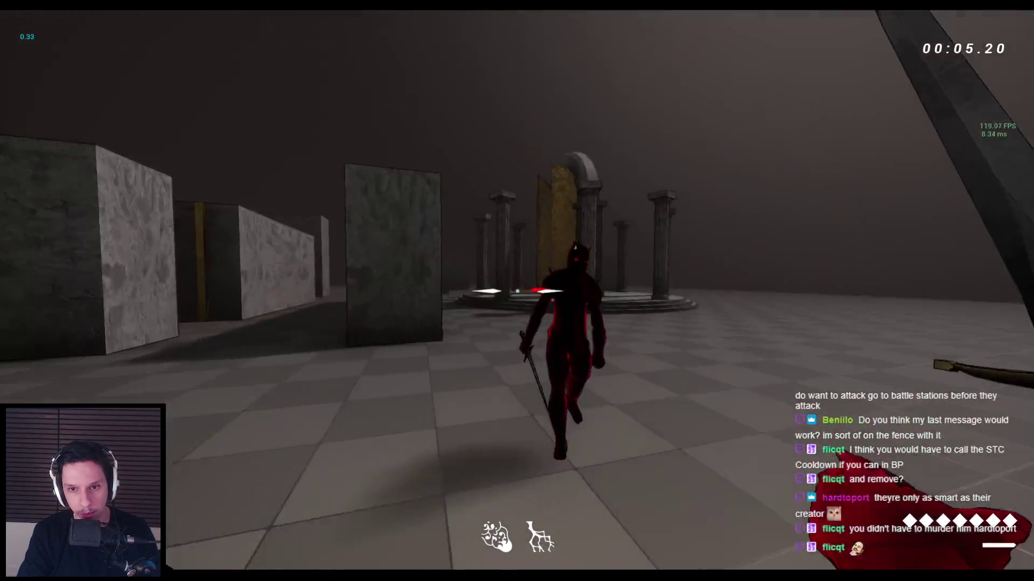
key(w)
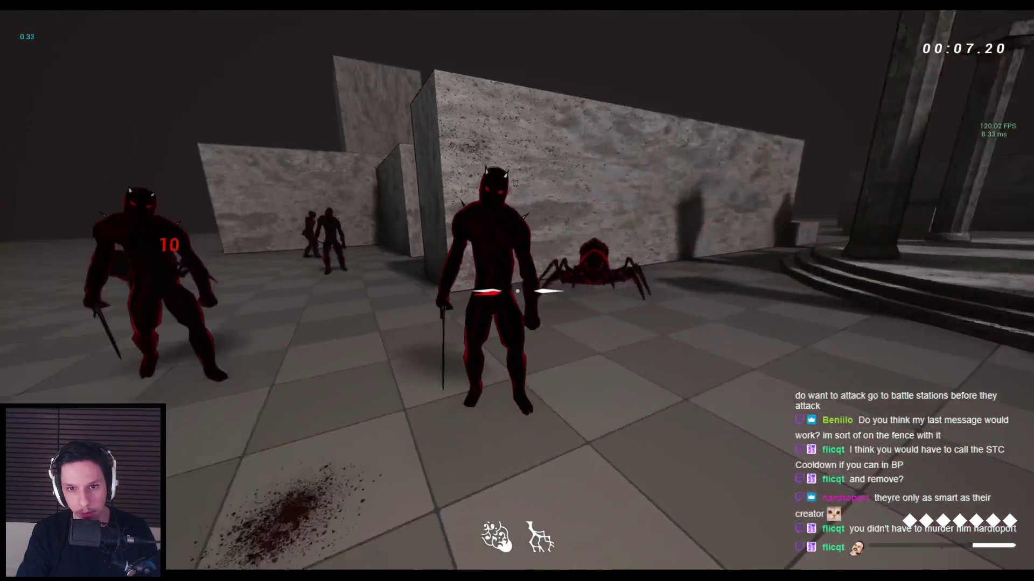
key(w)
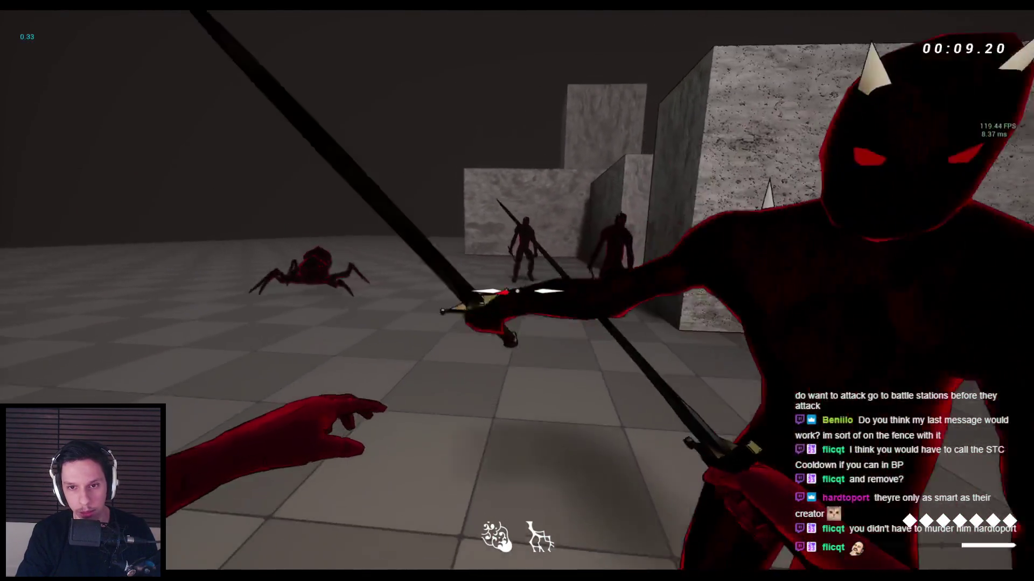
key(w)
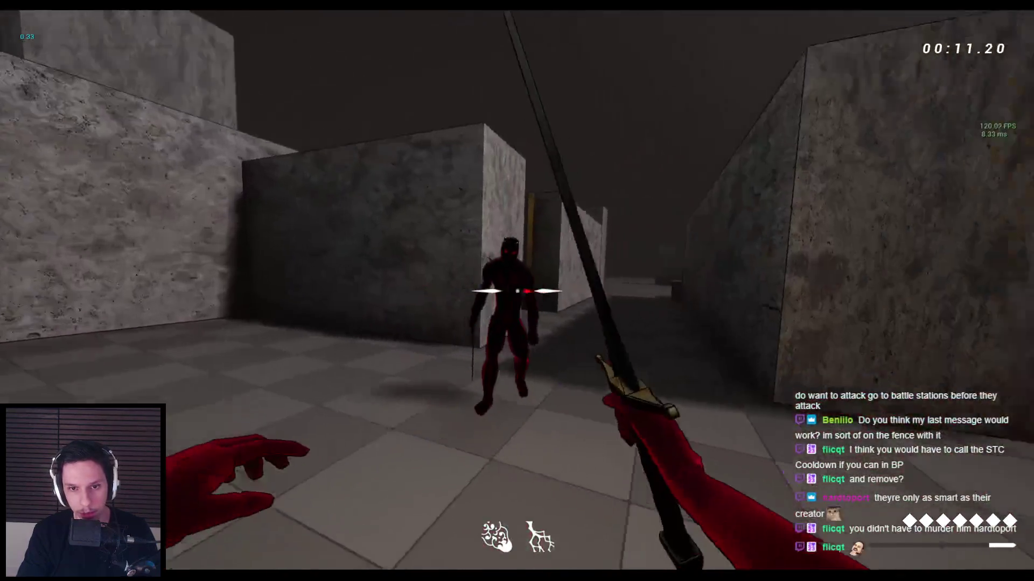
key(w)
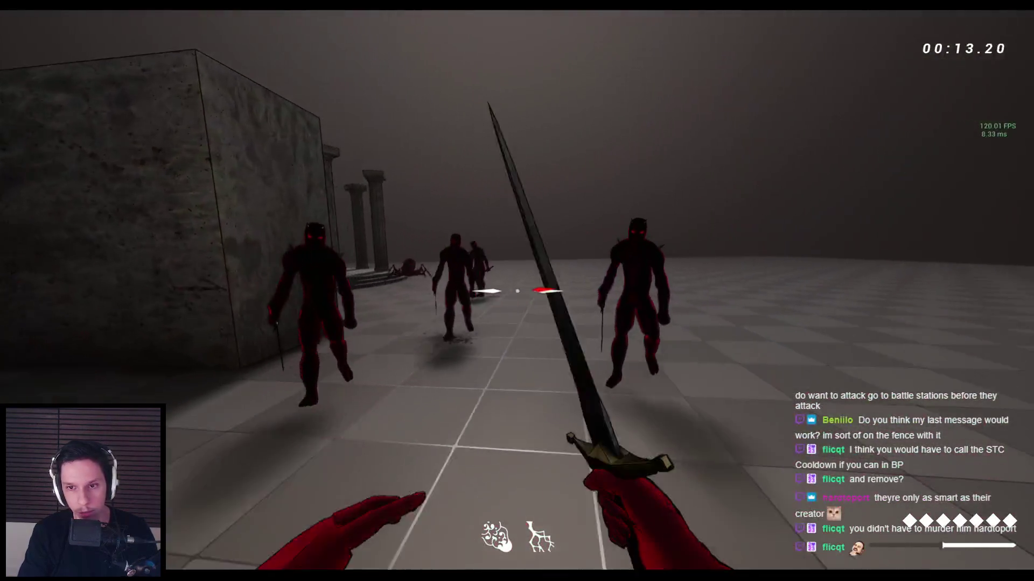
key(w)
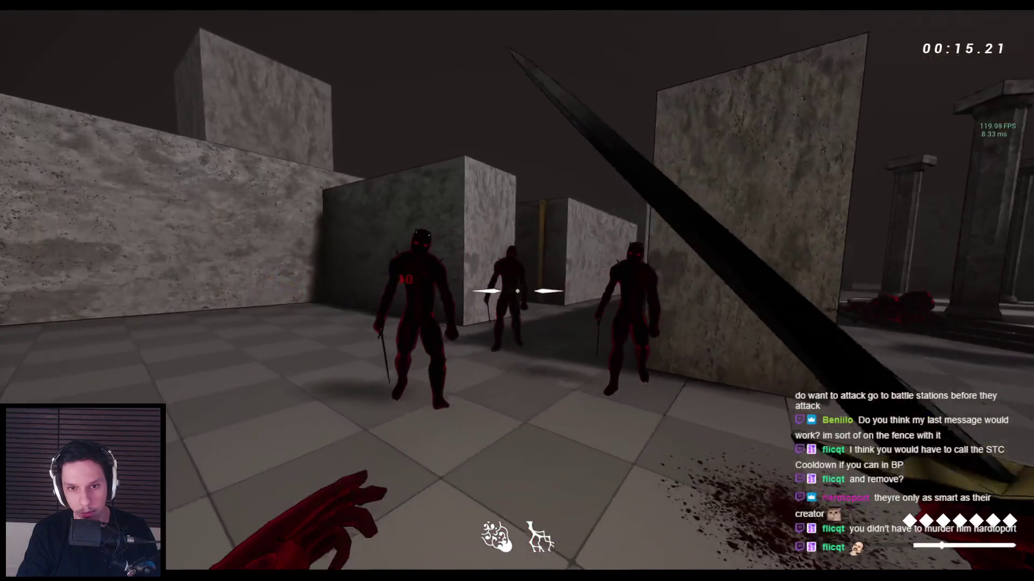
key(w)
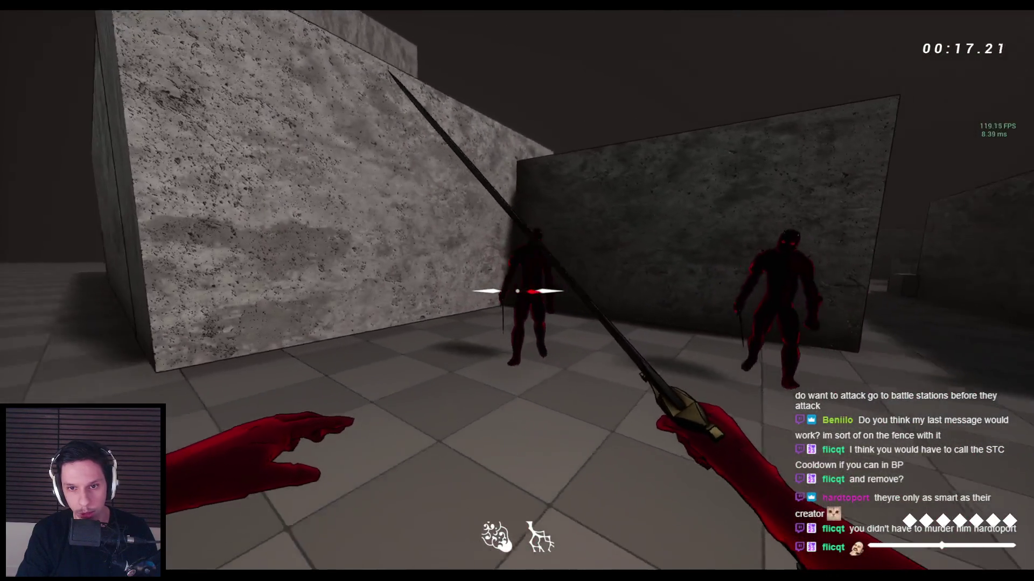
key(w)
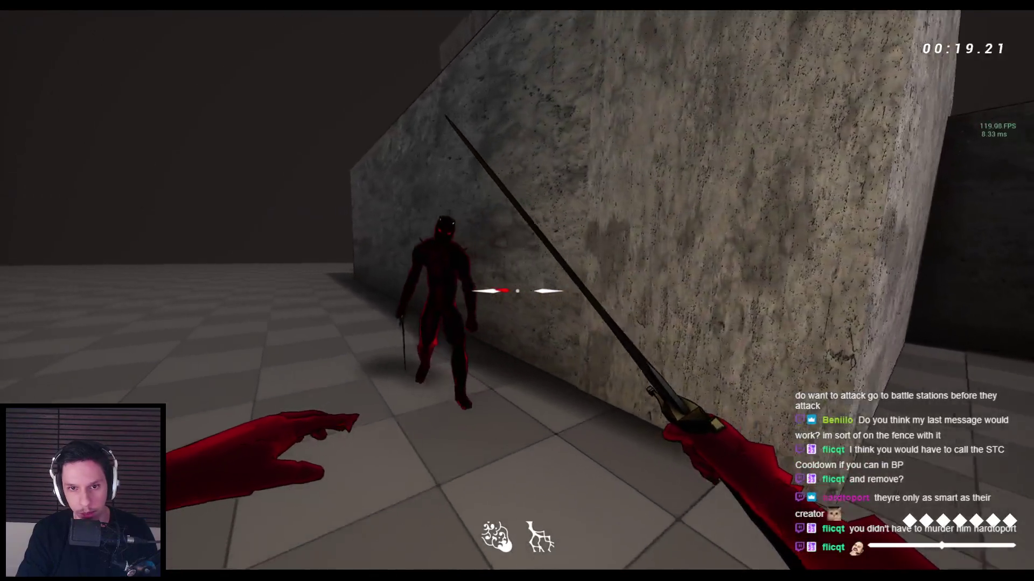
key(w)
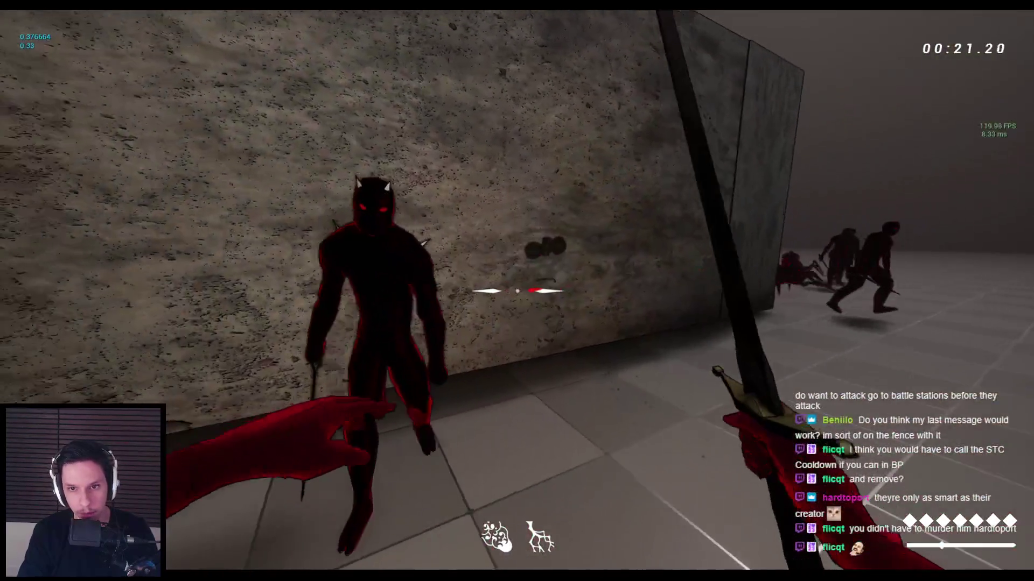
key(w)
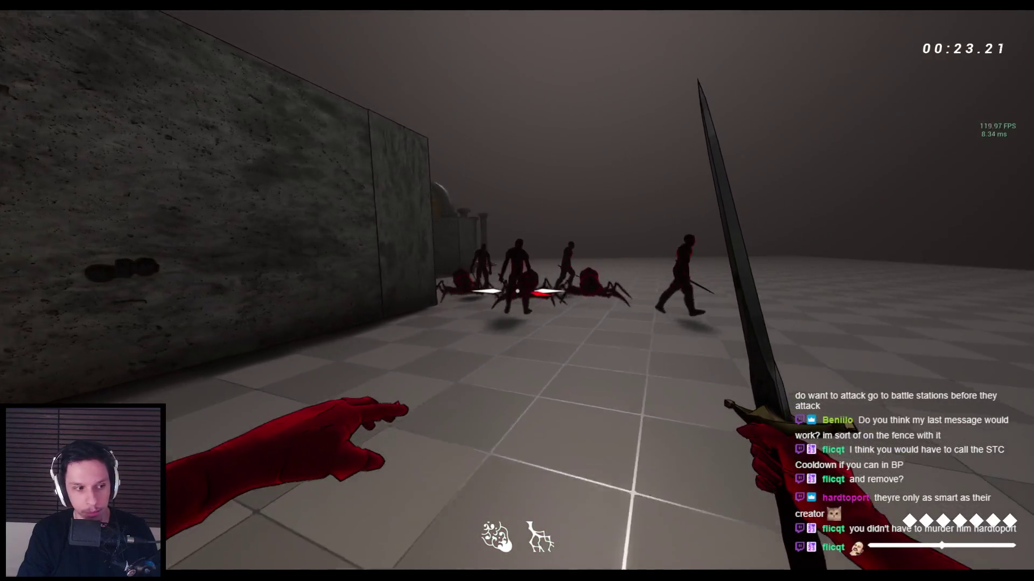
key(w)
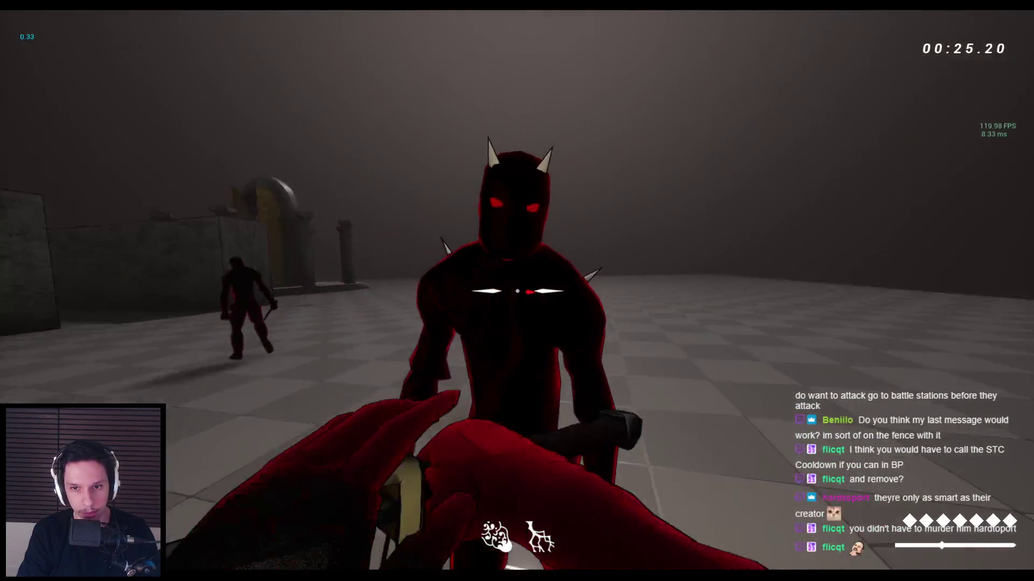
key(w)
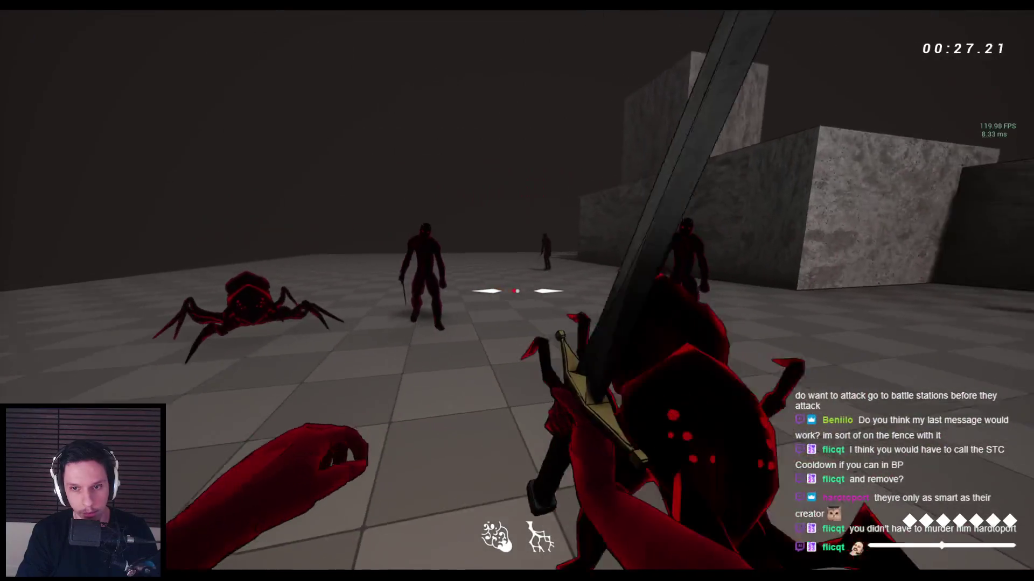
key(w)
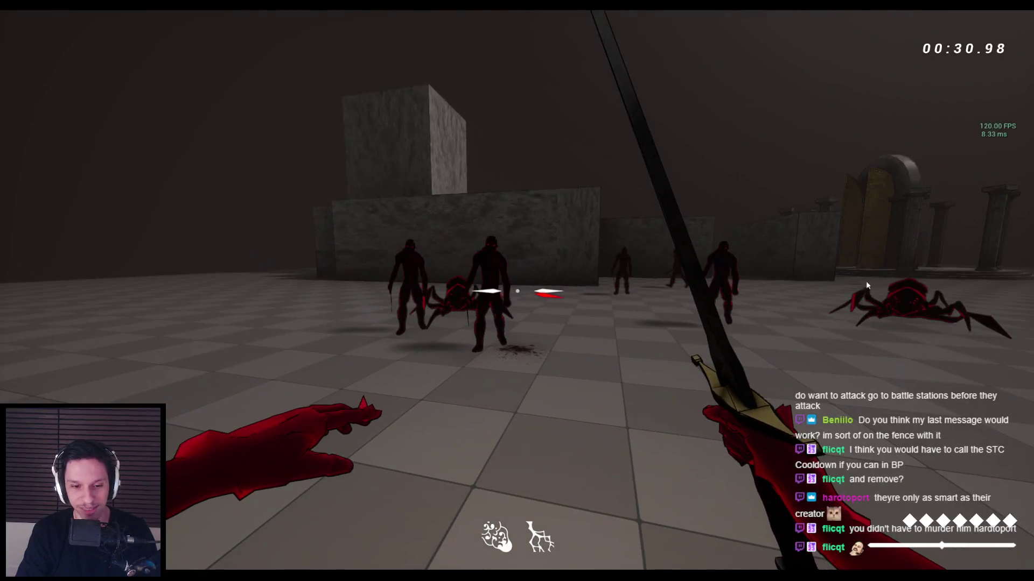
key(Escape)
click(372, 528)
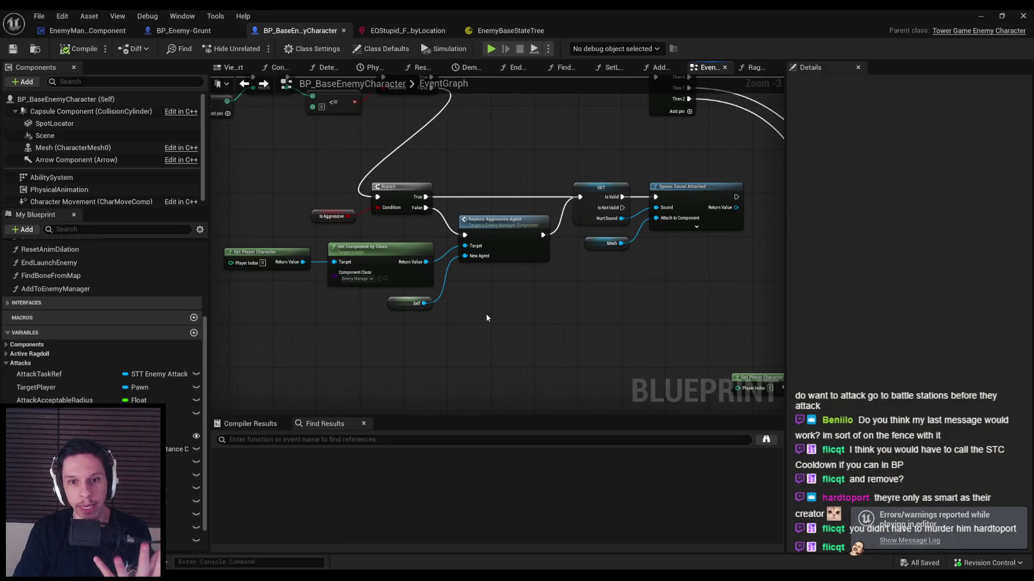
Step: Open ReplaceAggressiveAgent, peek into FindFarthestAggressiveAgent and AddAggressiveAgent, then return to EnemyBaseStateTree
double_click(505, 221)
scroll(427, 293, down, 1)
mouse_move(427, 292)
mouse_down()
mouse_move(635, 317)
mouse_move(357, 310)
mouse_up()
scroll(376, 308, down, 1)
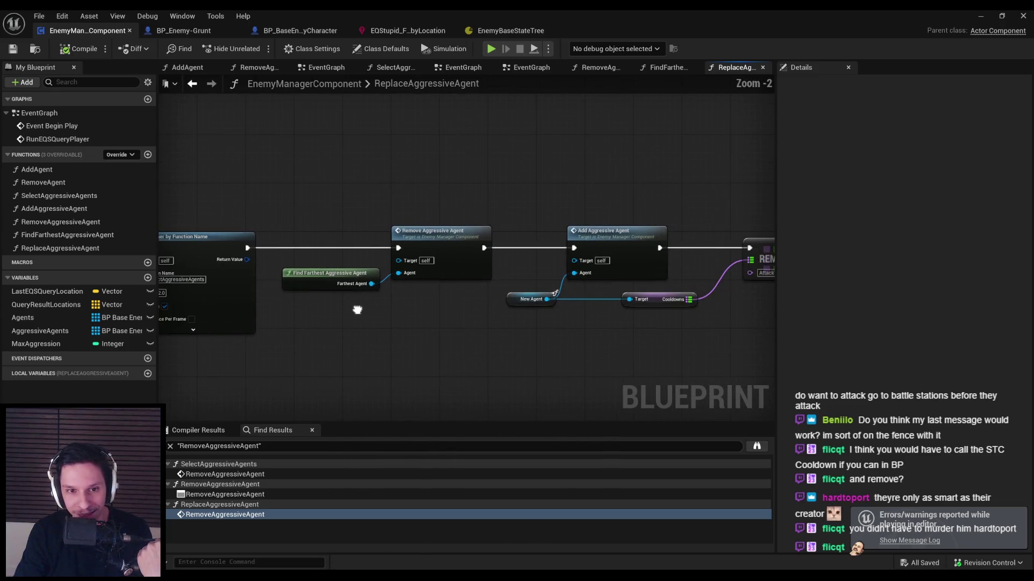
double_click(329, 280)
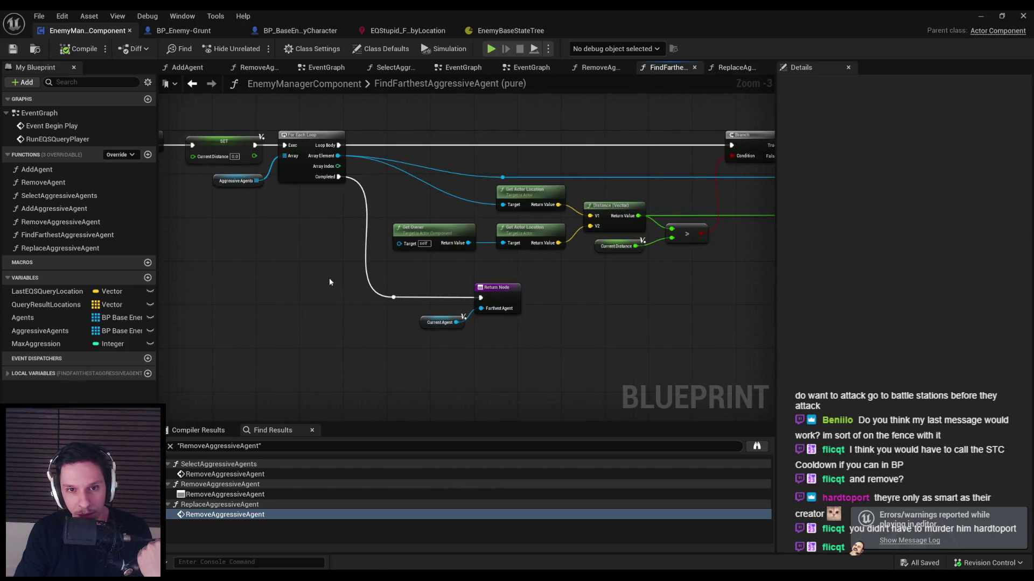
double_click(592, 253)
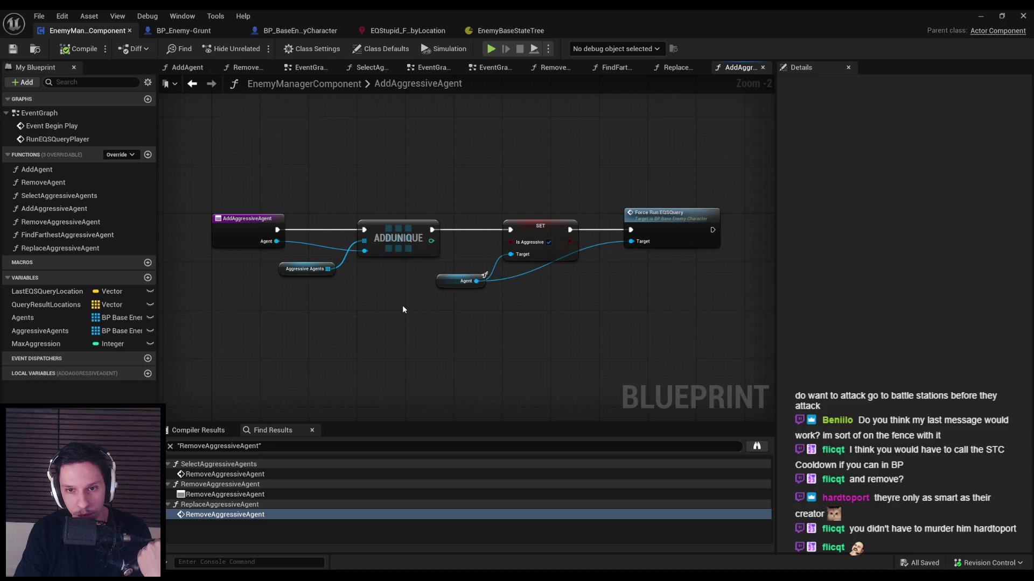
click(421, 33)
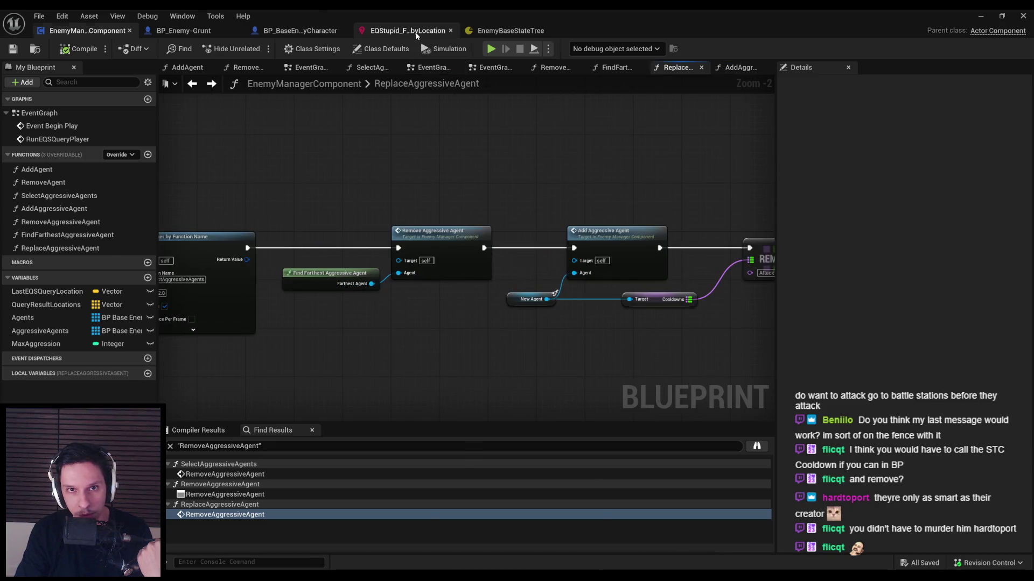
click(503, 32)
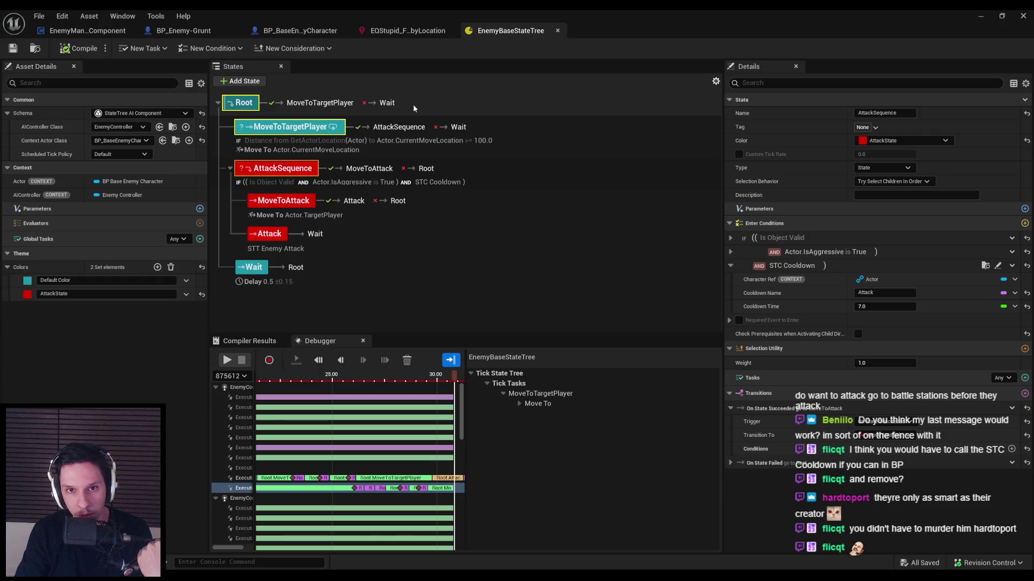
Step: Select MoveToTargetPlayer to view its 100 distance requirement and AttackSequence transition
click(339, 130)
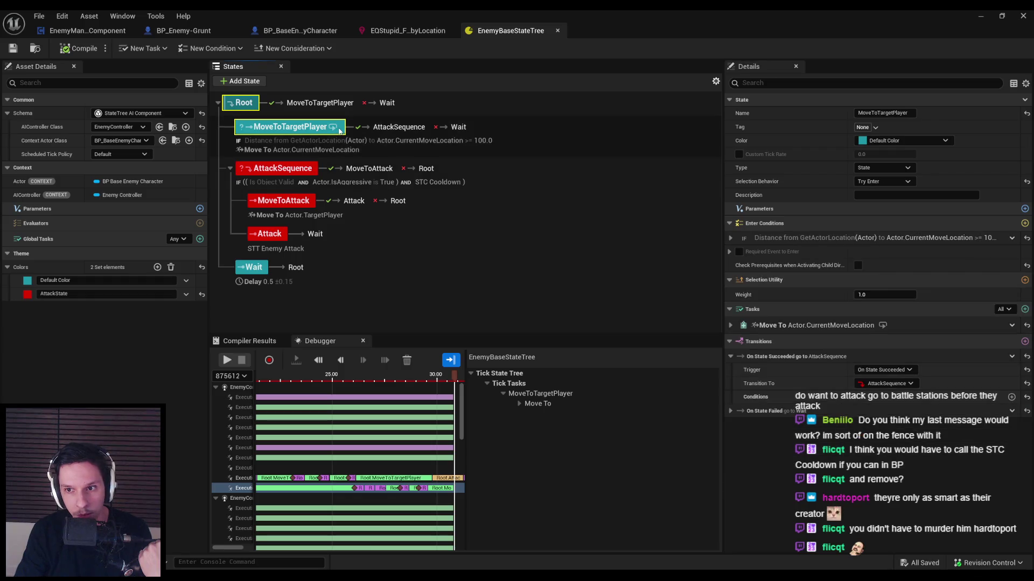
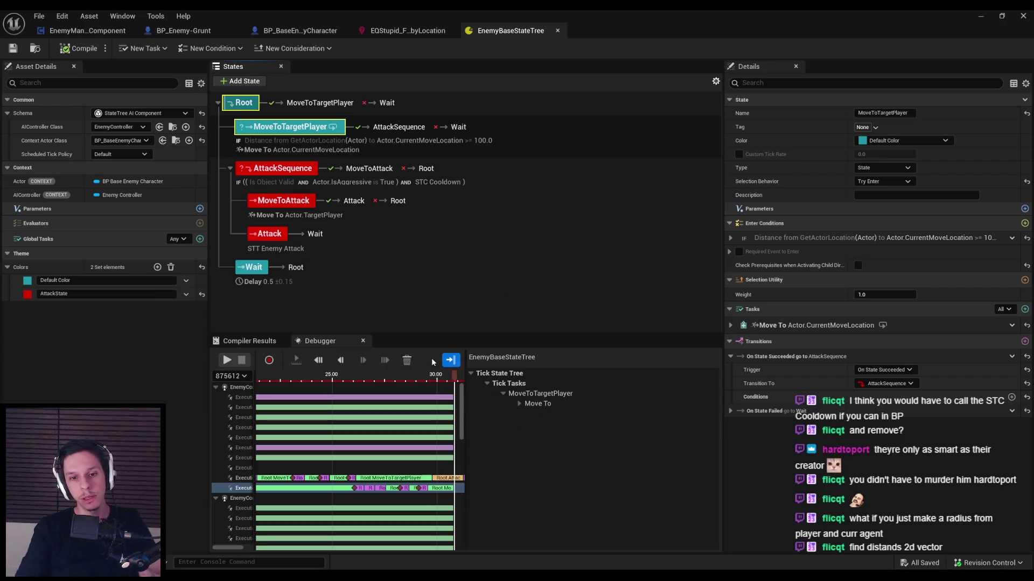
Step: Clear the StateTree Debugger timeline and show the nodes of EnemyManagerComponent's ReplaceAggressiveAgent graph
click(411, 361)
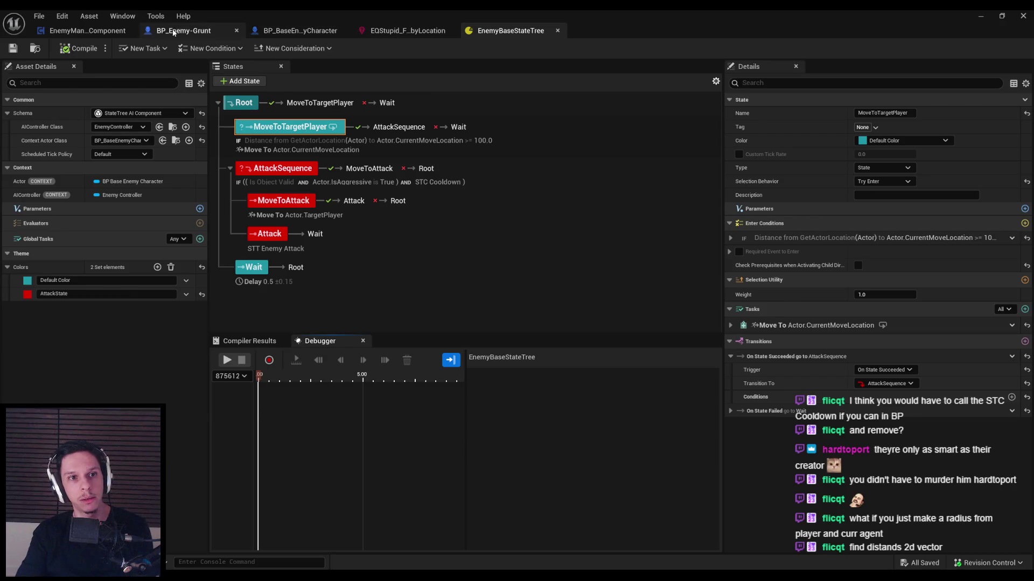
click(106, 30)
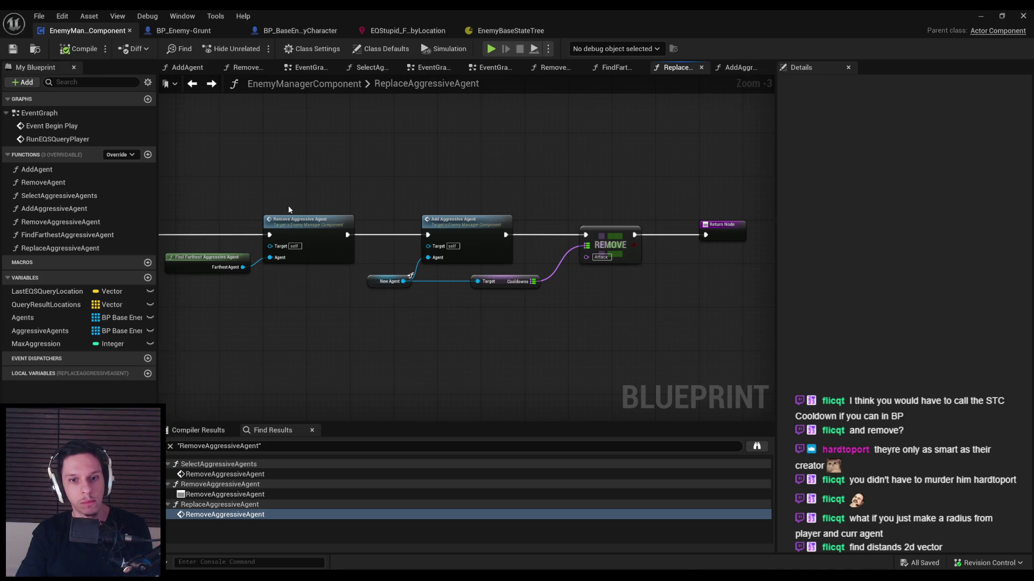
mouse_move(280, 326)
mouse_down()
mouse_move(351, 316)
mouse_move(505, 330)
mouse_up()
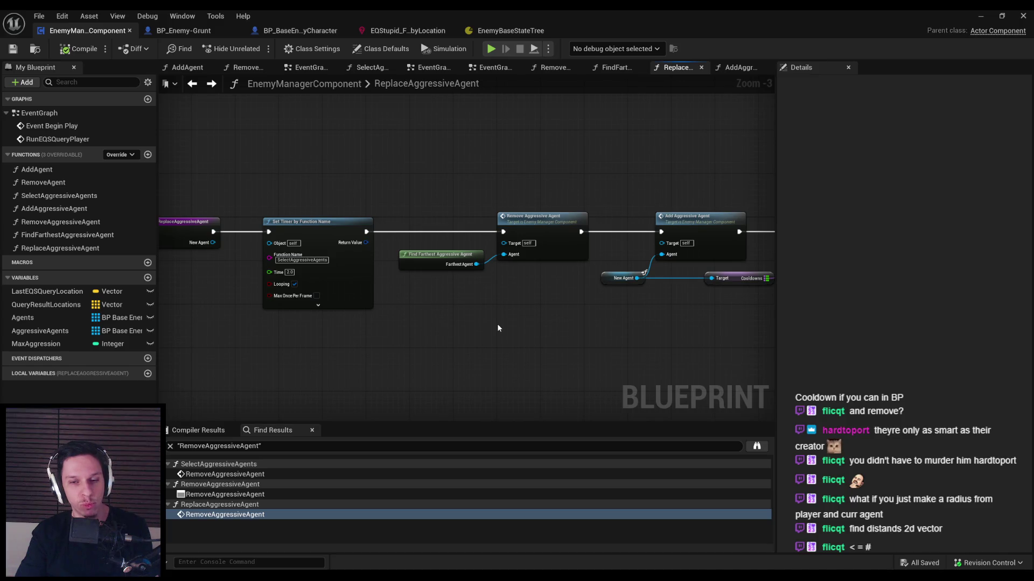
Step: Open the SelectAggressiveAgents function graph and look over its nodes
double_click(77, 196)
drag(520, 264, 414, 267)
scroll(503, 253, up, 1)
scroll(504, 257, down, 1)
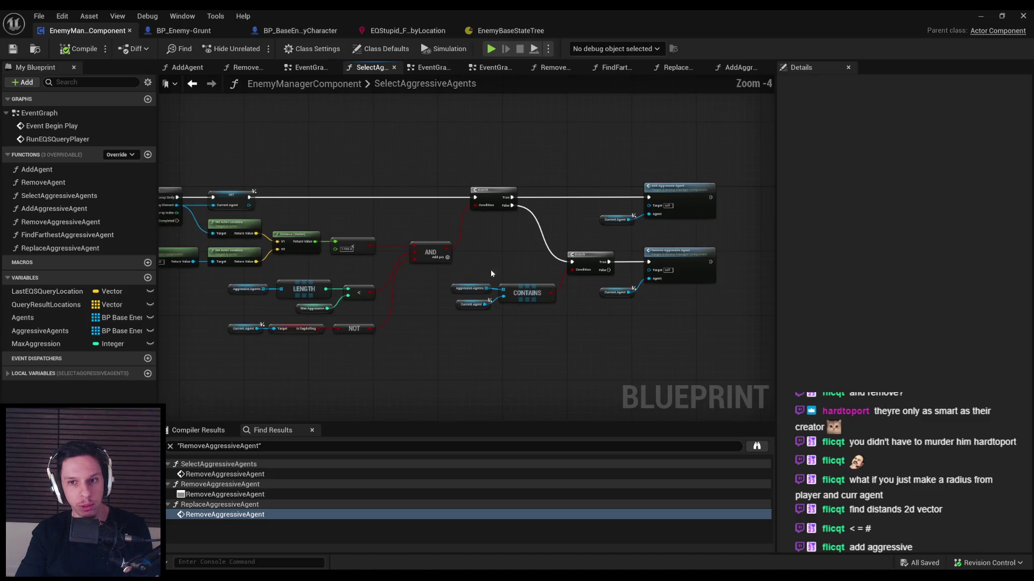
drag(418, 321, 496, 305)
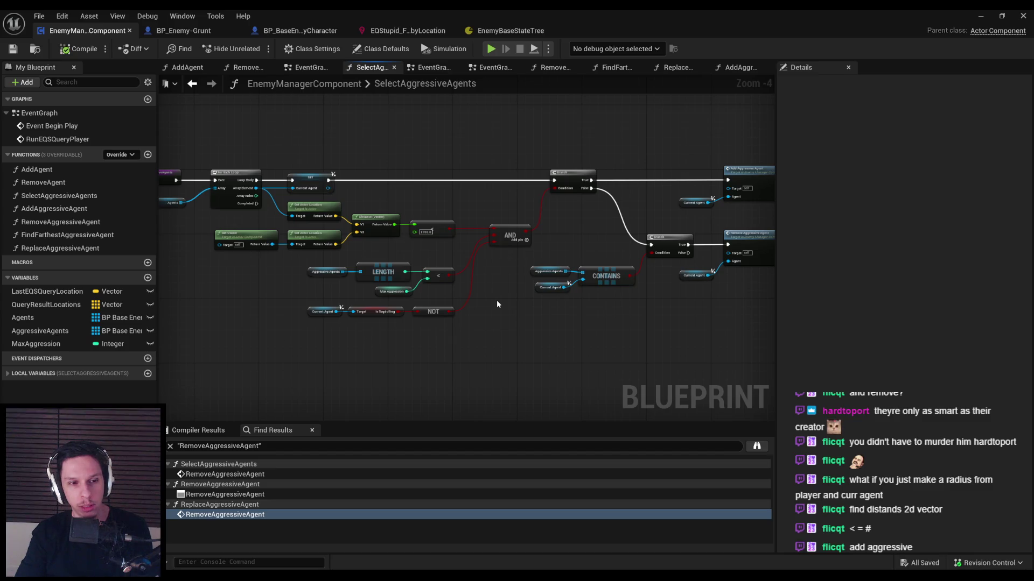
Step: Back in ReplaceAggressiveAgent, check New Agent, then review FindFarthestAggressiveAgent's loop, Branch and SET nodes
key(alt+Left)
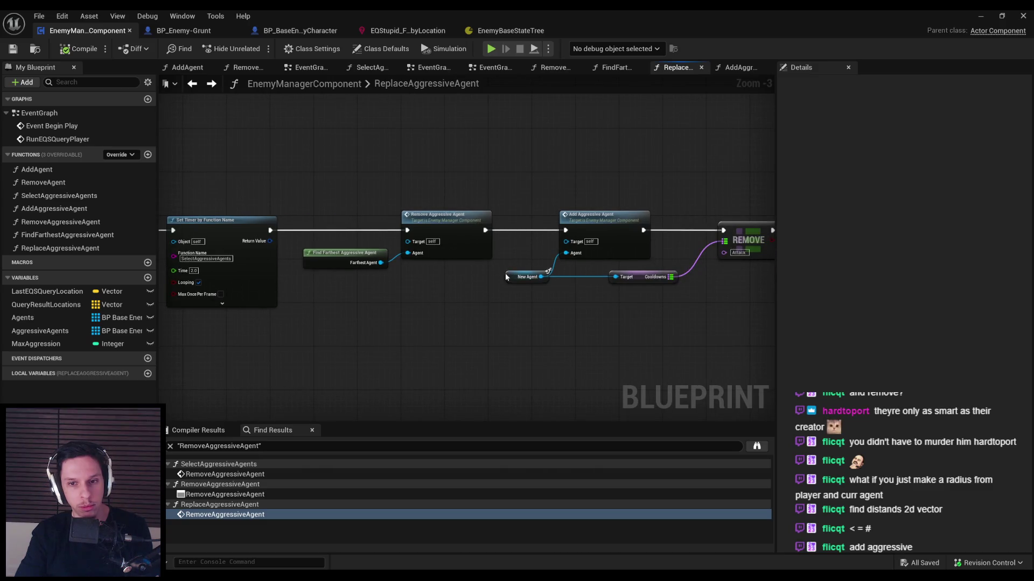
click(506, 277)
click(453, 329)
double_click(328, 258)
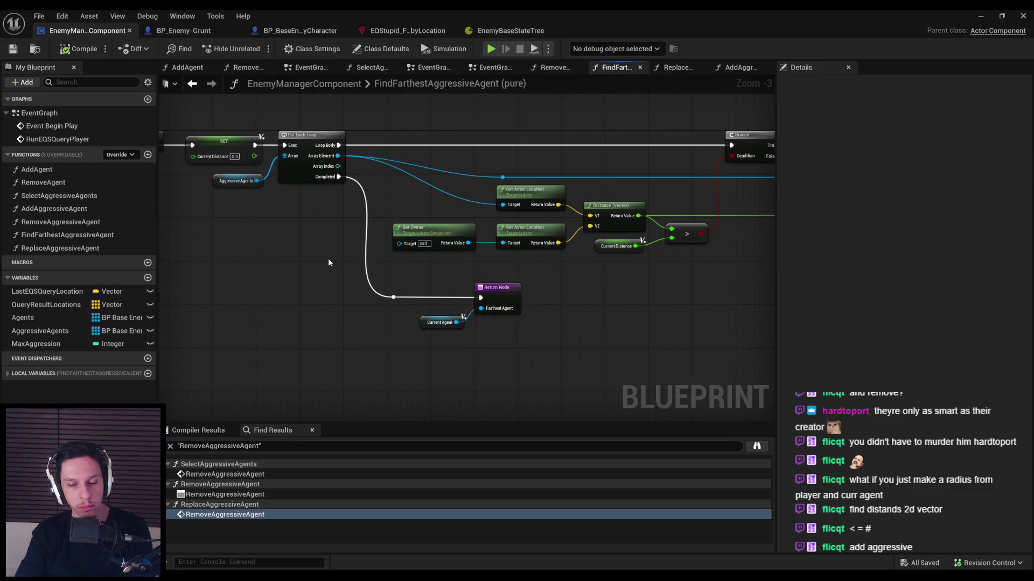
mouse_move(347, 263)
mouse_down()
mouse_move(105, 287)
mouse_move(69, 302)
mouse_up()
drag(146, 310, 463, 293)
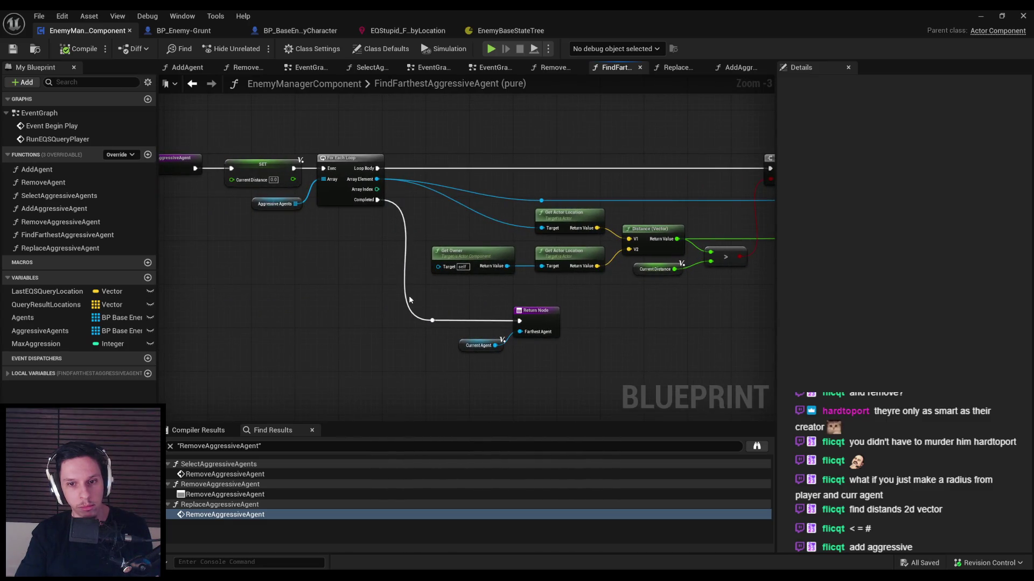
scroll(410, 300, down, 1)
Step: Open AddAggressiveAgent, then jump to BP_BaseEnemyCharacter's ForceRunEQSQuery event and look over its logic
key(alt+Left)
key(alt+Left)
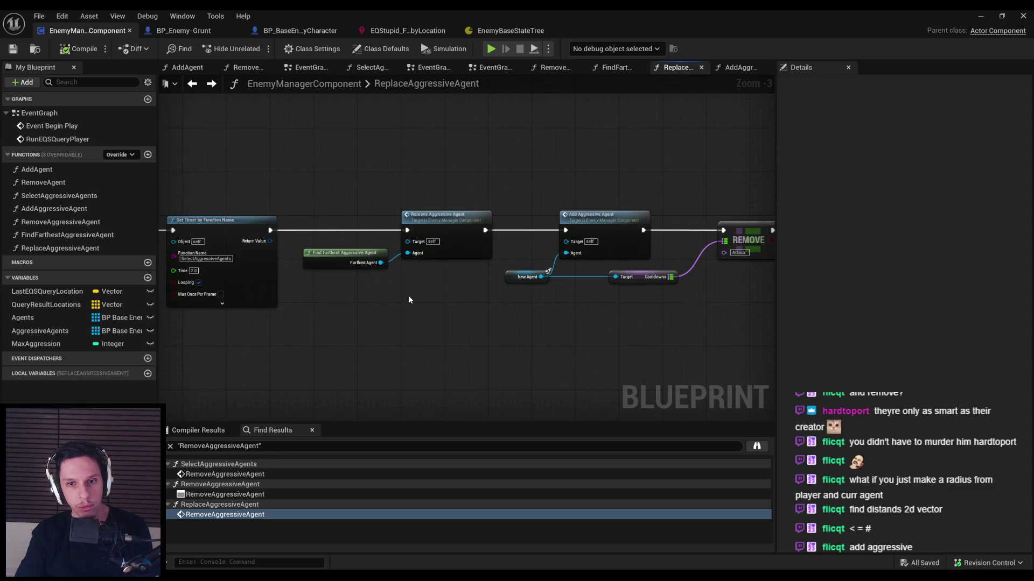
scroll(450, 230, up, 2)
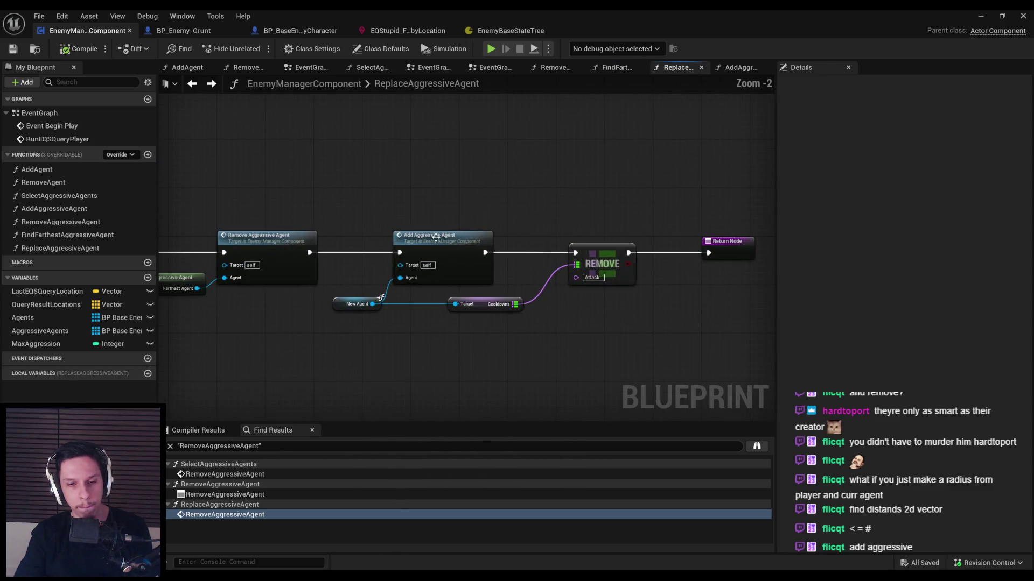
double_click(437, 242)
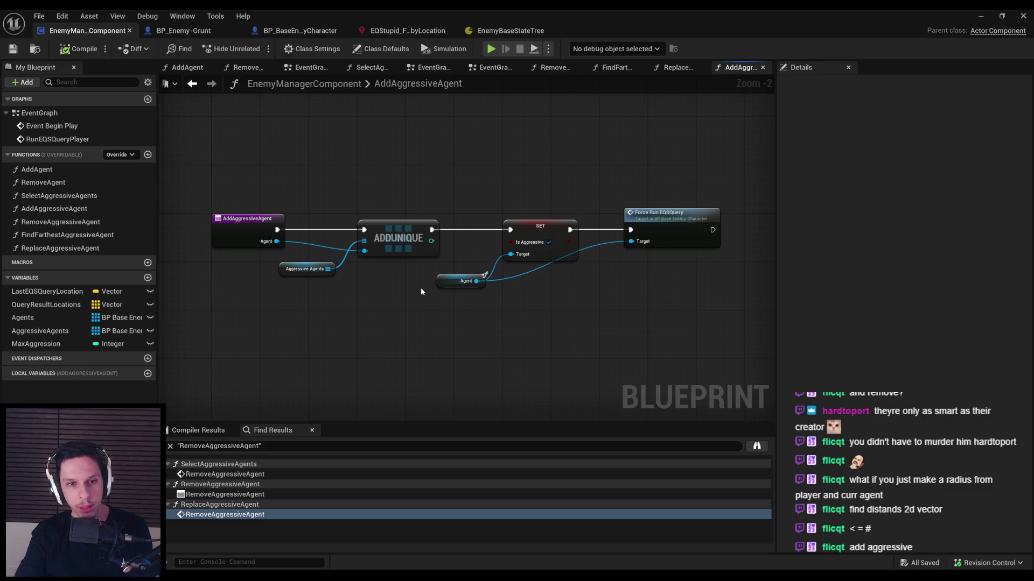
double_click(673, 221)
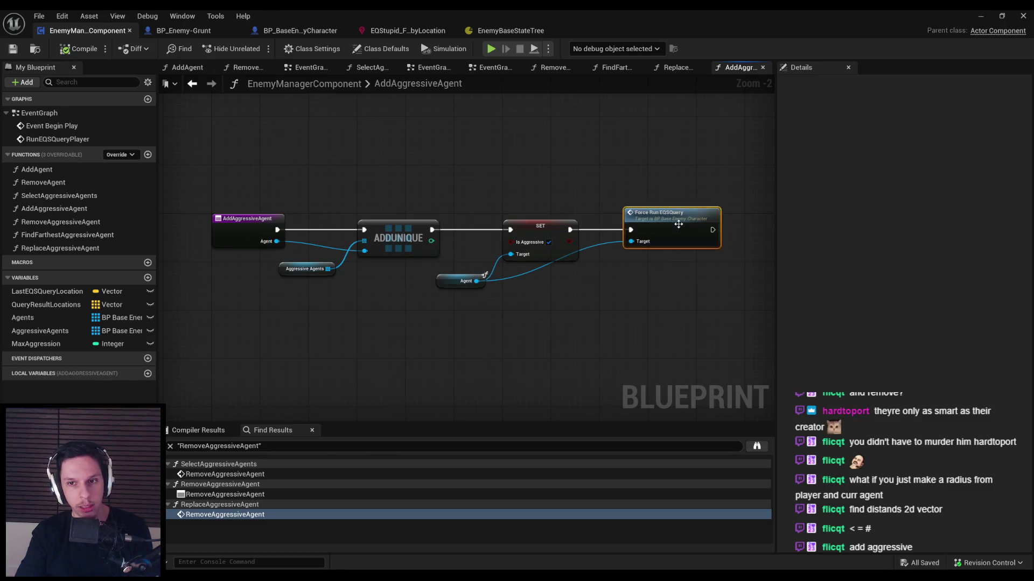
drag(404, 254, 496, 255)
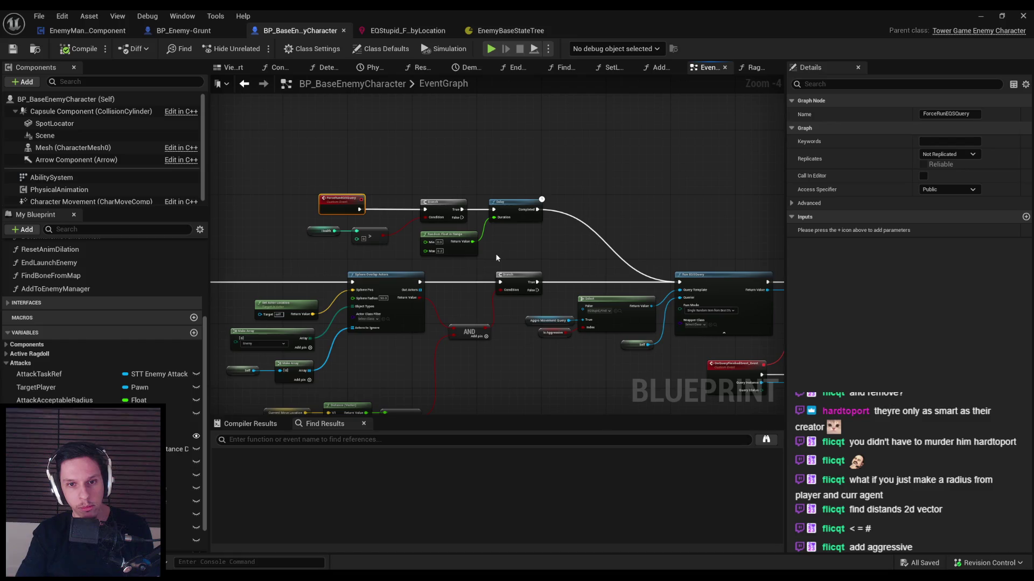
Step: Move from the Replace Aggressive Agent call through the StateTree and BP_BaseEnemyCharacter tabs back to EnemyManagerComponent
mouse_move(496, 268)
mouse_down()
mouse_move(482, 253)
mouse_move(469, 268)
mouse_up()
scroll(470, 268, up, 1)
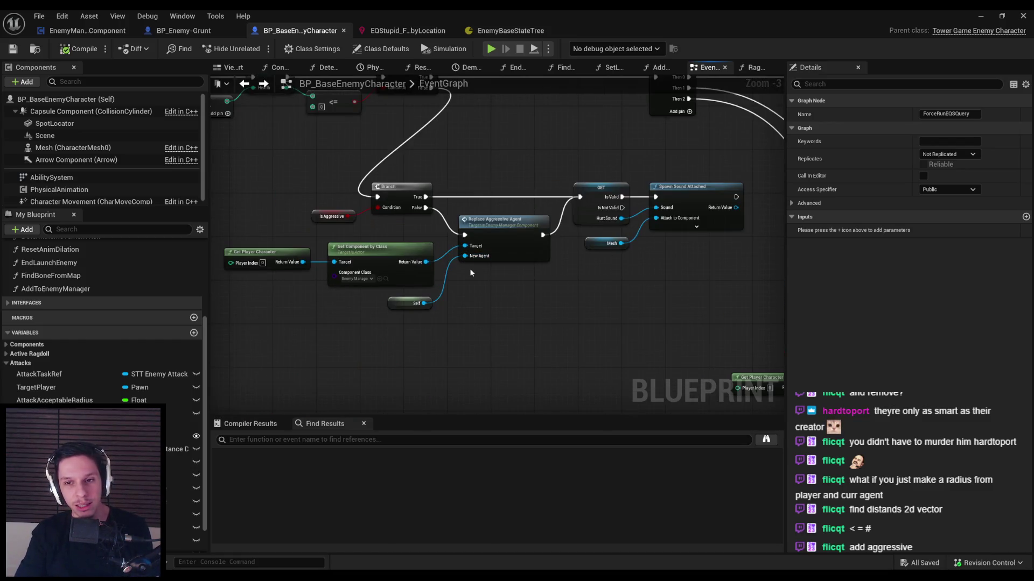
scroll(470, 273, down, 1)
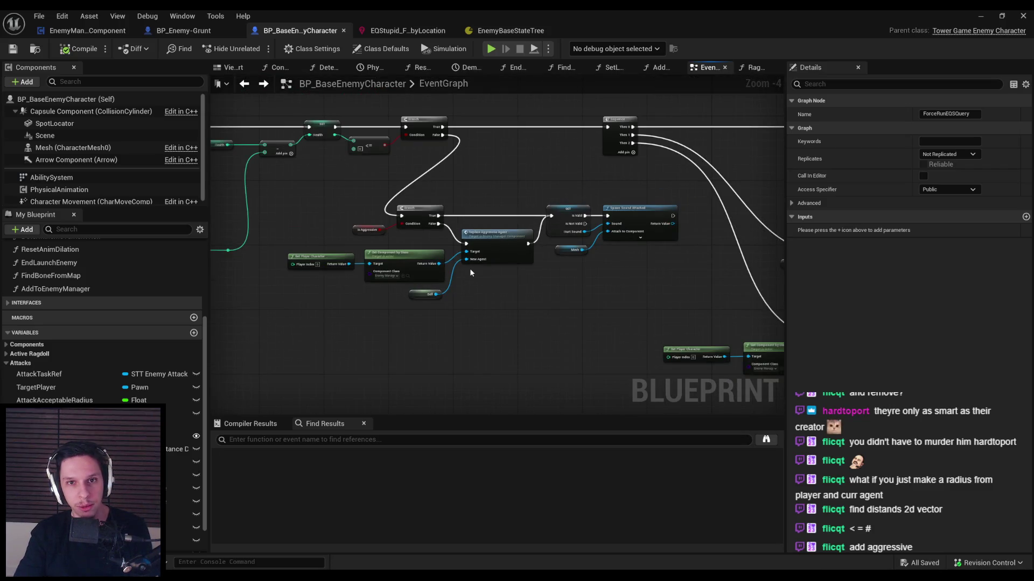
click(506, 31)
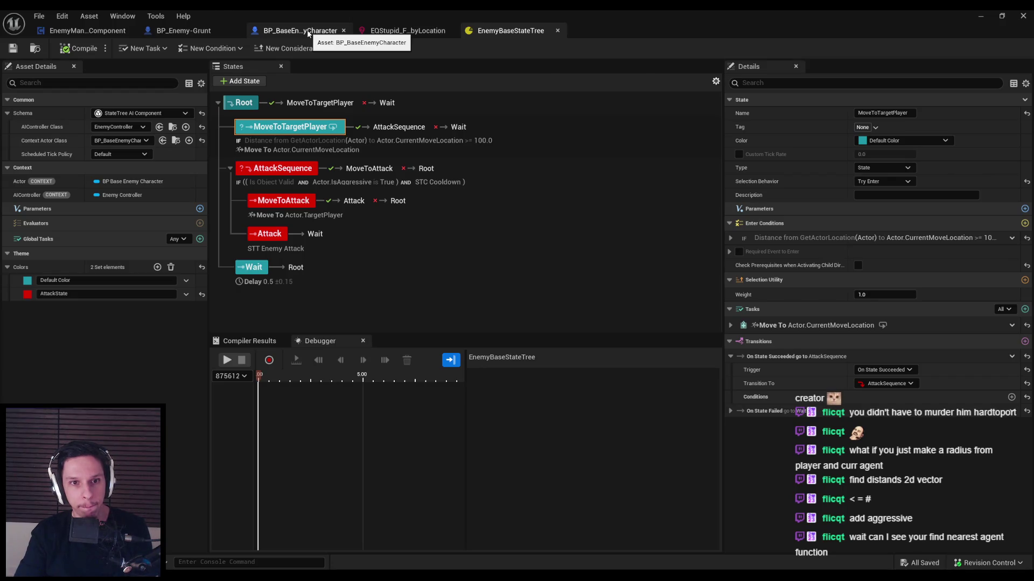
click(308, 33)
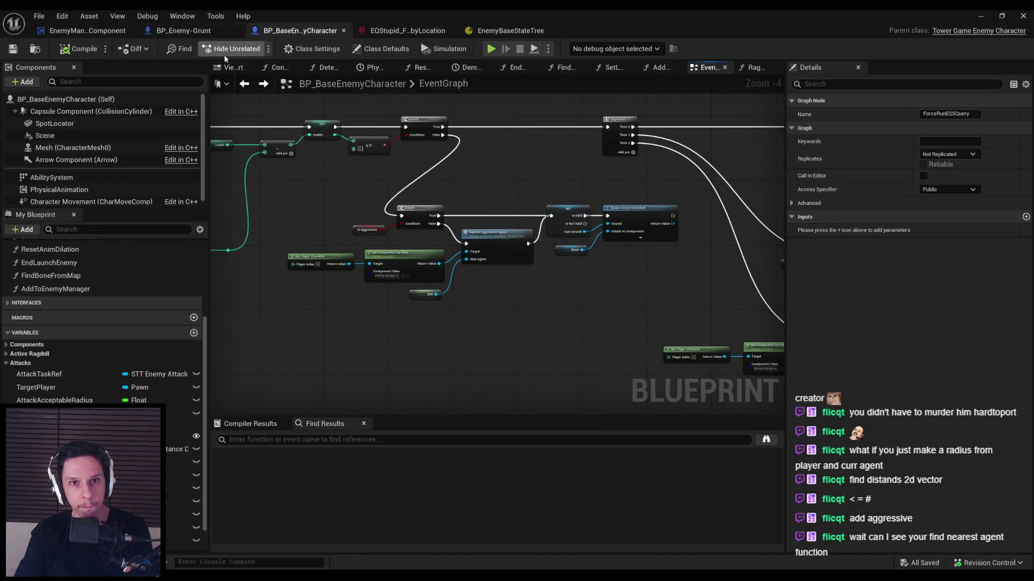
click(86, 30)
key(alt+Left)
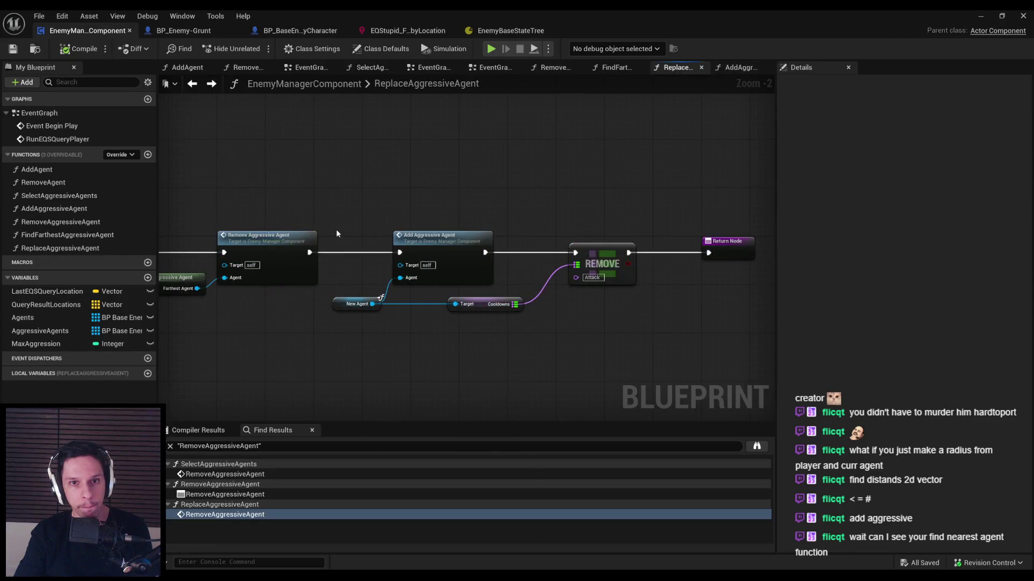
Step: Open FindFarthestAggressiveAgent and inspect the > comparison, Branch, For Each Loop and SET nodes
key(alt+Left)
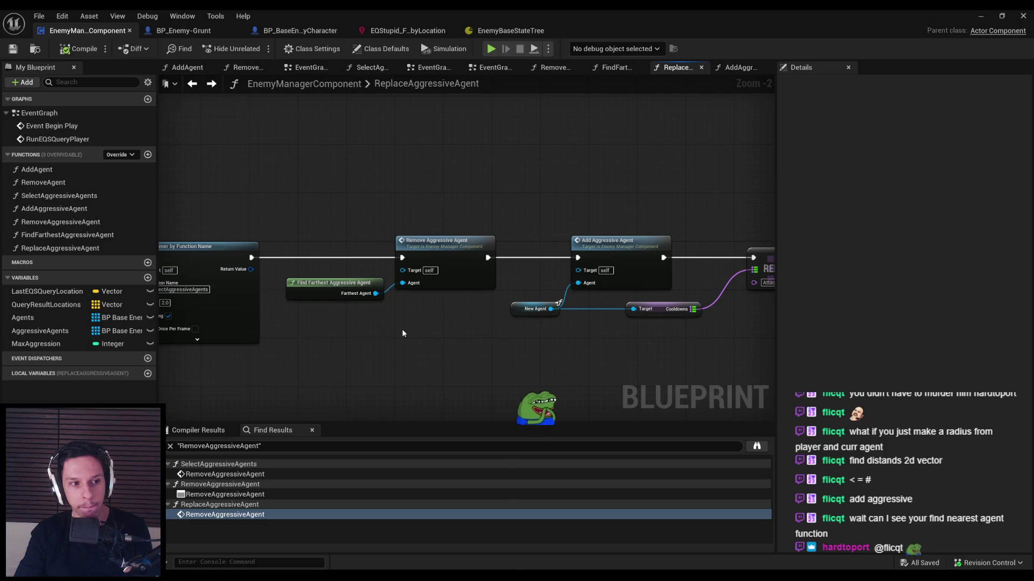
drag(353, 332, 414, 312)
double_click(391, 271)
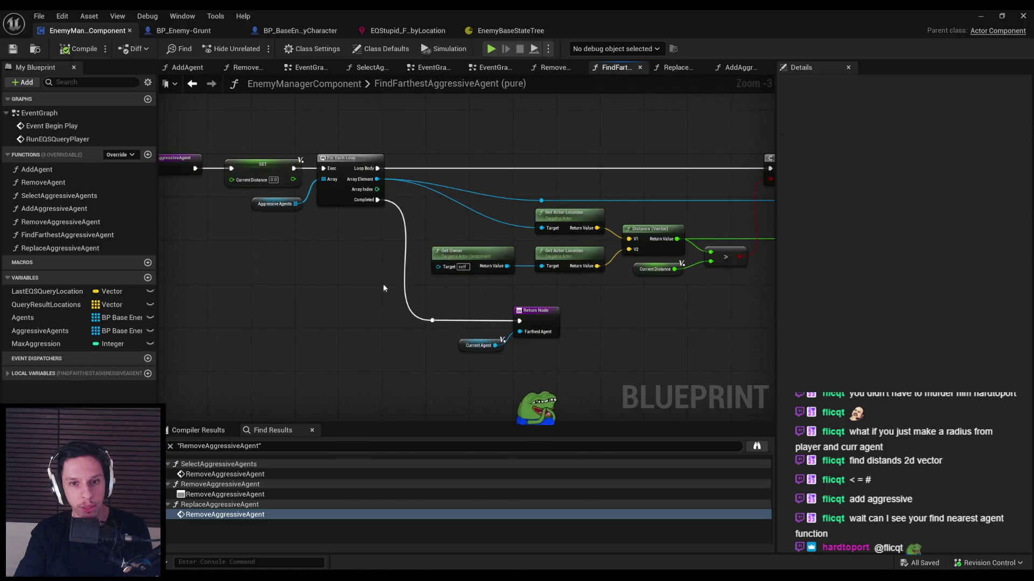
scroll(297, 308, up, 1)
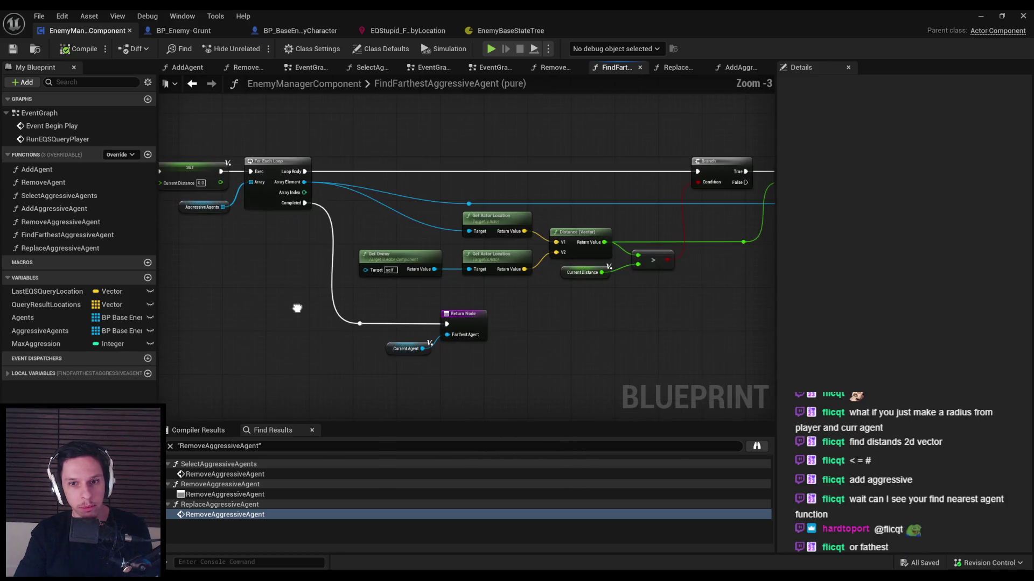
drag(303, 313, 303, 313)
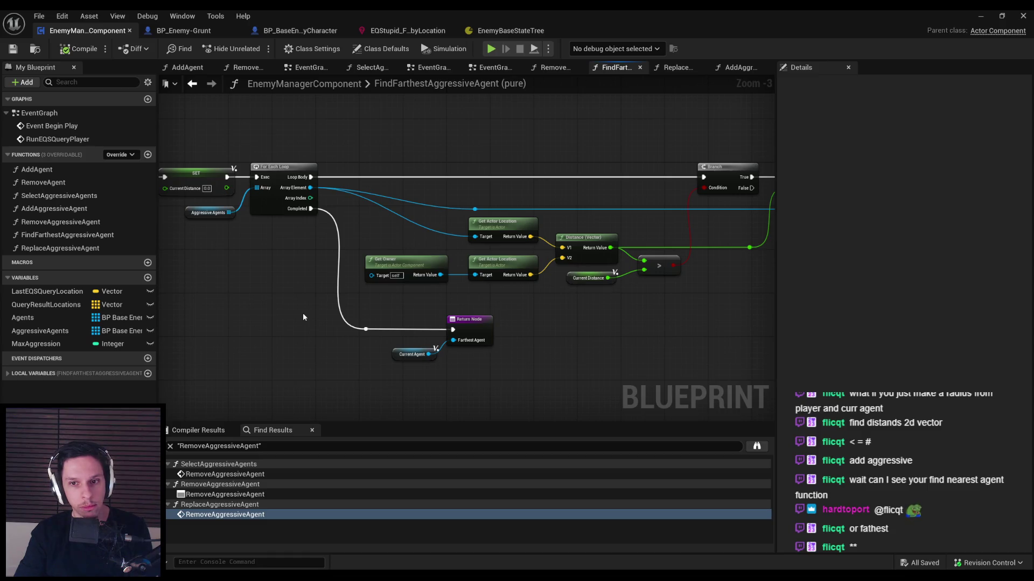
scroll(303, 318, down, 1)
scroll(303, 317, up, 1)
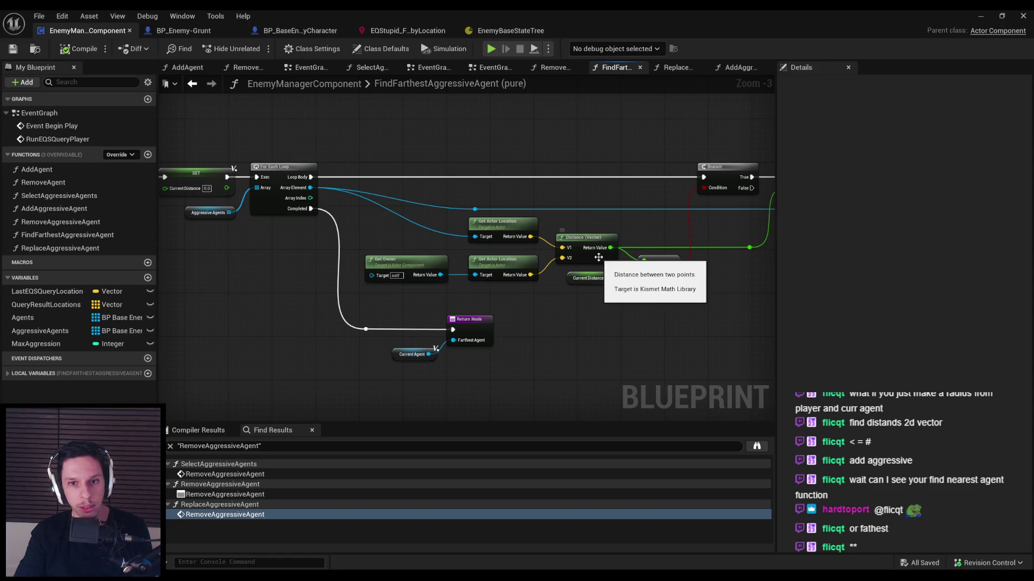
drag(646, 276, 507, 292)
drag(602, 272, 586, 306)
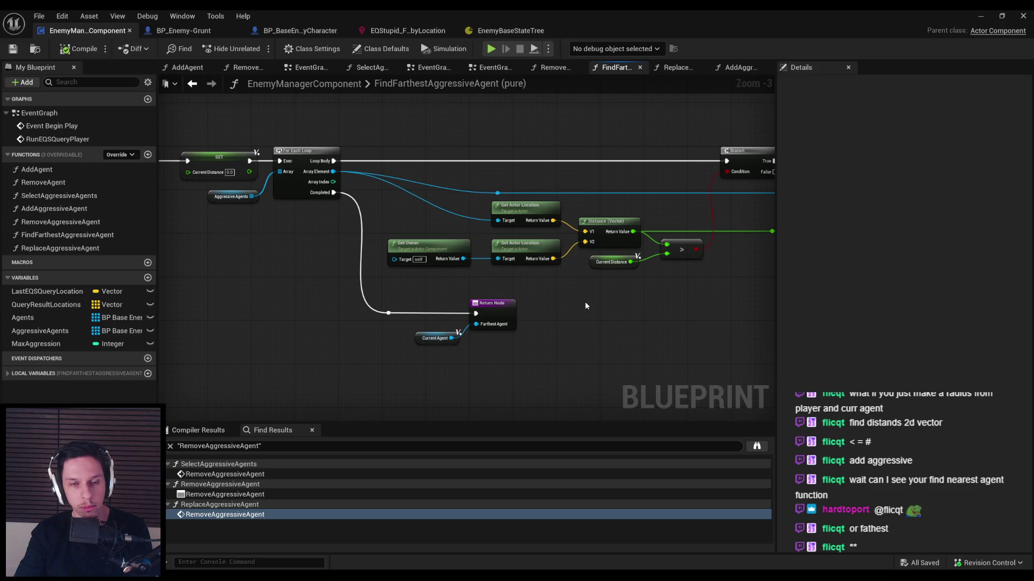
scroll(585, 306, up, 1)
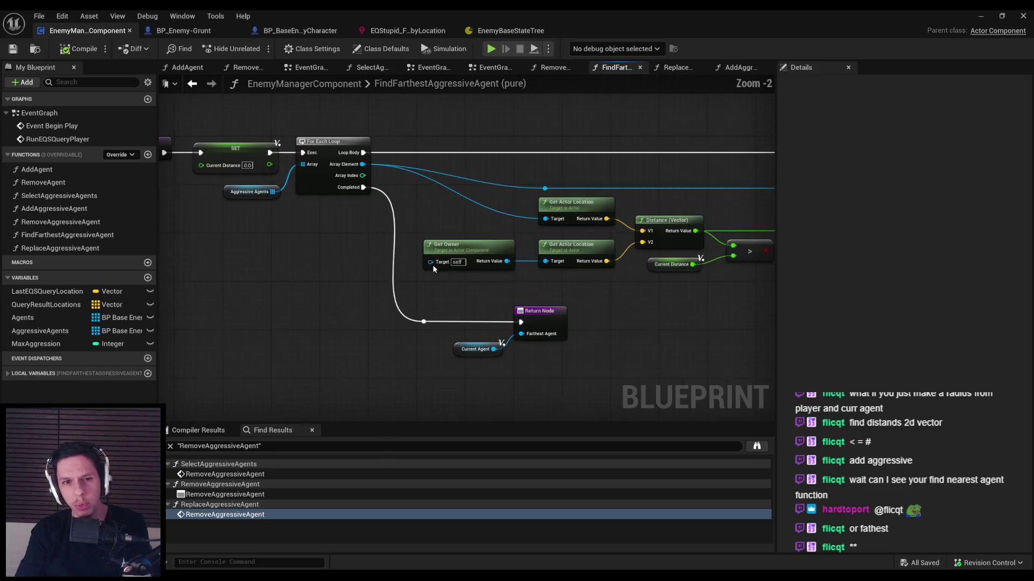
scroll(334, 265, down, 1)
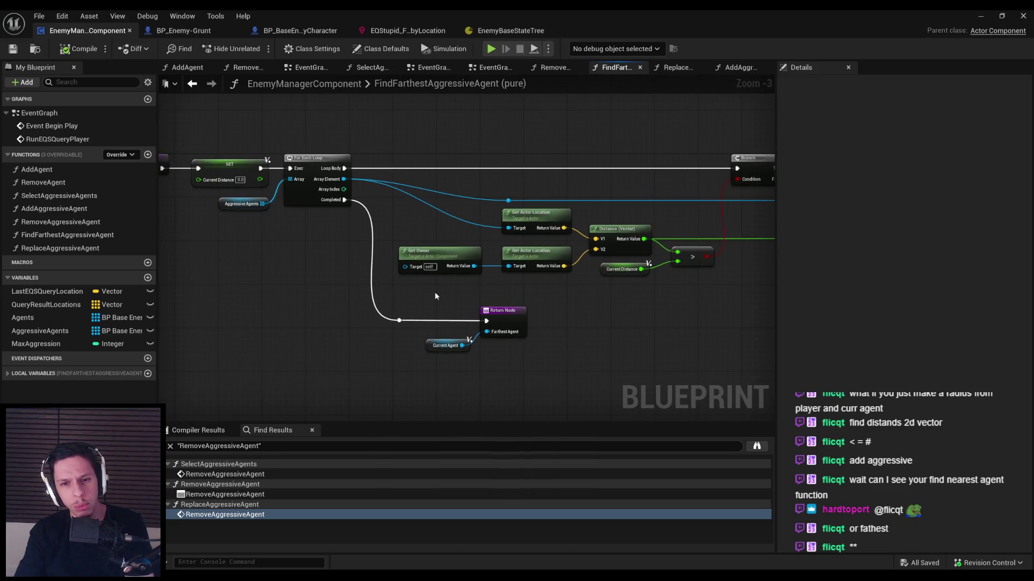
Step: Add a Print String after the SET nodes printing Get Display Name, then compile
right_click(639, 173)
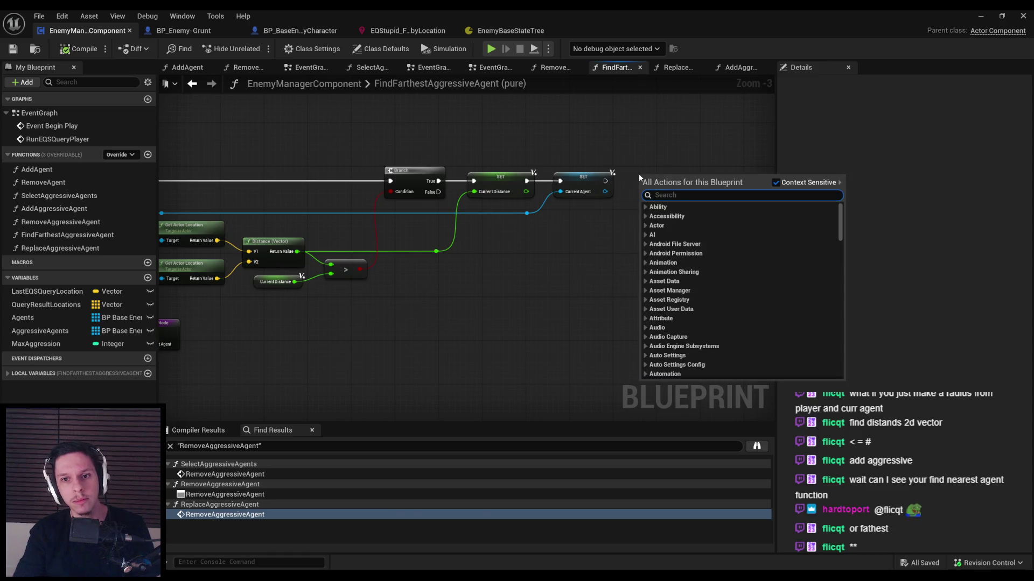
text(prints)
key(Return)
scroll(671, 185, up, 2)
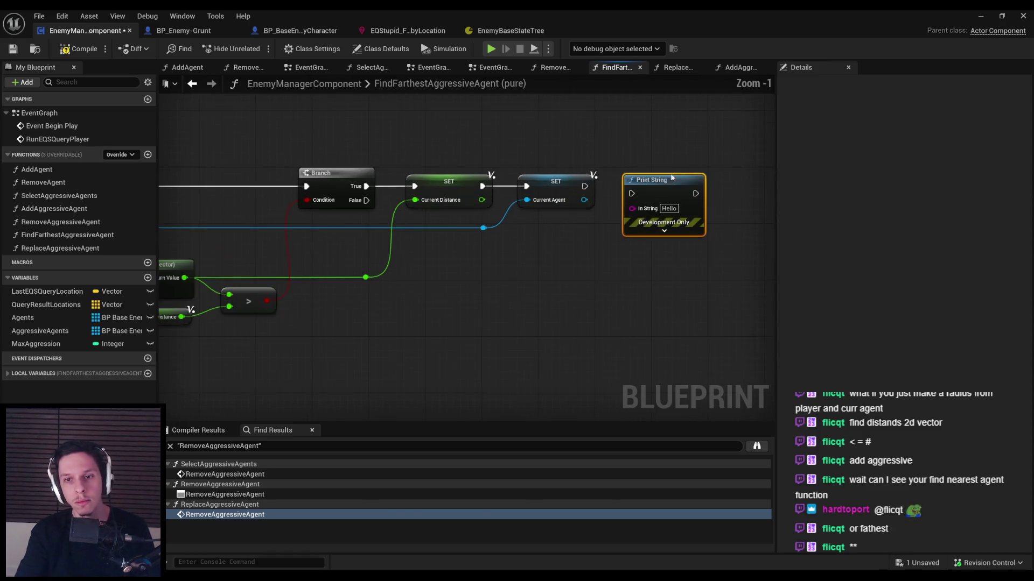
mouse_move(657, 173)
mouse_down()
mouse_move(707, 173)
mouse_move(584, 200)
mouse_up()
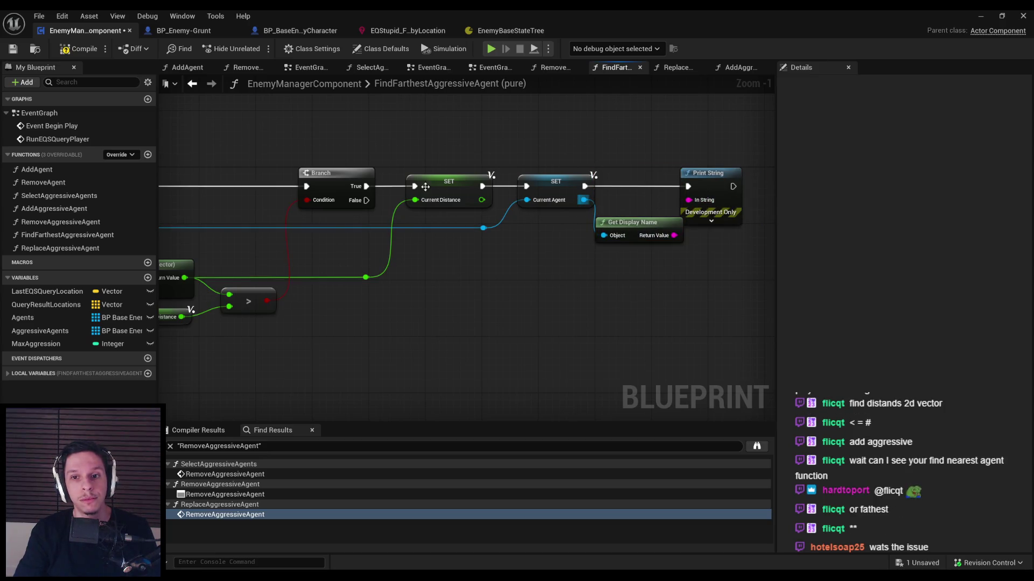
click(77, 49)
click(980, 16)
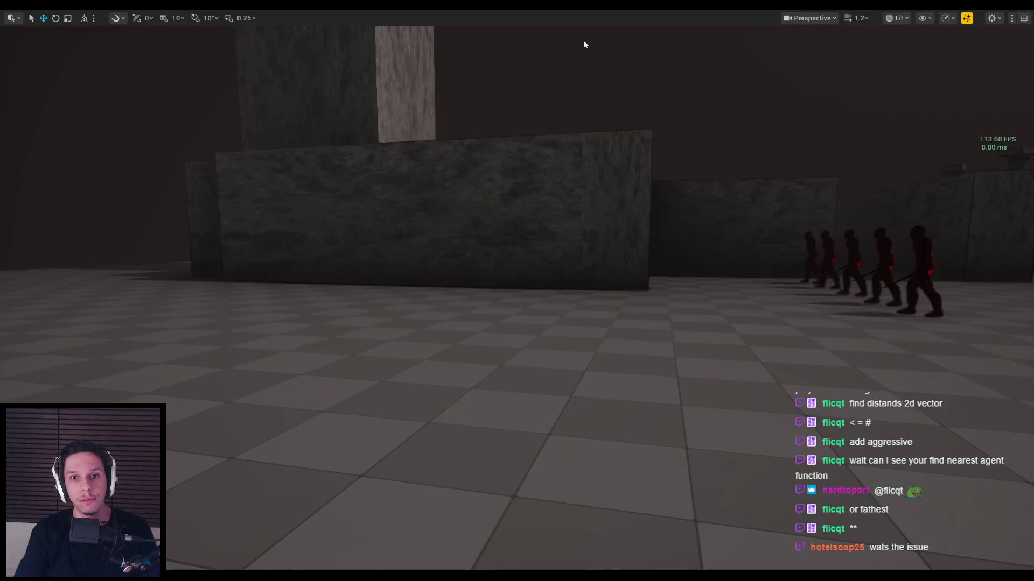
Step: Play the level, walk toward the stone walls and swing the sword at the demons, then leave fullscreen
key(alt+p)
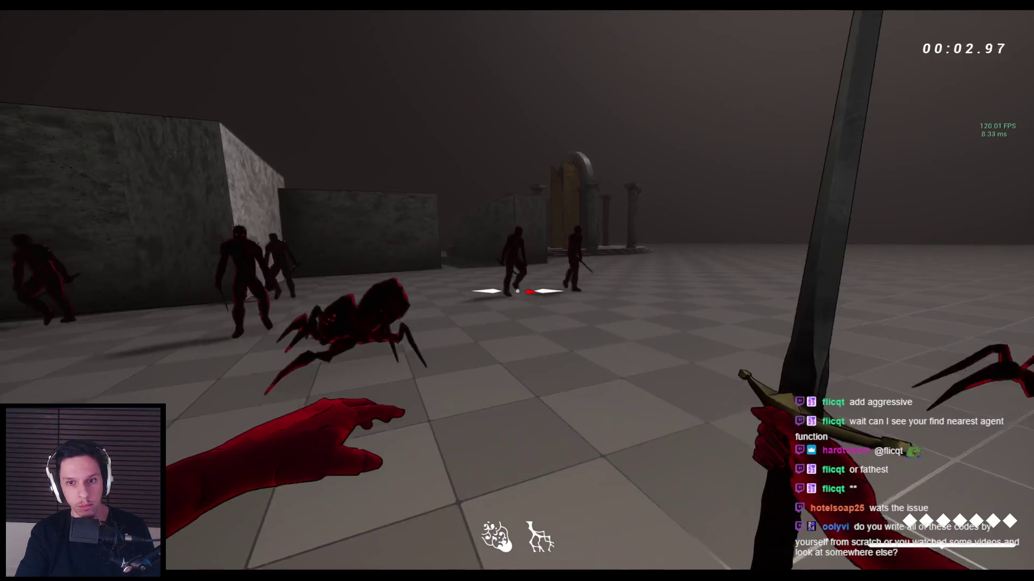
key(w)
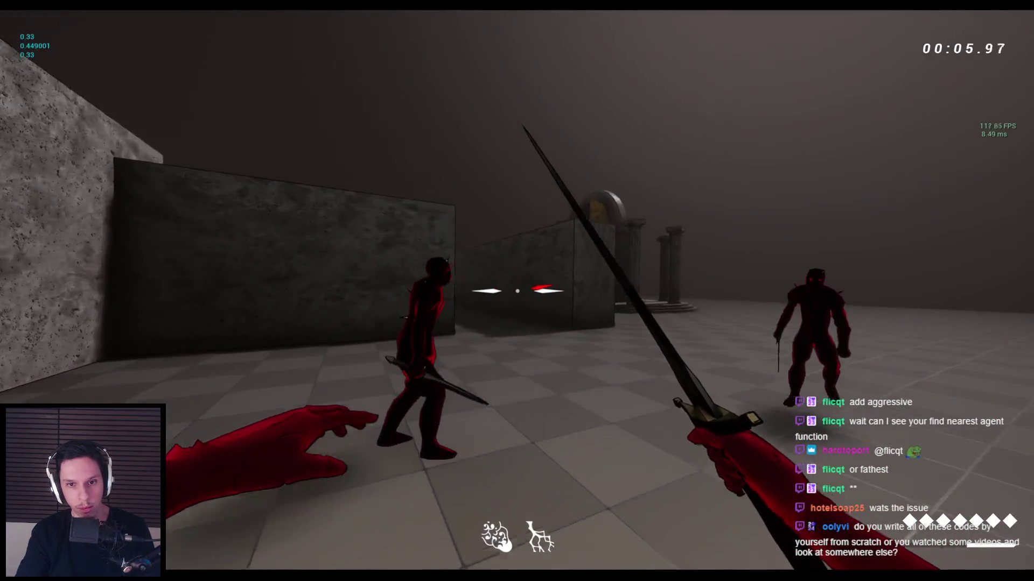
click(516, 291)
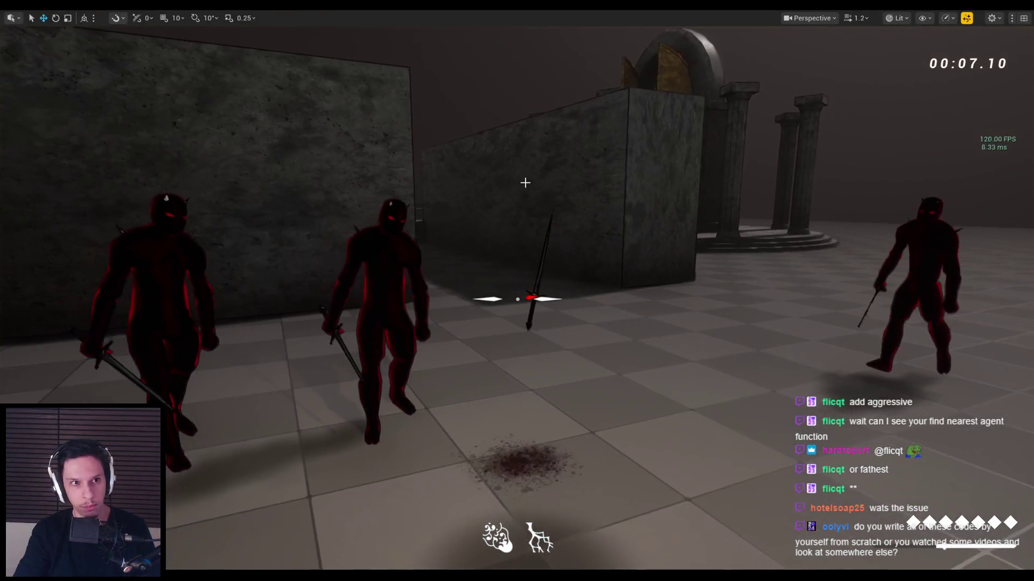
key(F11)
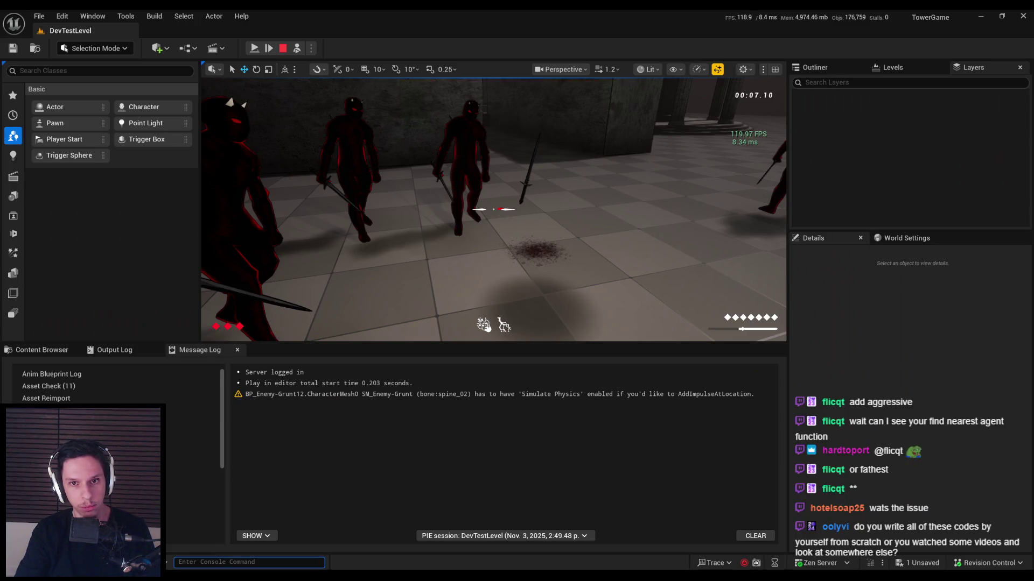
Step: Detach from the player, check the Message Log and select spider crawlers including BP_Enemy-Crawler3
right_click(404, 99)
key(Escape)
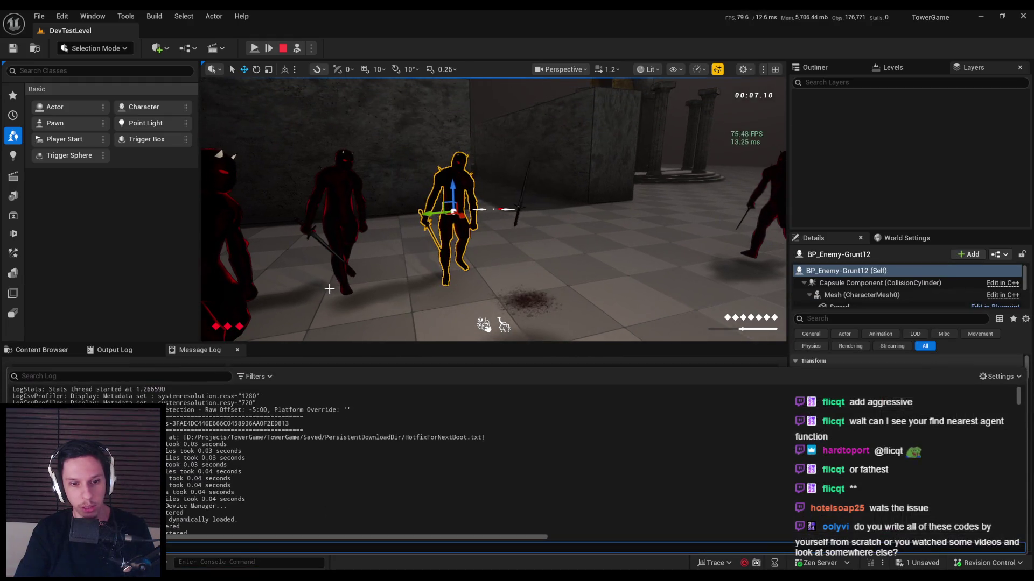
scroll(189, 500, down, 5)
drag(1019, 398, 1019, 539)
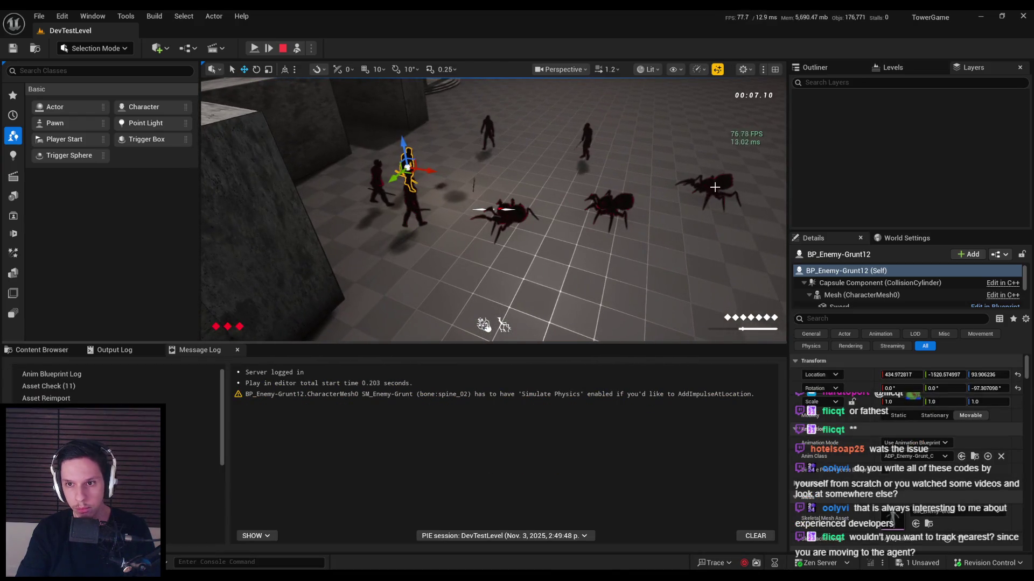
click(712, 185)
click(609, 205)
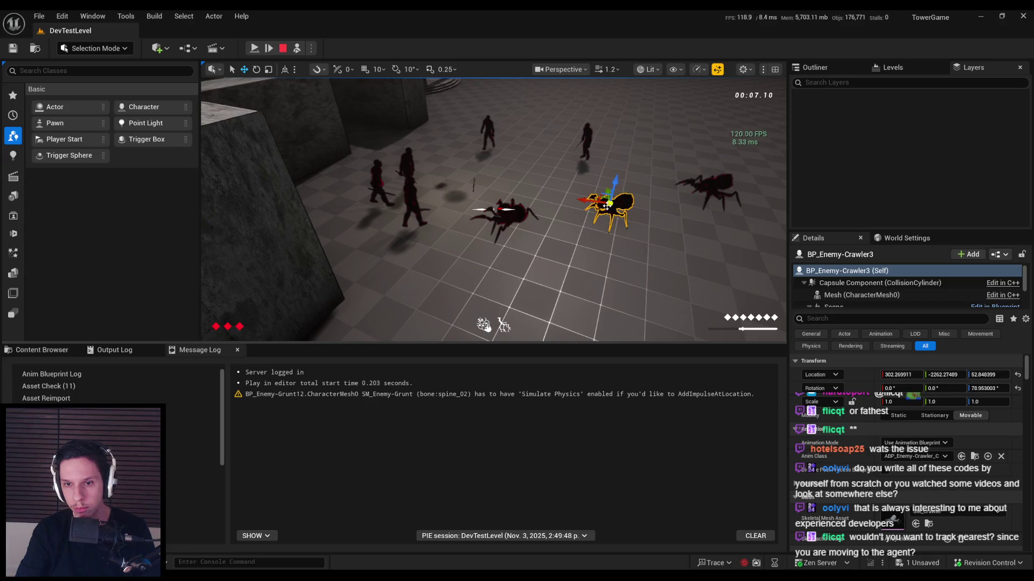
key(F8)
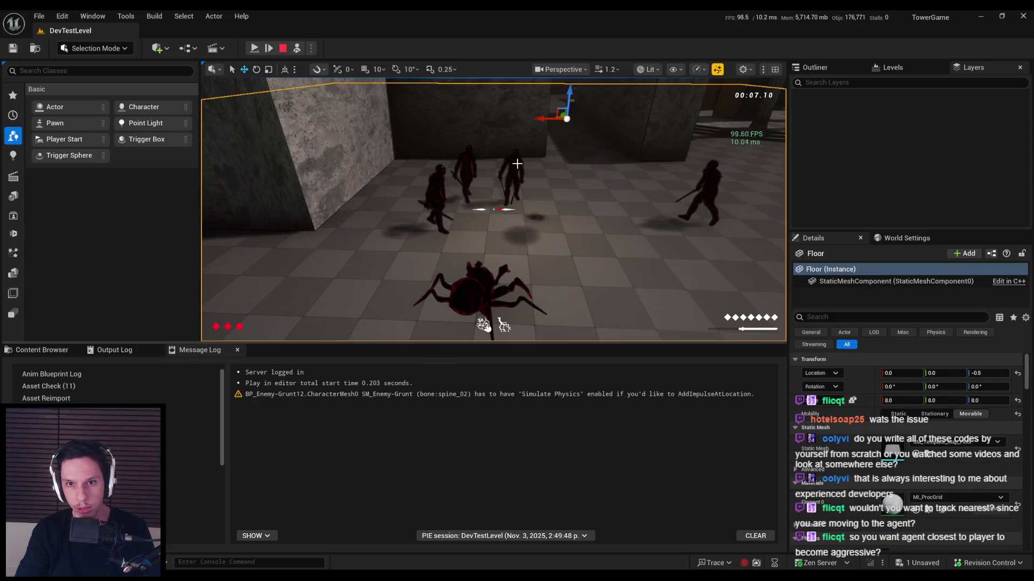
Step: Inspect BP_Enemy-Grunt12's properties filtered by 'aggress', then retake control of the first-person player
click(279, 394)
click(834, 318)
text(aggress)
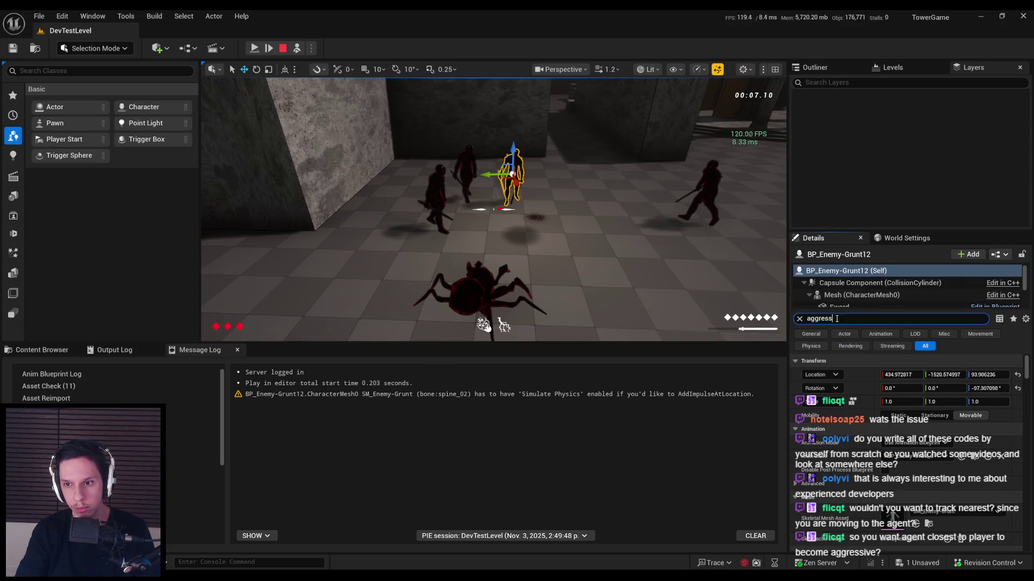
drag(837, 319, 802, 318)
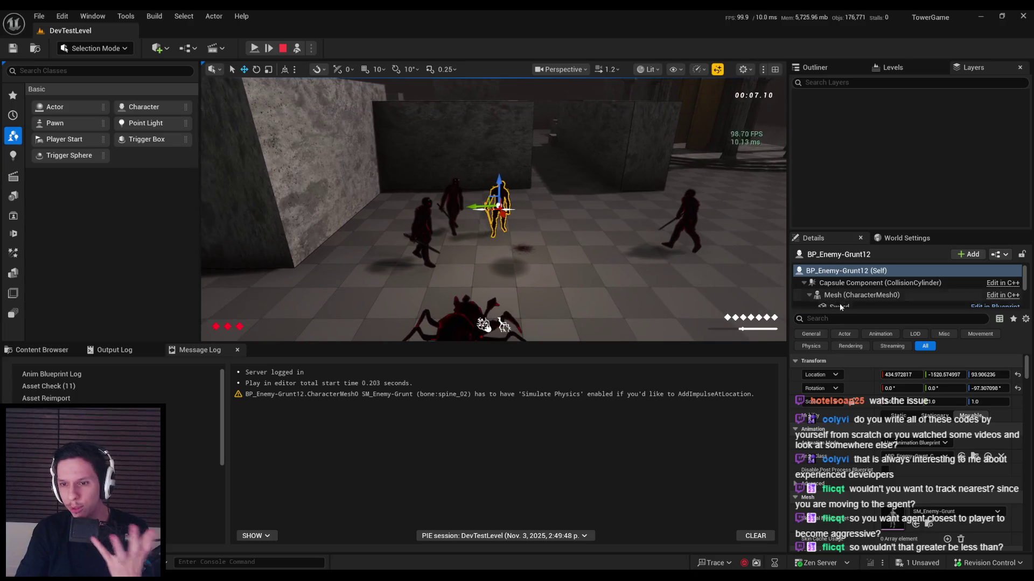
scroll(867, 428, down, 3)
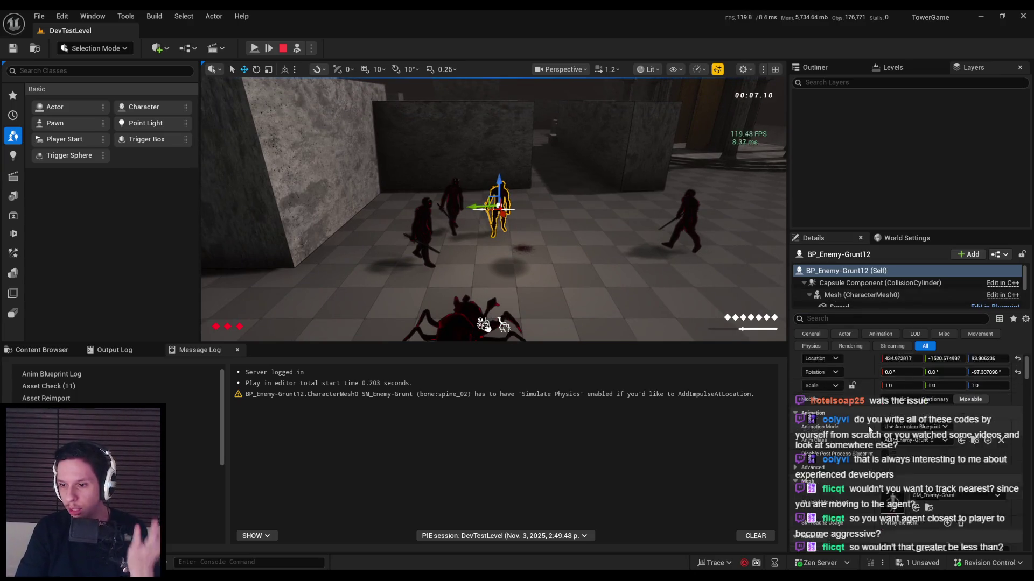
scroll(863, 421, up, 3)
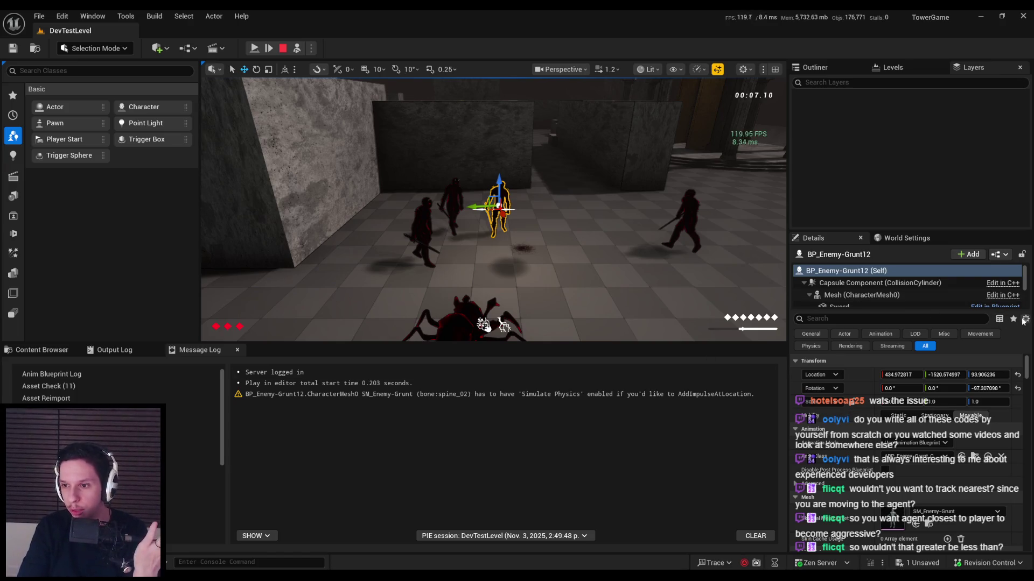
click(1025, 320)
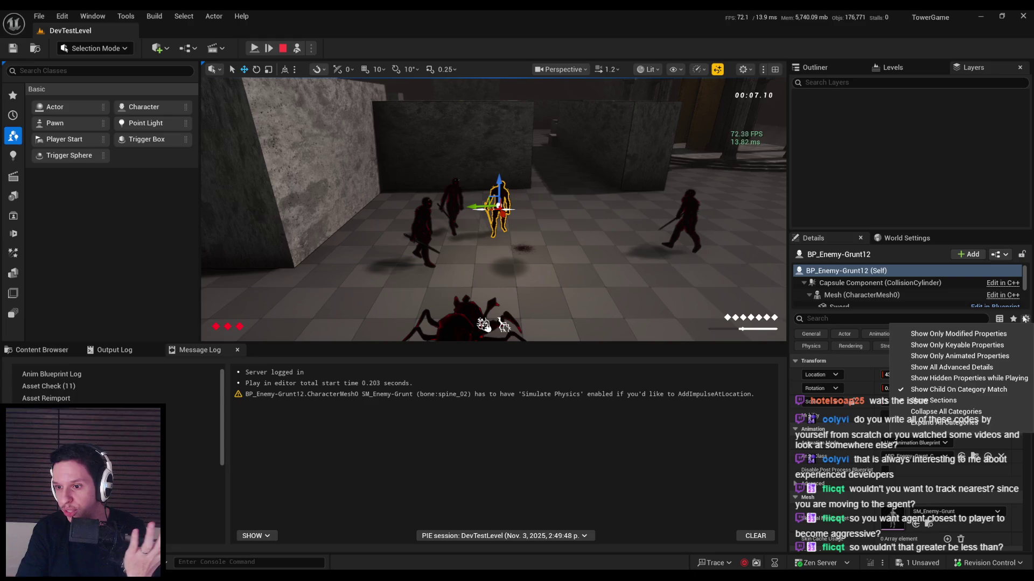
click(1025, 320)
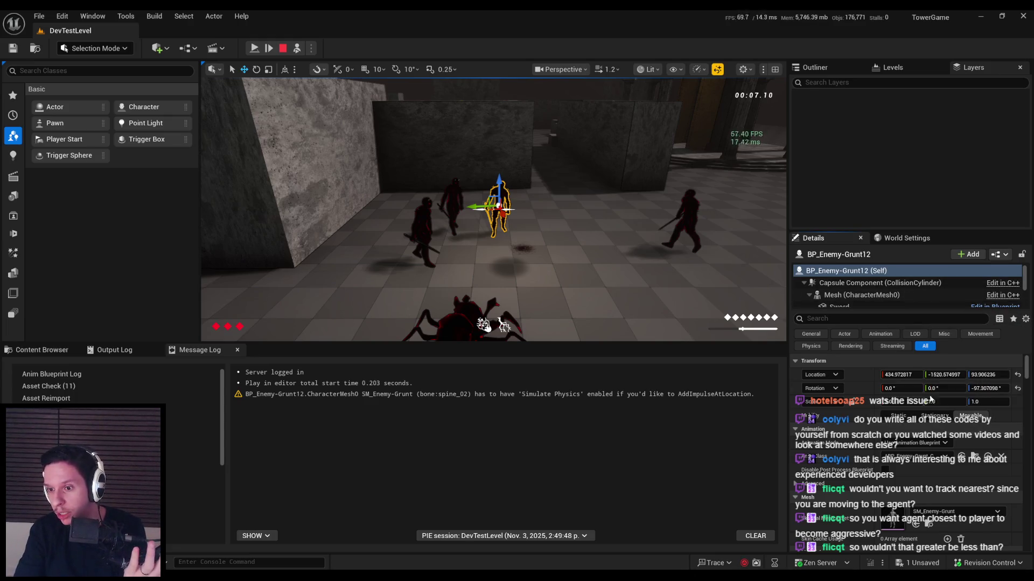
scroll(919, 423, down, 1)
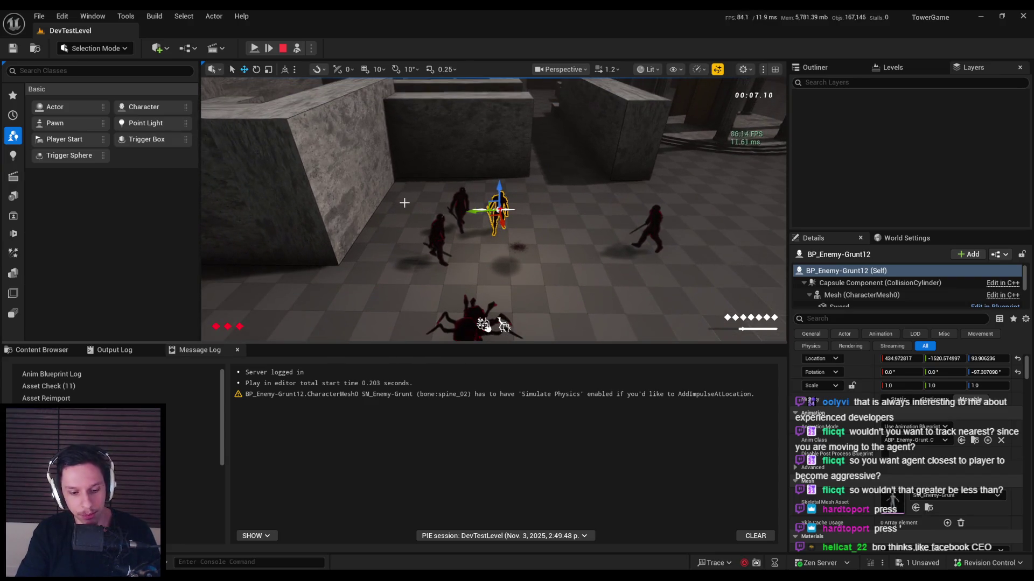
key(F8)
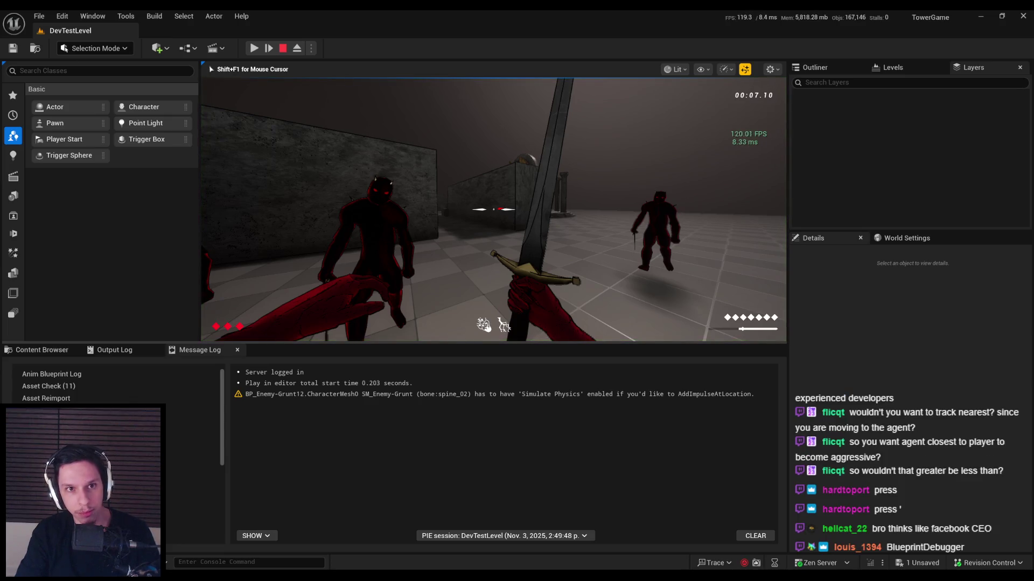
Step: Resume play with the AI Gameplay Debugger overlay, stop the session and return to EnemyManagerComponent
key(Pause)
key(apostrophe)
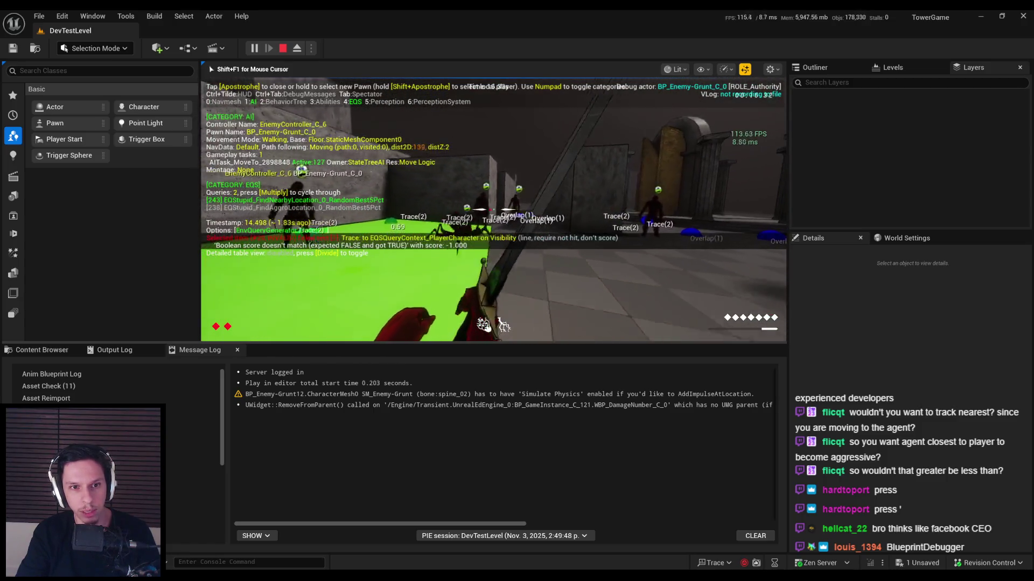
key(Escape)
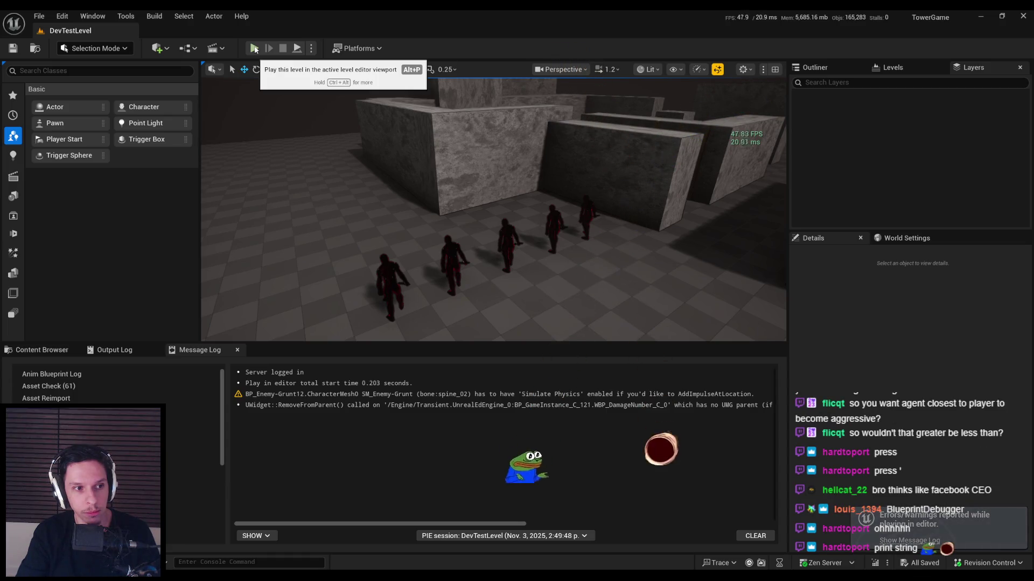
click(368, 550)
Step: Inspect FindFarthestAggressiveAgent's Distance, > comparison, loop start and Branch, then go back to ReplaceAggressiveAgent
drag(248, 301, 558, 286)
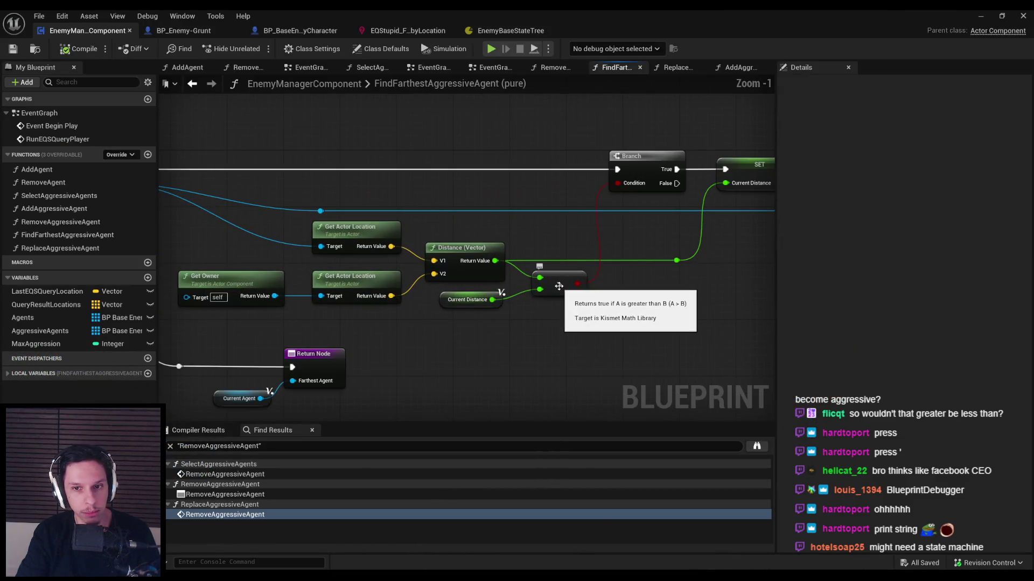
scroll(558, 286, up, 1)
scroll(559, 286, down, 2)
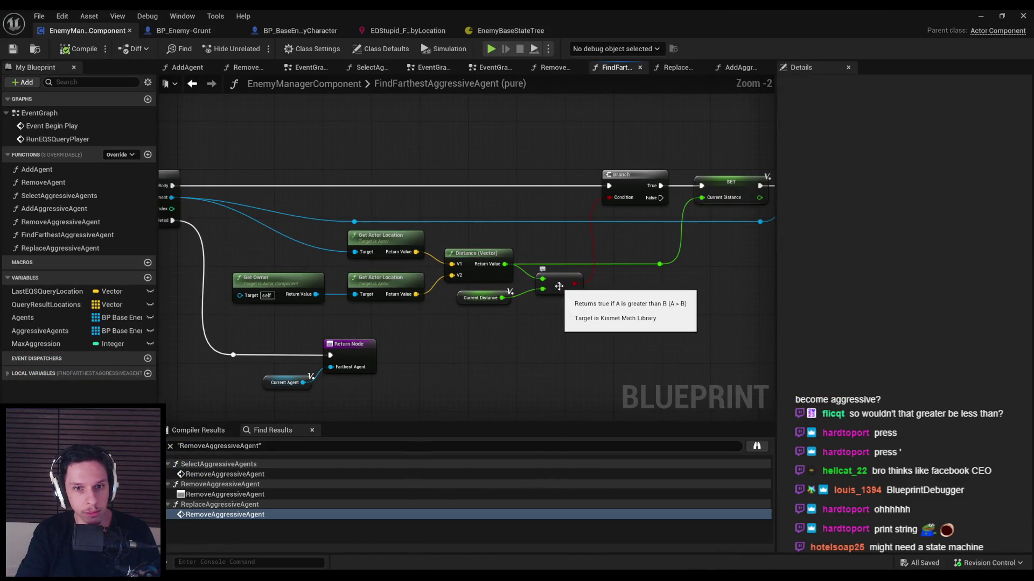
scroll(559, 285, down, 1)
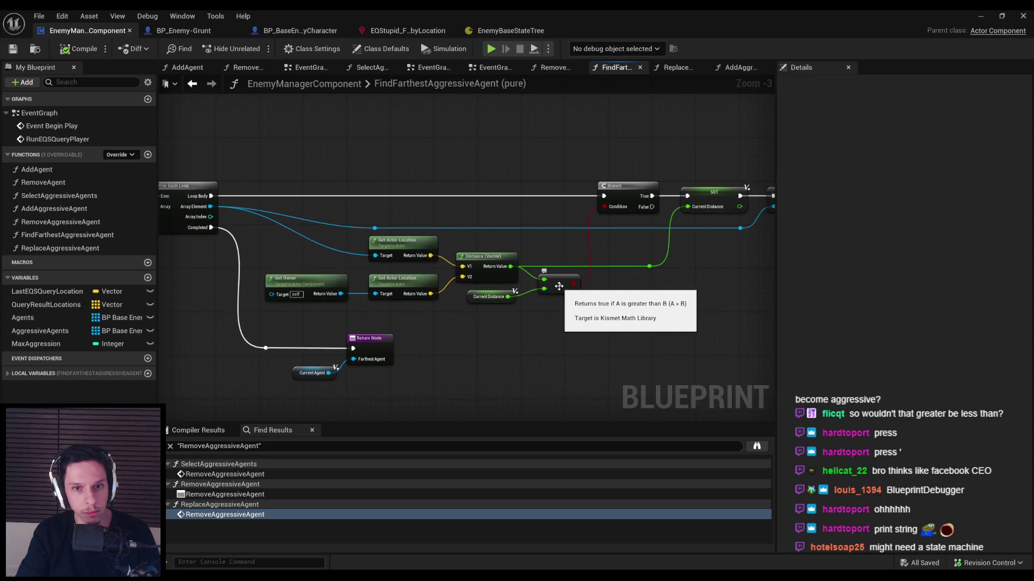
drag(424, 312, 449, 311)
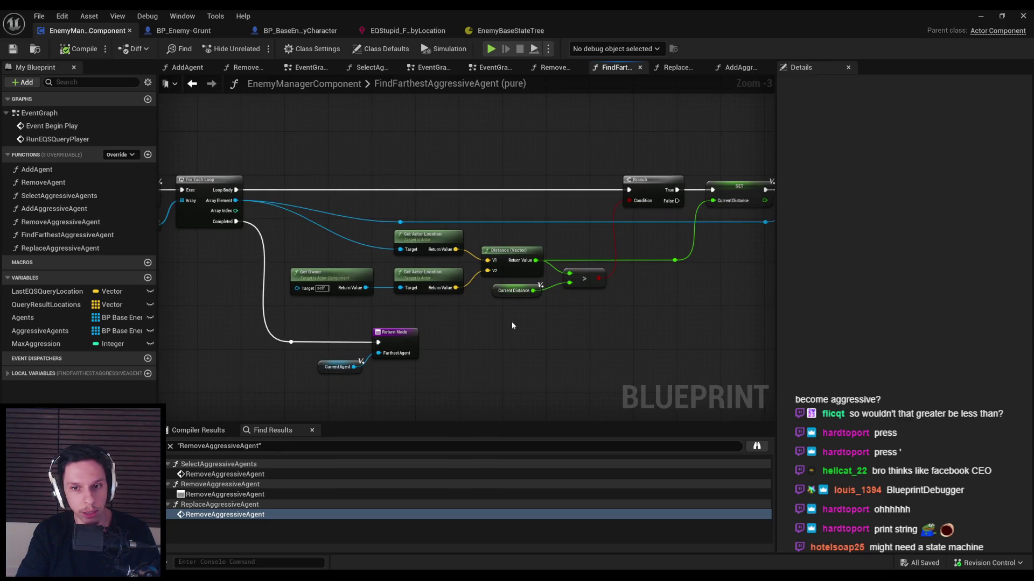
drag(512, 325, 709, 320)
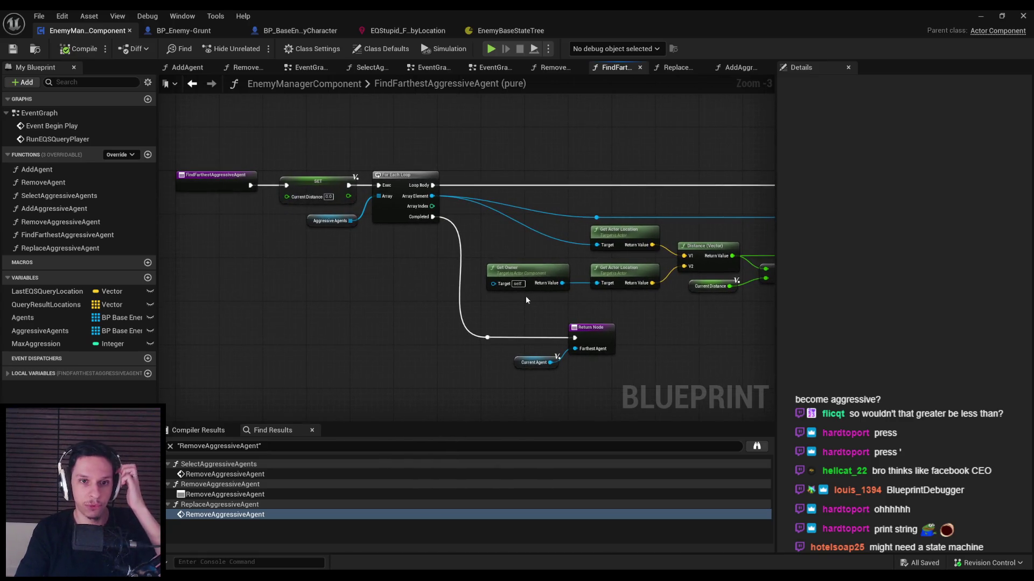
drag(520, 299, 535, 309)
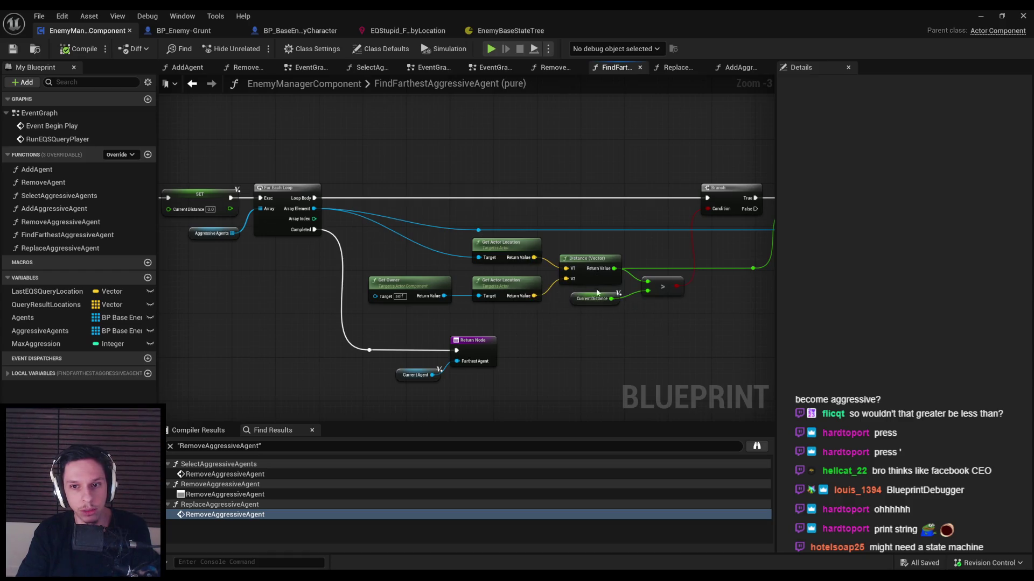
scroll(566, 302, down, 1)
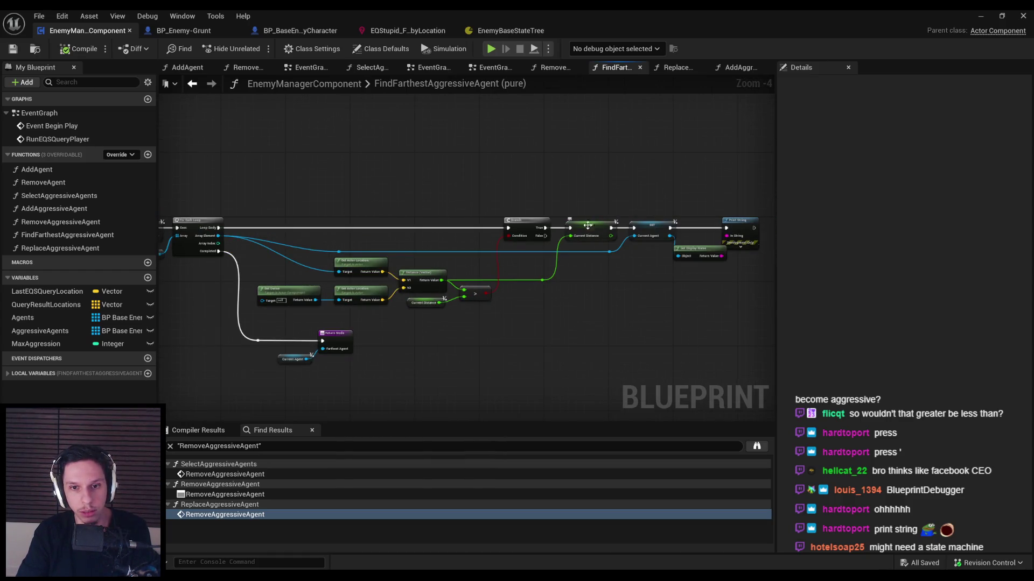
scroll(532, 262, up, 1)
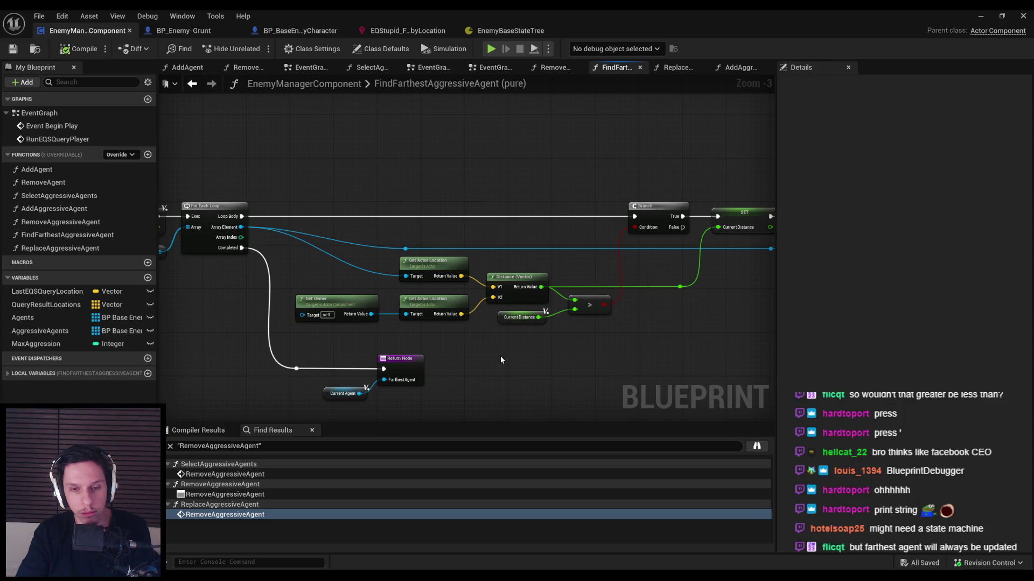
scroll(500, 357, down, 1)
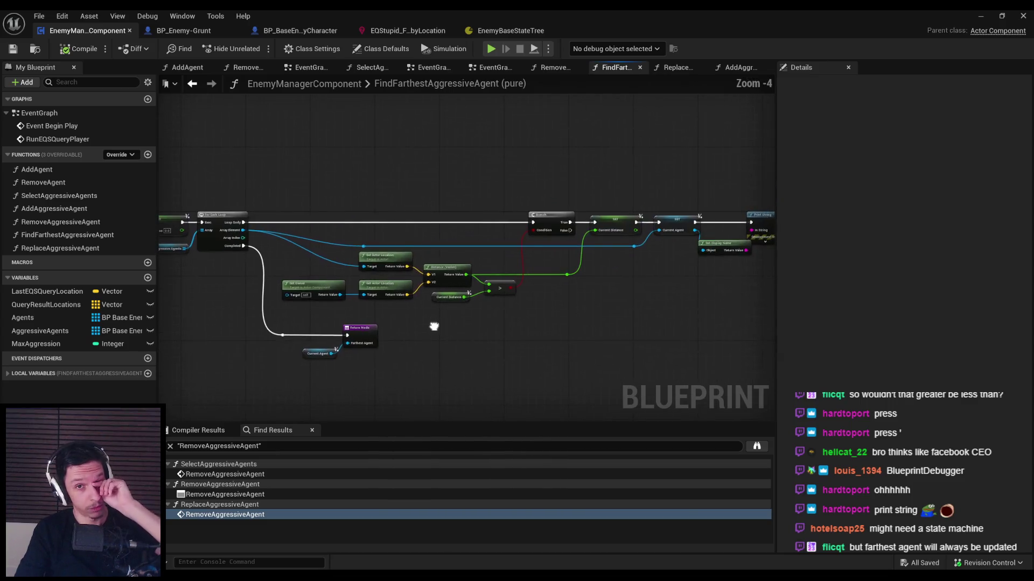
key(alt+Left)
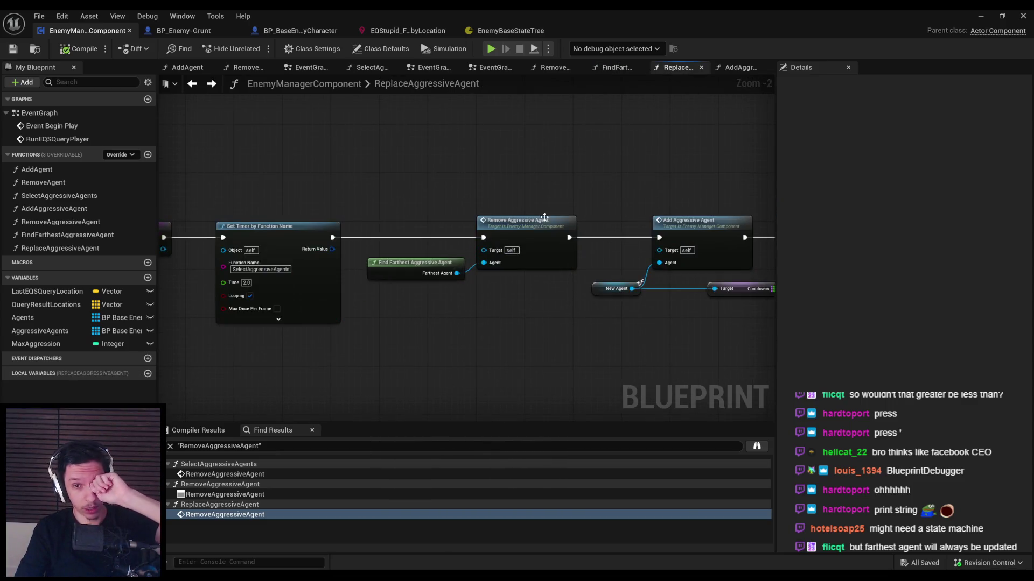
Step: Look at the RemoveAggressiveAgent and AddAggressiveAgent graphs, then return to ReplaceAggressiveAgent
double_click(535, 226)
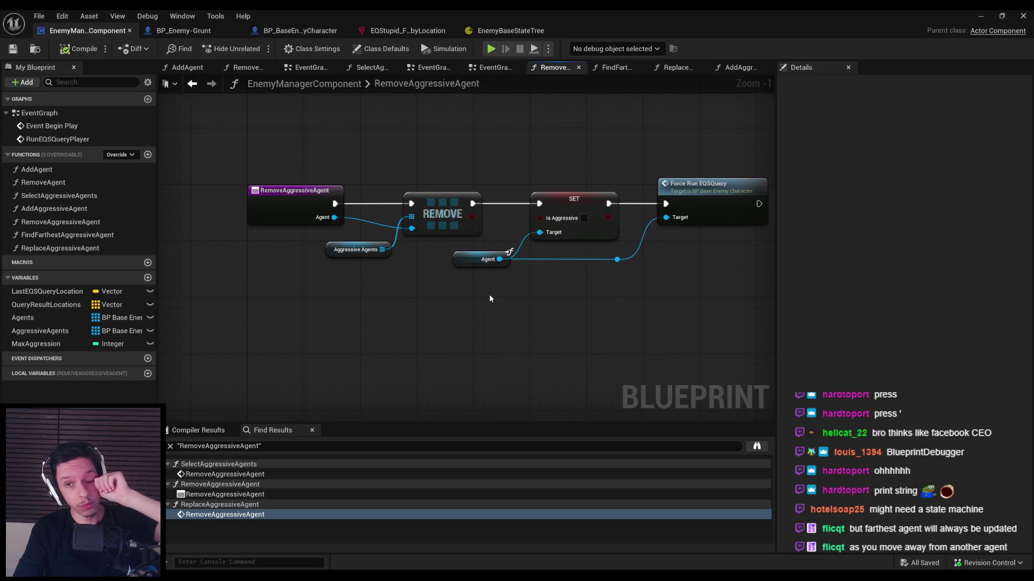
key(ctrl+Tab)
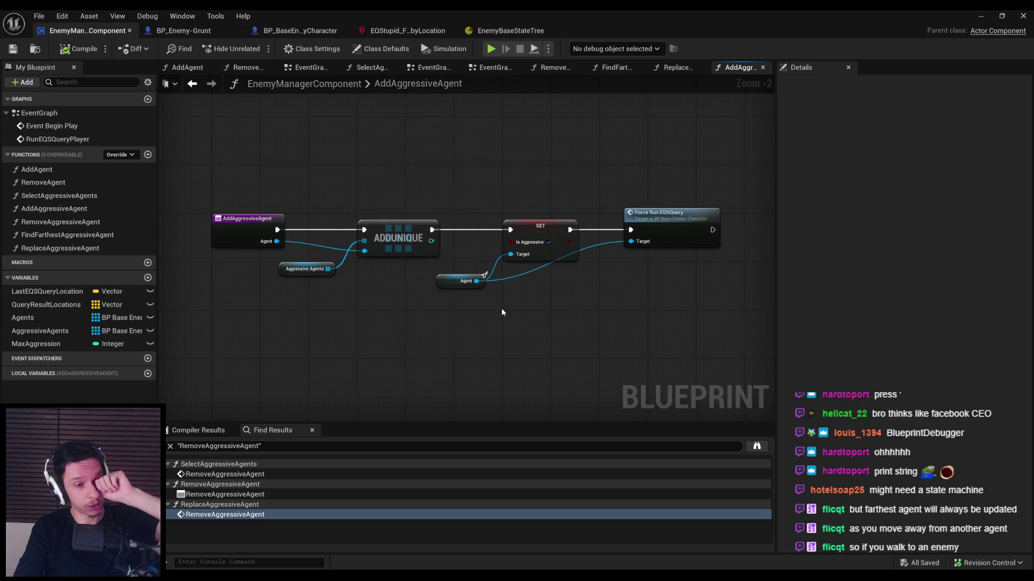
key(ctrl+Tab)
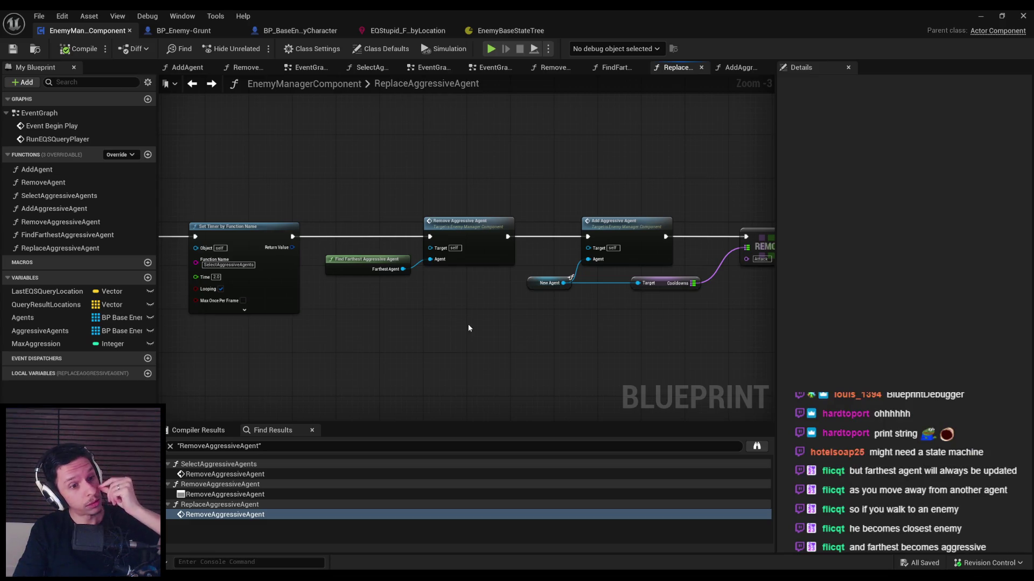
Step: Review the Add Aggressive Agent call and the start of ReplaceAggressiveAgent, then open SelectAggressiveAgents
scroll(393, 291, up, 3)
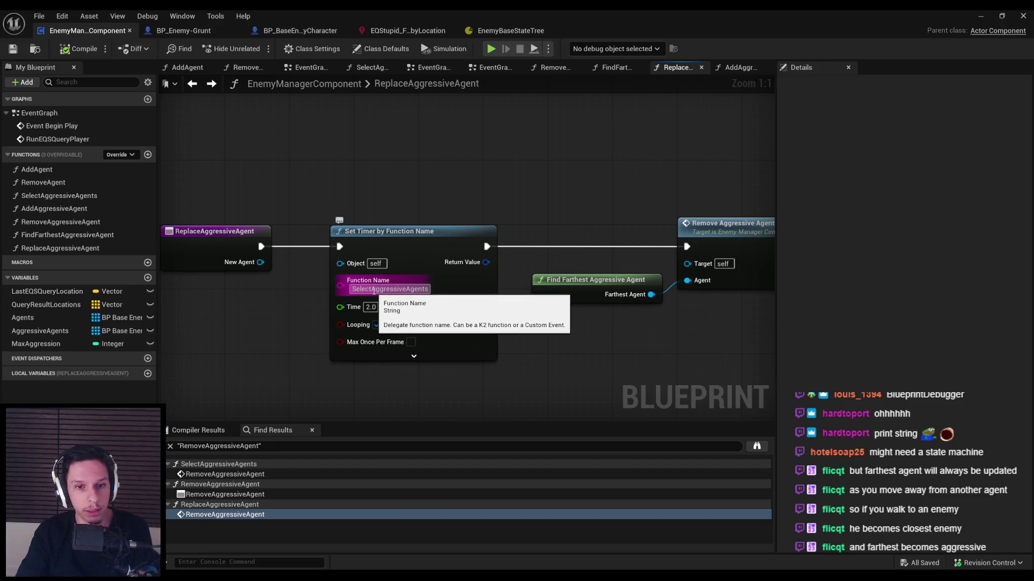
scroll(347, 342, down, 2)
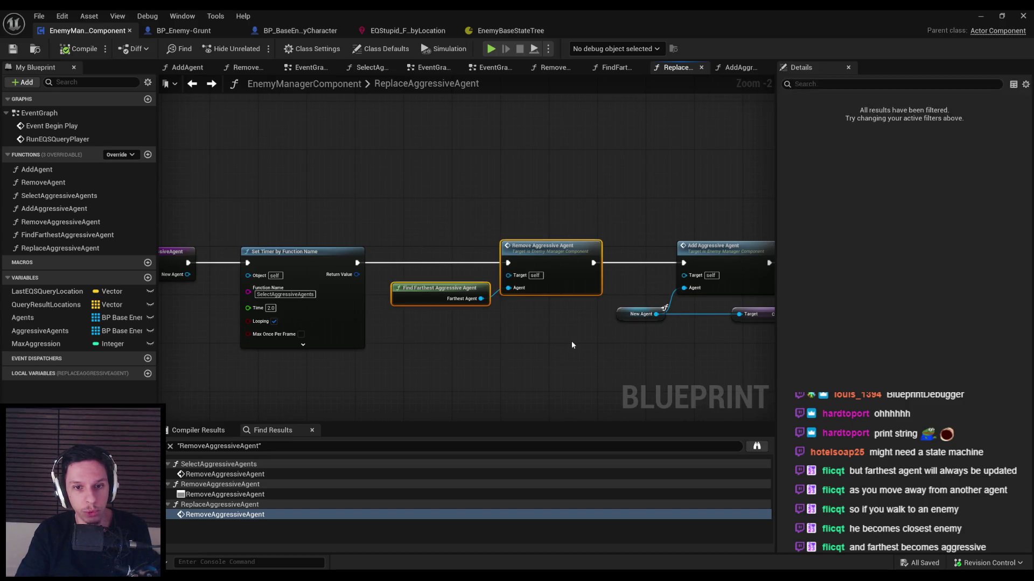
drag(531, 205, 646, 355)
click(646, 355)
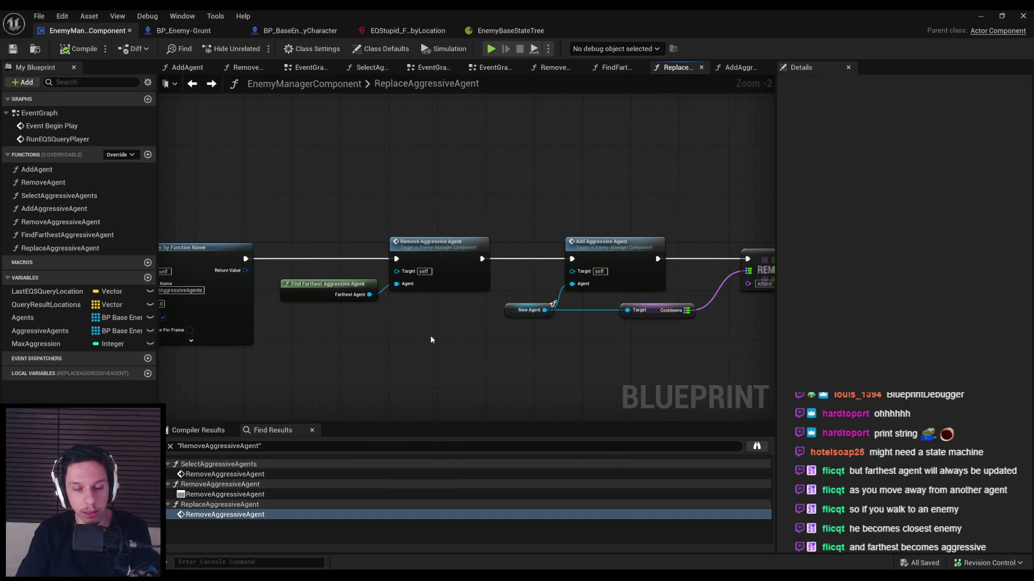
drag(431, 335, 602, 341)
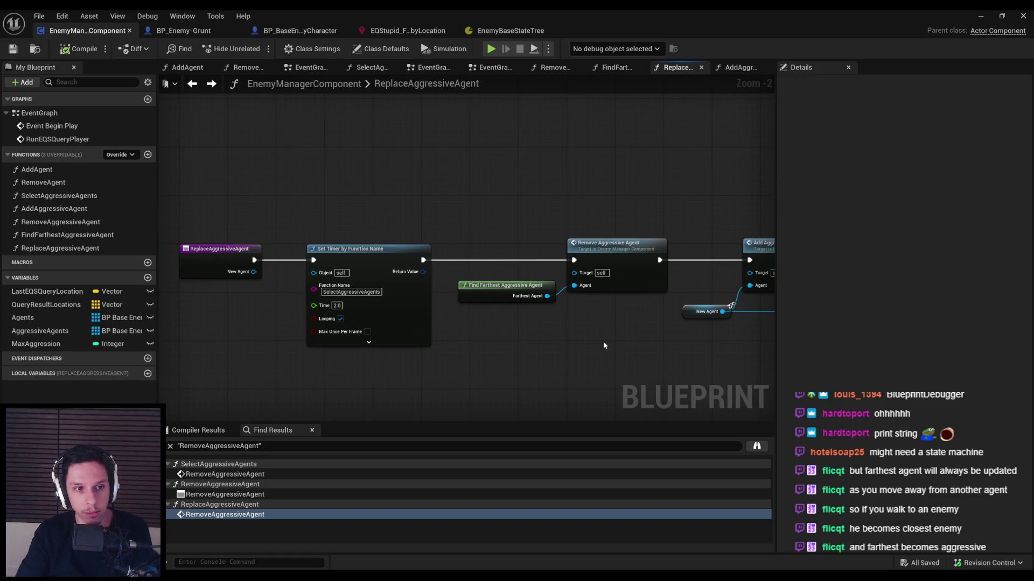
double_click(58, 199)
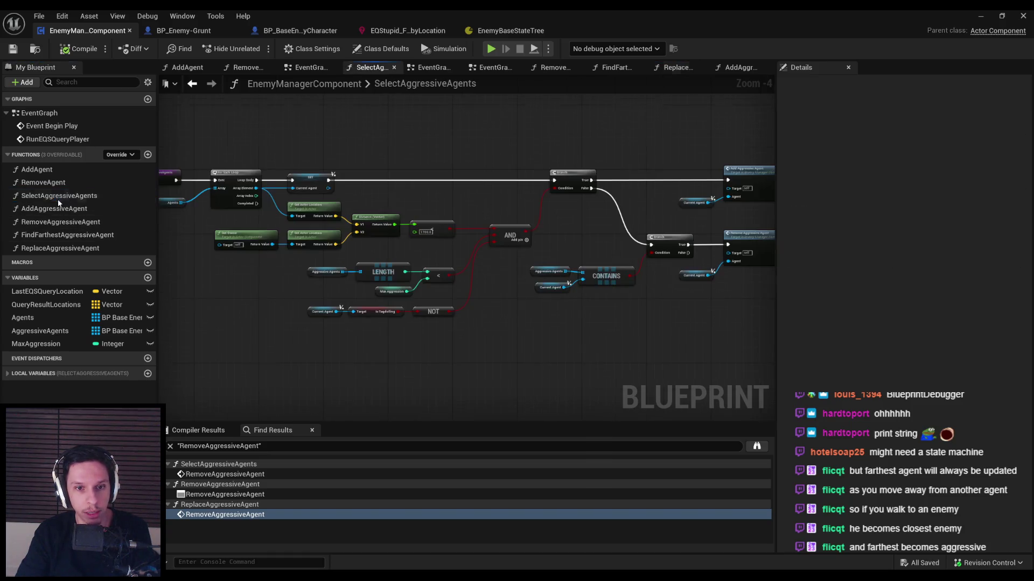
scroll(291, 267, up, 3)
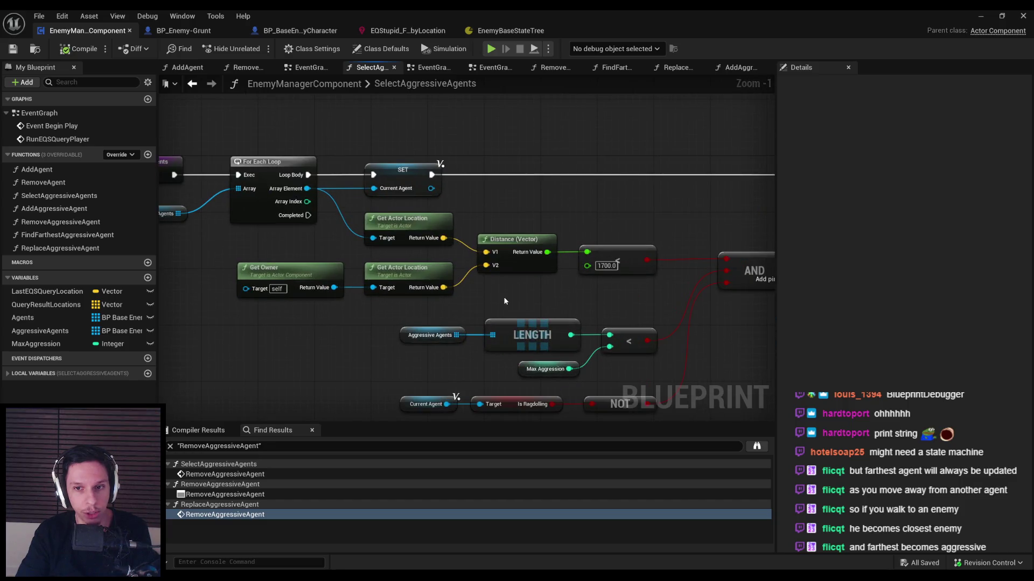
scroll(505, 301, down, 1)
mouse_move(479, 281)
mouse_down()
mouse_move(341, 248)
mouse_move(160, 250)
mouse_move(418, 262)
mouse_up()
scroll(417, 262, down, 1)
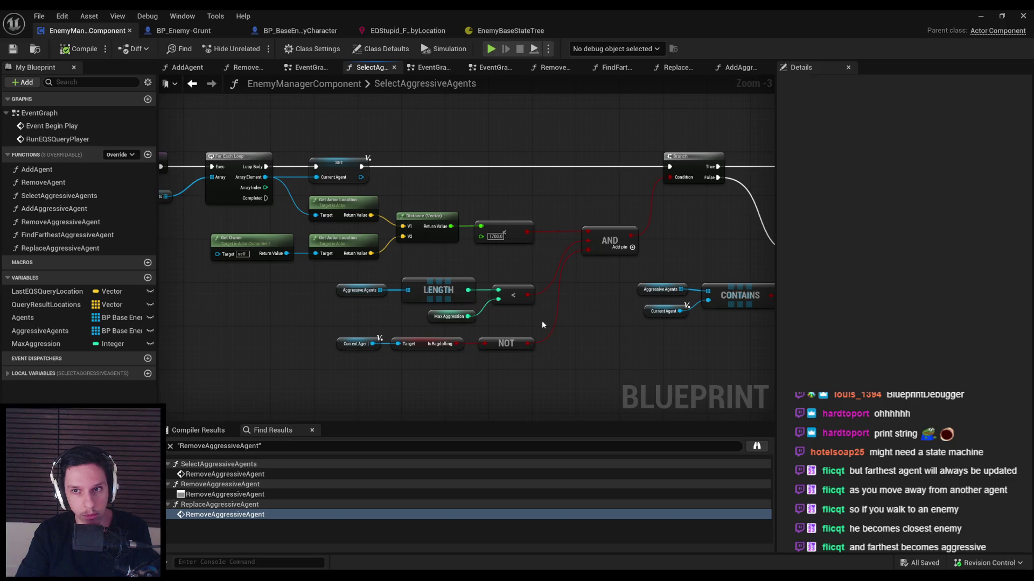
drag(541, 321, 215, 331)
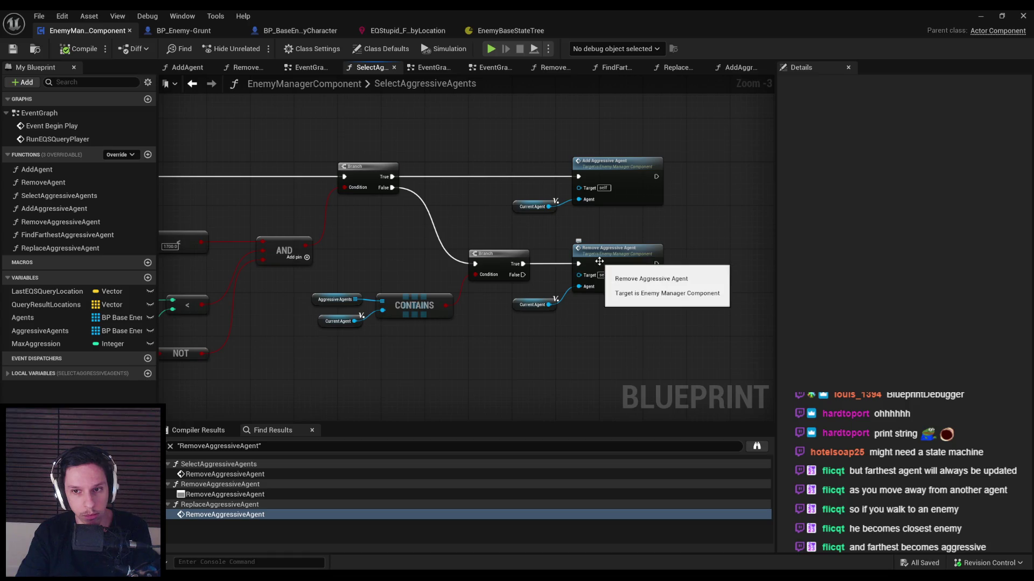
mouse_move(316, 349)
mouse_down()
mouse_move(640, 323)
mouse_move(452, 310)
mouse_move(564, 320)
mouse_up()
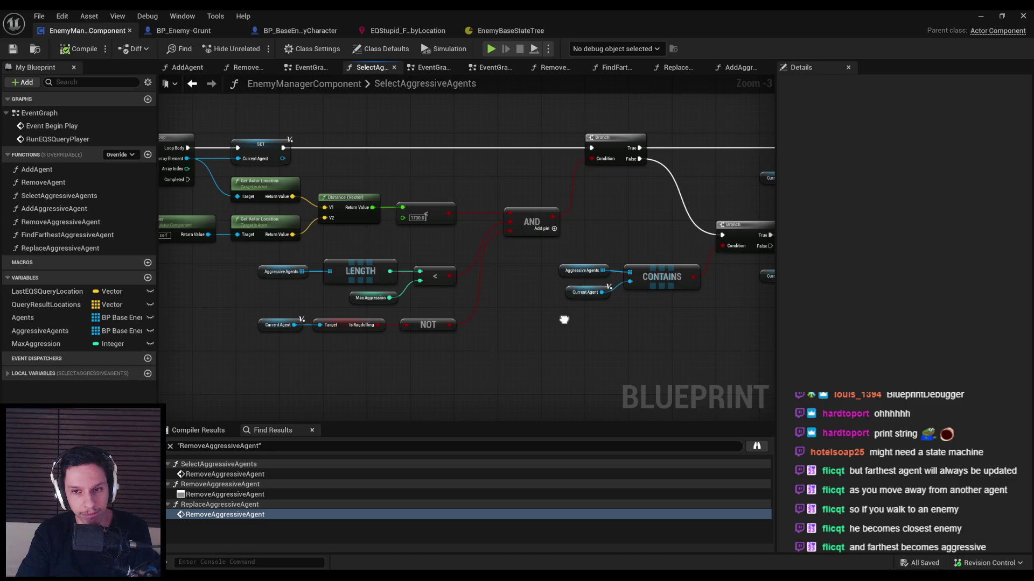
mouse_move(564, 319)
mouse_down()
mouse_move(454, 318)
mouse_move(588, 318)
mouse_move(497, 333)
mouse_up()
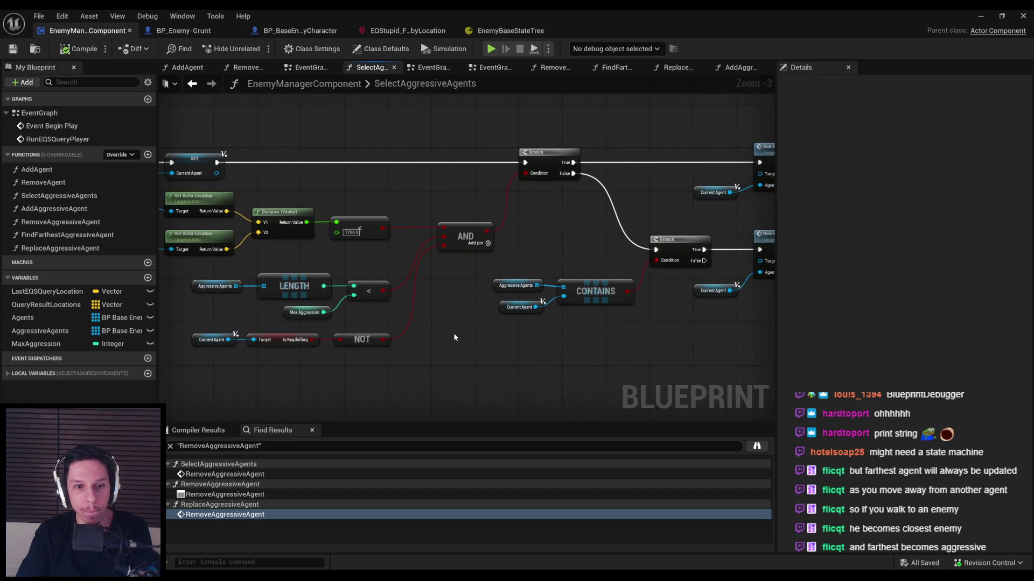
drag(379, 318, 192, 280)
drag(601, 345, 484, 339)
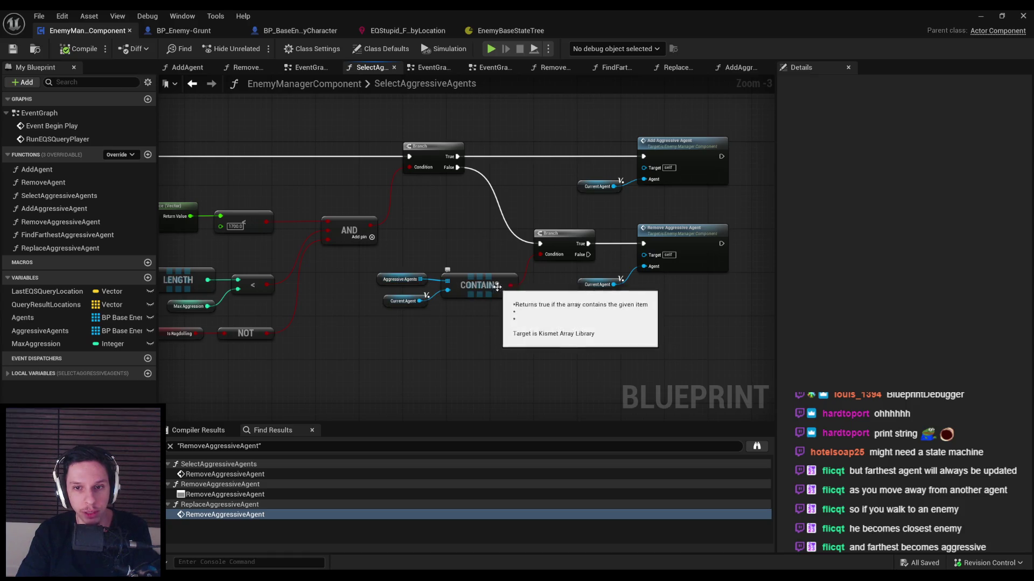
mouse_move(491, 362)
mouse_down()
mouse_move(766, 380)
mouse_move(861, 350)
mouse_move(753, 377)
mouse_move(823, 358)
mouse_move(712, 214)
mouse_up()
mouse_move(753, 286)
mouse_down()
mouse_move(614, 185)
mouse_move(684, 198)
mouse_up()
drag(473, 331, 725, 362)
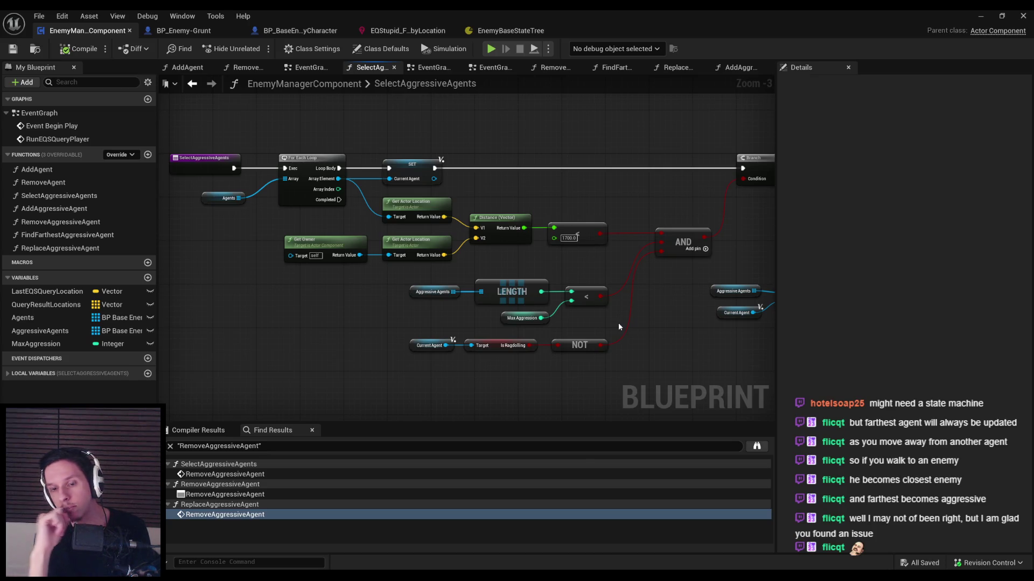
drag(618, 322, 467, 309)
Step: Move CONTAINS and the removal branch nodes aside and add an AND node wired to CONTAINS
scroll(467, 312, down, 1)
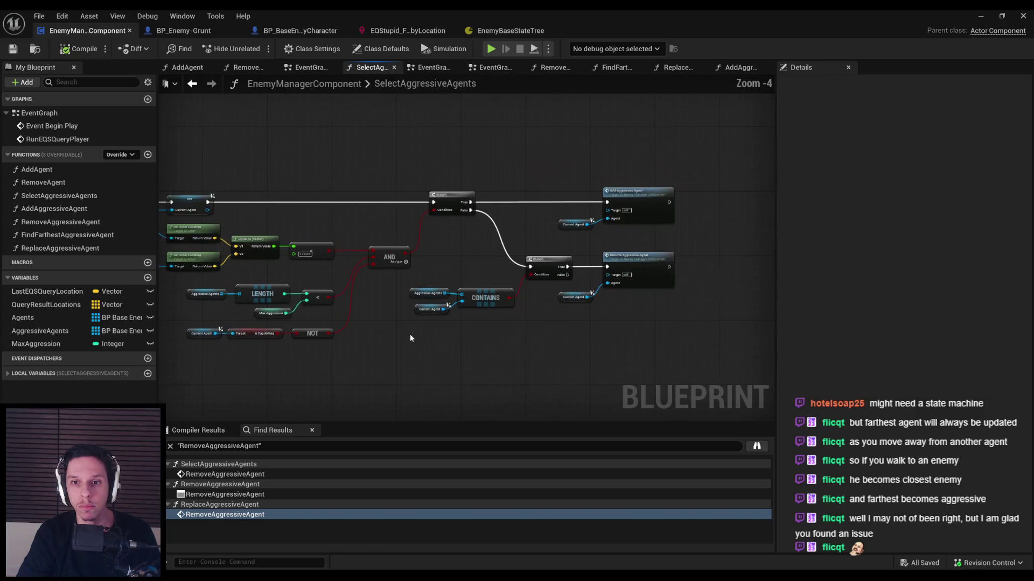
drag(646, 327, 420, 280)
drag(545, 270, 545, 286)
scroll(545, 338, up, 2)
drag(493, 346, 371, 285)
mouse_move(500, 319)
mouse_down()
mouse_move(446, 319)
mouse_move(509, 312)
mouse_up()
click(485, 350)
text(and)
key(Return)
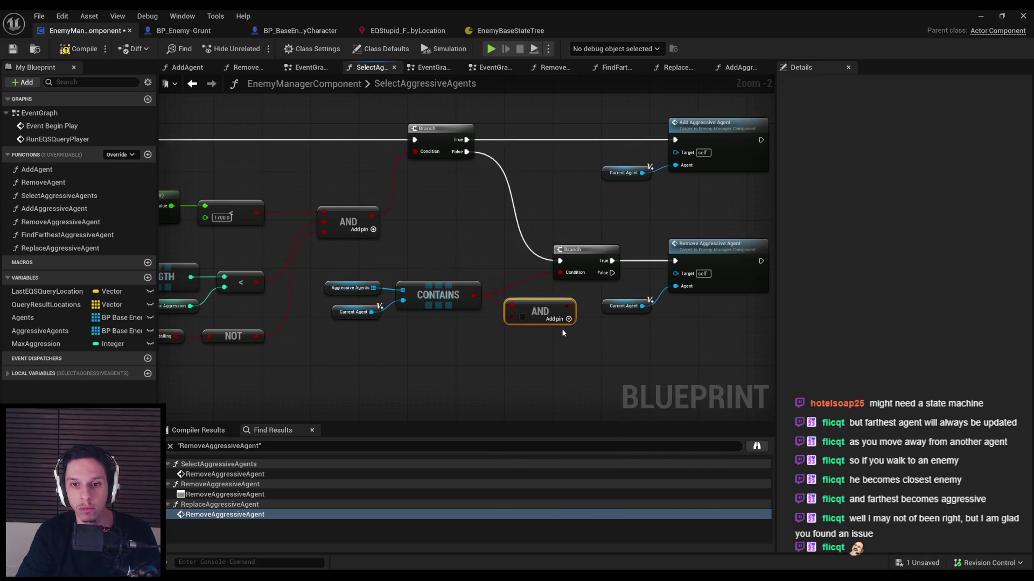
Step: Duplicate the aggression-limit LENGTH comparison, realign it, then delete the unneeded copy
scroll(596, 338, down, 1)
drag(596, 338, 435, 280)
click(263, 269)
click(413, 356)
drag(208, 256, 323, 293)
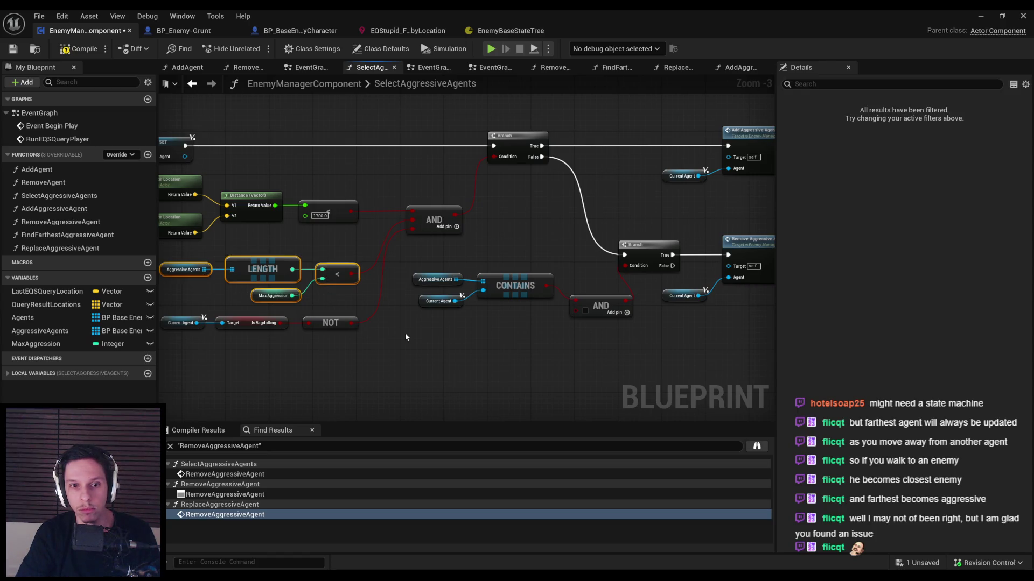
key(ctrl+c)
key(ctrl+v)
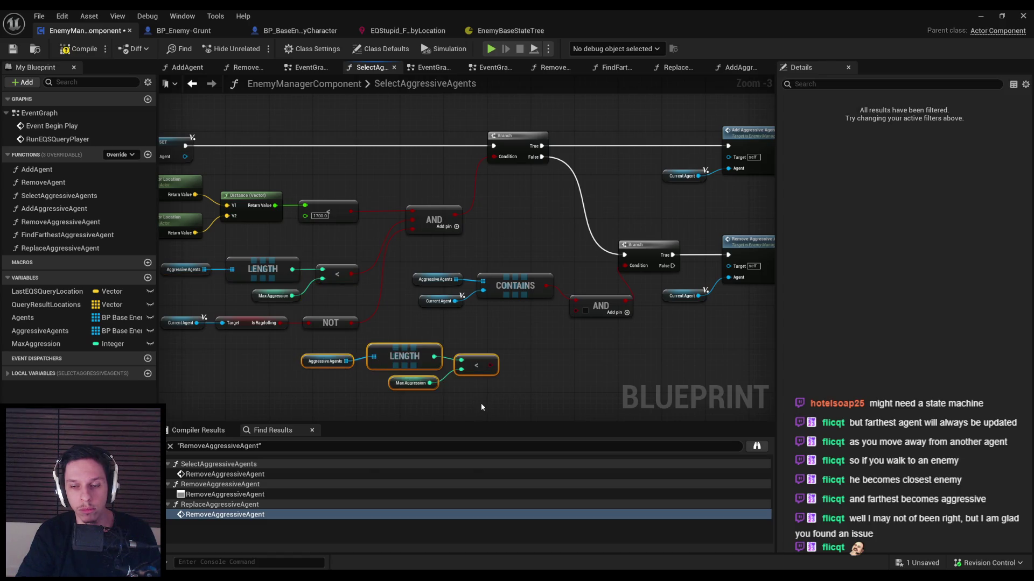
click(480, 402)
drag(325, 351, 502, 376)
key(q)
click(474, 396)
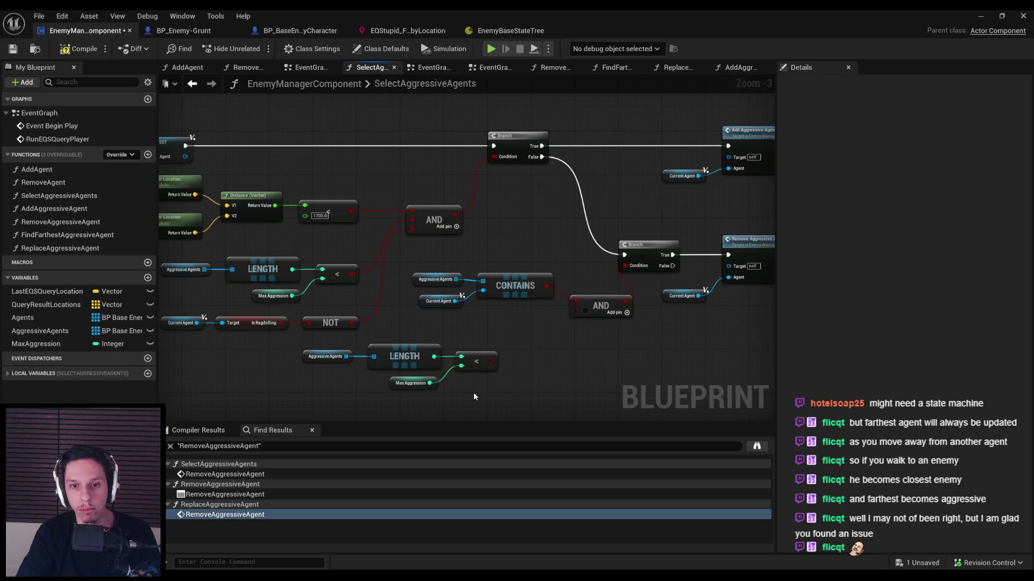
mouse_move(473, 397)
mouse_down()
mouse_move(371, 350)
mouse_move(301, 347)
mouse_up()
key(Delete)
Step: Copy the Current Agent Is Ragdolling check without its NOT, wire it into the new AND beside CONTAINS
mouse_move(406, 328)
mouse_down()
mouse_move(529, 319)
mouse_move(264, 299)
mouse_up()
key(ctrl+c)
key(ctrl+v)
mouse_move(548, 330)
mouse_down()
mouse_move(437, 320)
mouse_move(580, 289)
mouse_up()
click(537, 355)
click(530, 326)
key(Delete)
drag(565, 353, 358, 299)
mouse_move(455, 328)
mouse_down()
mouse_move(516, 312)
mouse_move(422, 301)
mouse_up()
click(539, 332)
click(584, 303)
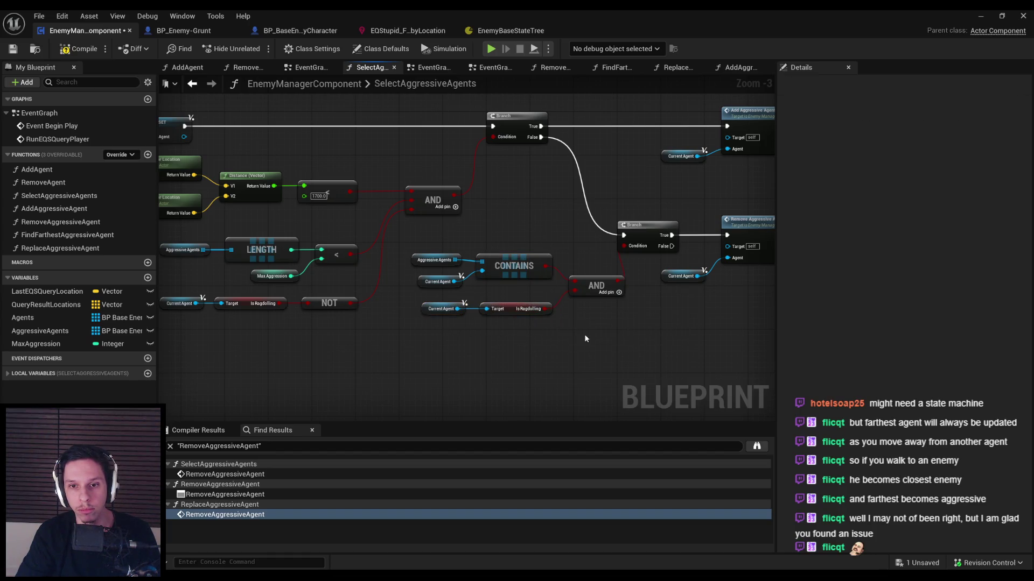
Step: Make room beside the removal Branch and add an OR node fed by Is Ragdolling
drag(583, 340, 413, 253)
mouse_move(641, 290)
mouse_down()
mouse_move(541, 237)
mouse_move(596, 245)
mouse_up()
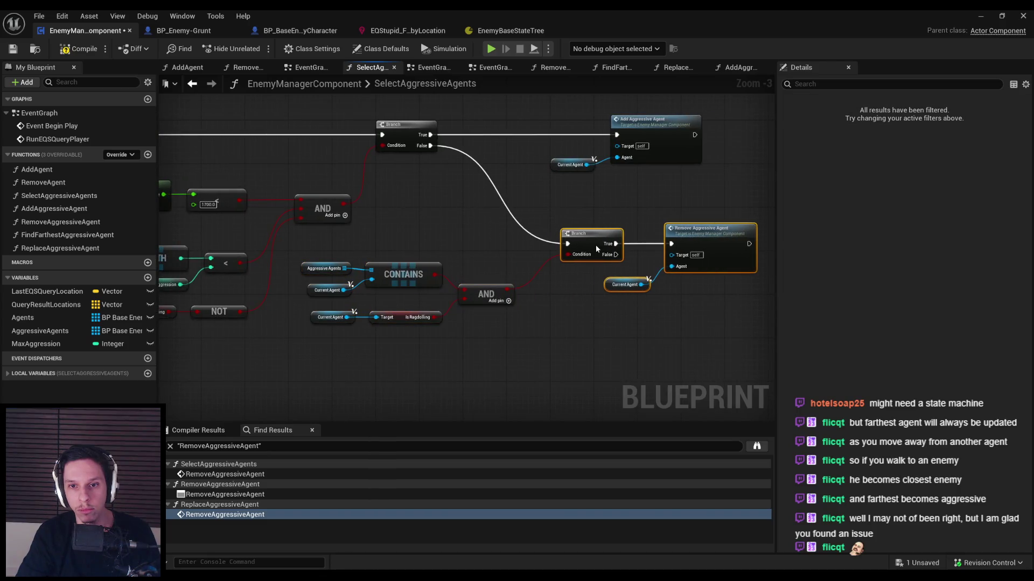
mouse_move(550, 308)
mouse_down()
mouse_move(452, 277)
mouse_move(399, 305)
mouse_up()
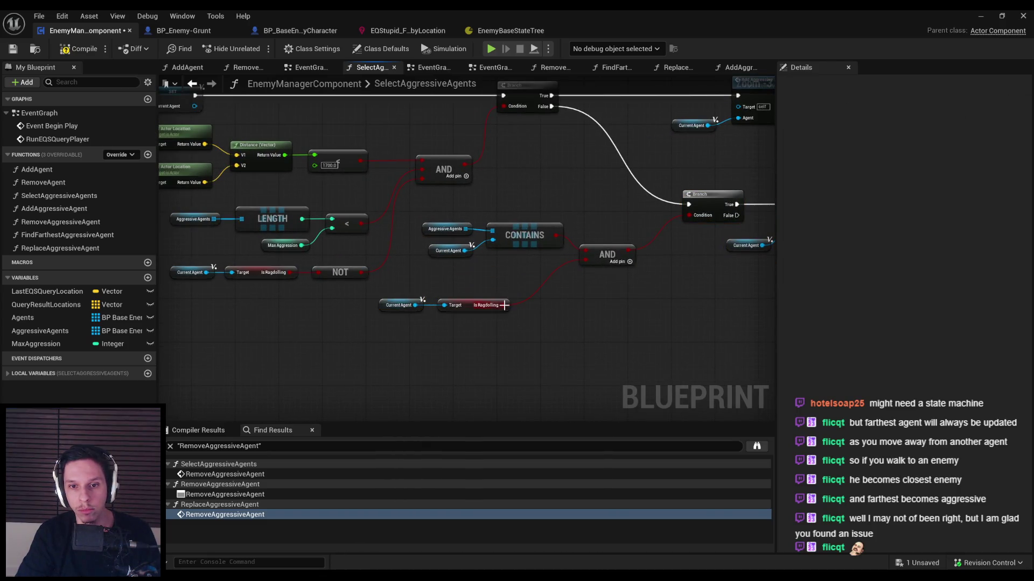
drag(503, 305, 536, 310)
text(or)
click(568, 352)
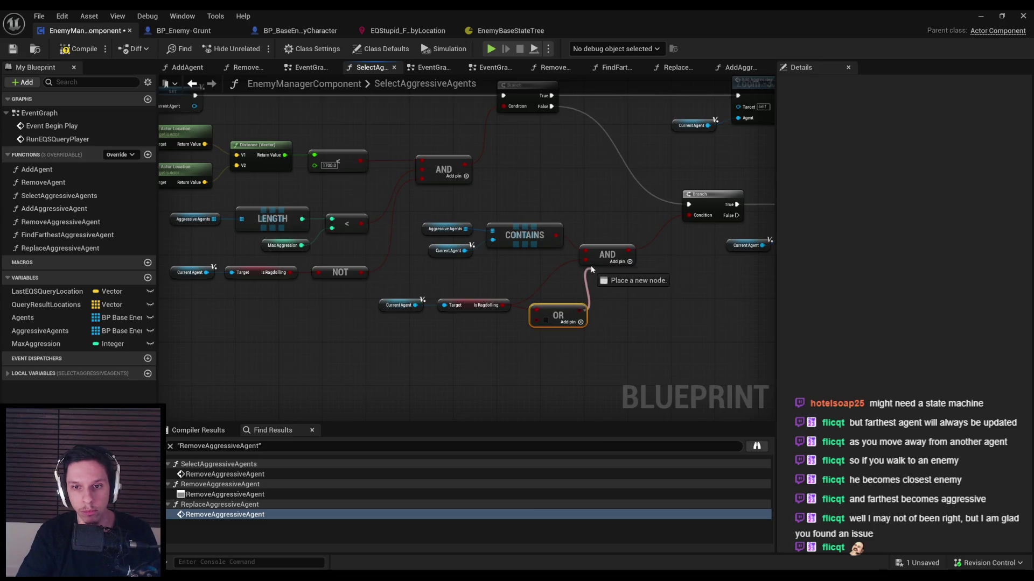
Step: Duplicate the owner distance check nodes, then delete the pasted copy
drag(180, 138, 343, 162)
drag(264, 161, 490, 212)
drag(492, 357, 493, 289)
key(ctrl+c)
key(ctrl+v)
mouse_move(609, 316)
mouse_down()
mouse_move(536, 338)
mouse_move(539, 329)
mouse_up()
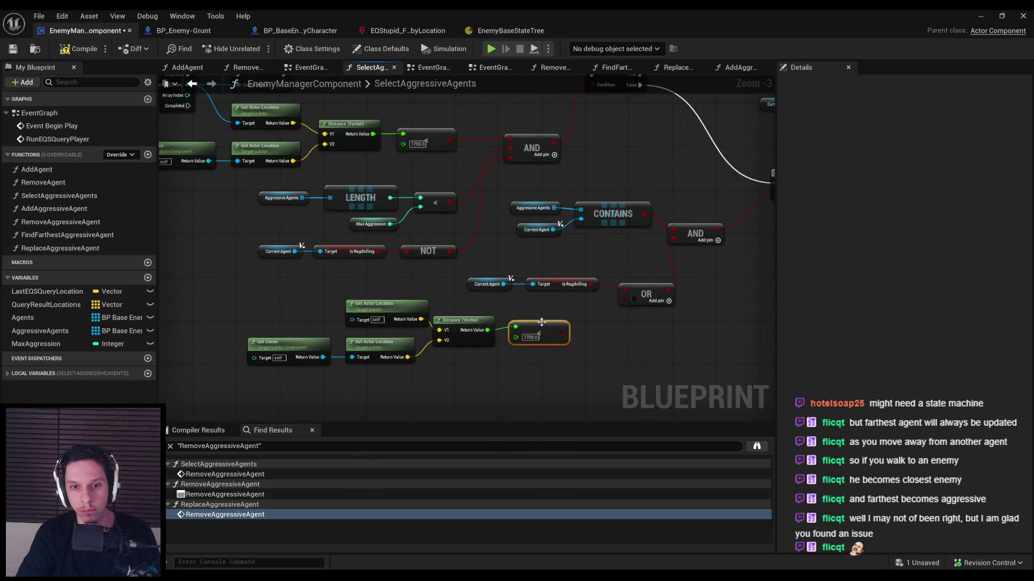
drag(544, 366, 281, 315)
key(Delete)
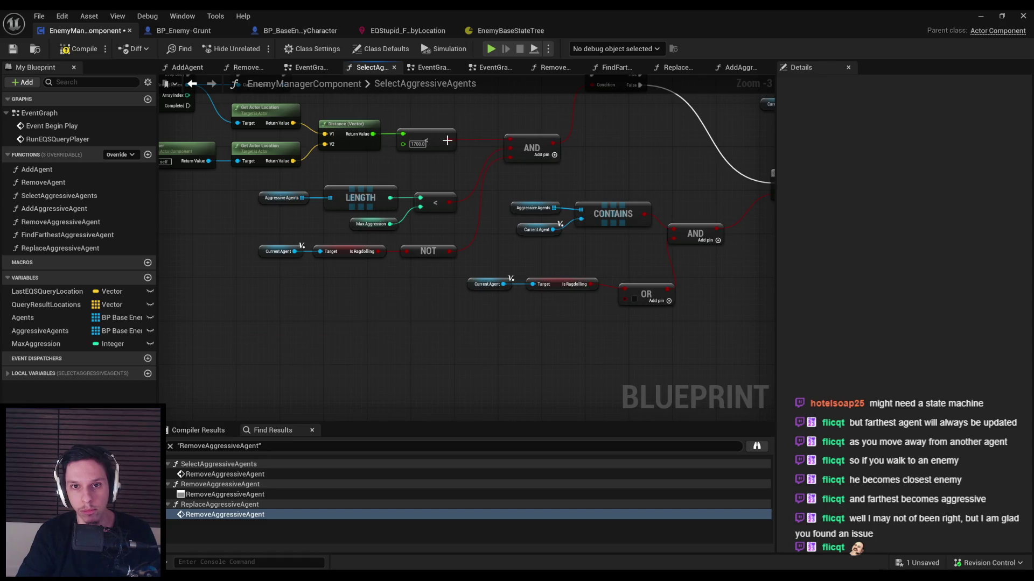
Step: Add a reroute on the red wire down to the OR node and shift the removal logic right
double_click(548, 255)
mouse_move(553, 259)
mouse_down()
mouse_move(530, 290)
mouse_move(475, 308)
mouse_move(487, 317)
mouse_move(560, 305)
mouse_move(599, 317)
mouse_up()
drag(668, 340, 466, 269)
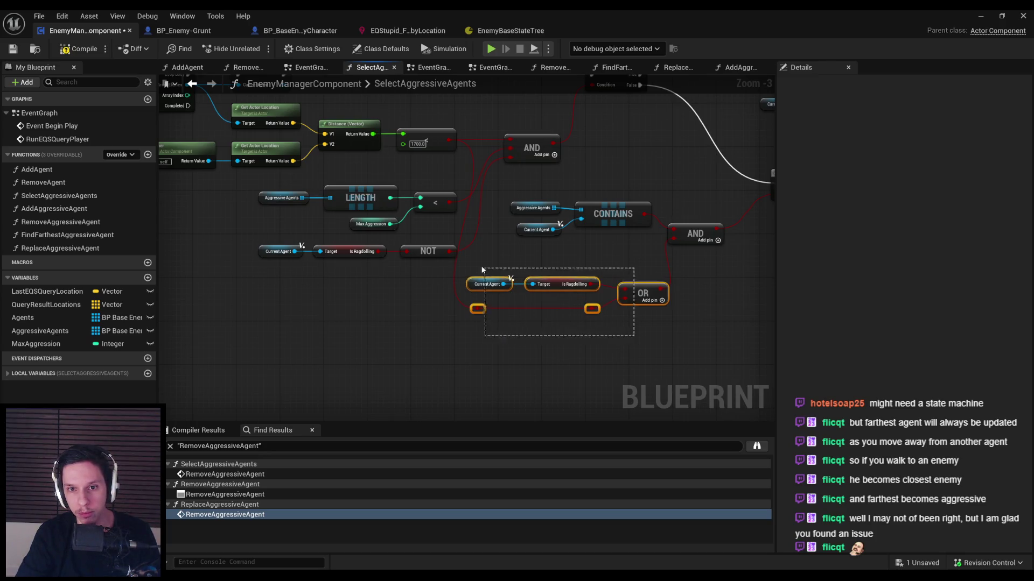
scroll(565, 280, down, 1)
drag(651, 350, 409, 234)
ctrl+click(615, 213)
mouse_move(641, 229)
mouse_down()
mouse_move(624, 135)
mouse_move(593, 173)
mouse_move(671, 169)
mouse_up()
click(625, 209)
click(589, 206)
drag(589, 205, 702, 189)
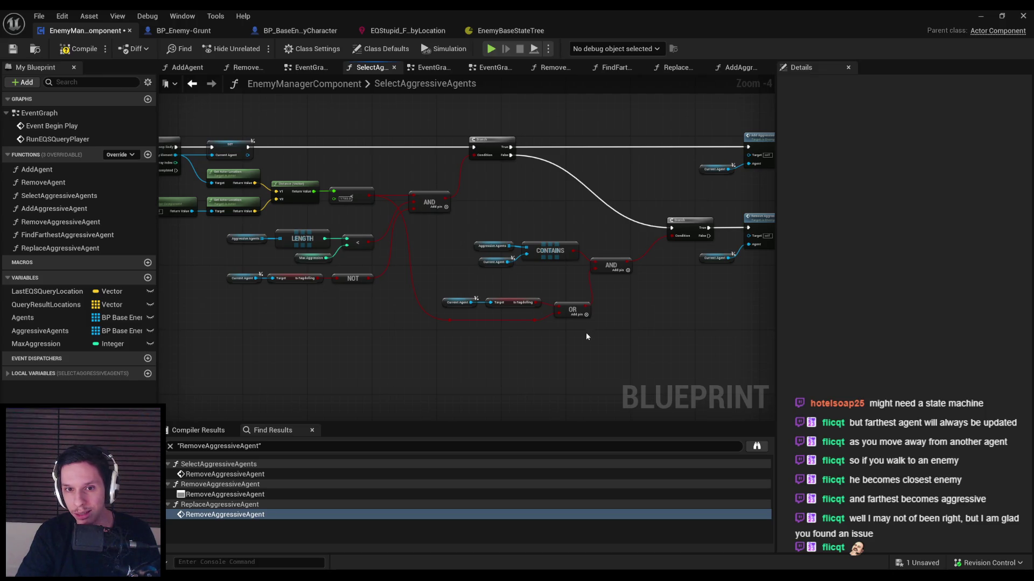
Step: Compile and save SelectAggressiveAgents, then go back to the level editor
click(75, 49)
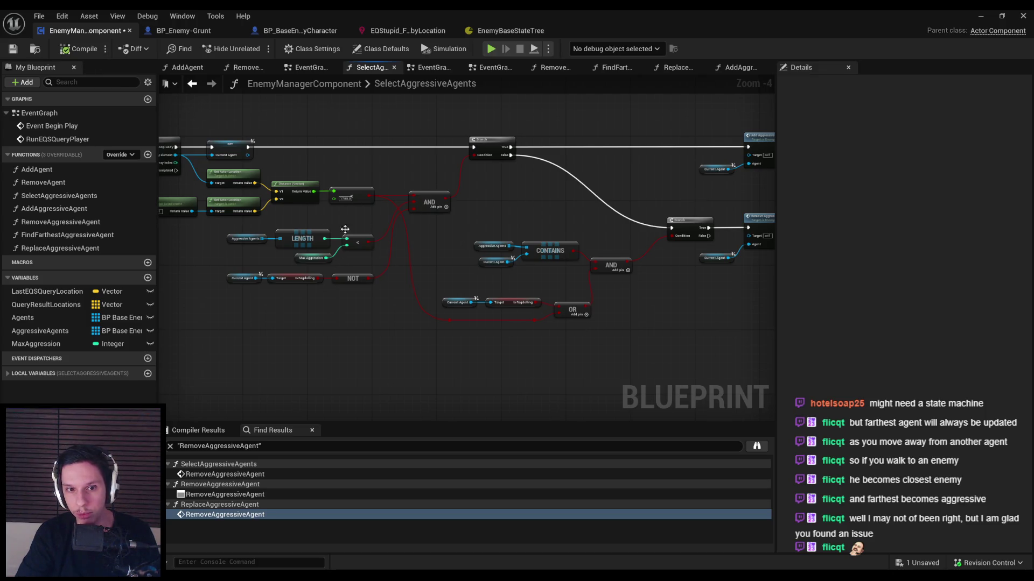
click(13, 49)
drag(491, 198, 479, 201)
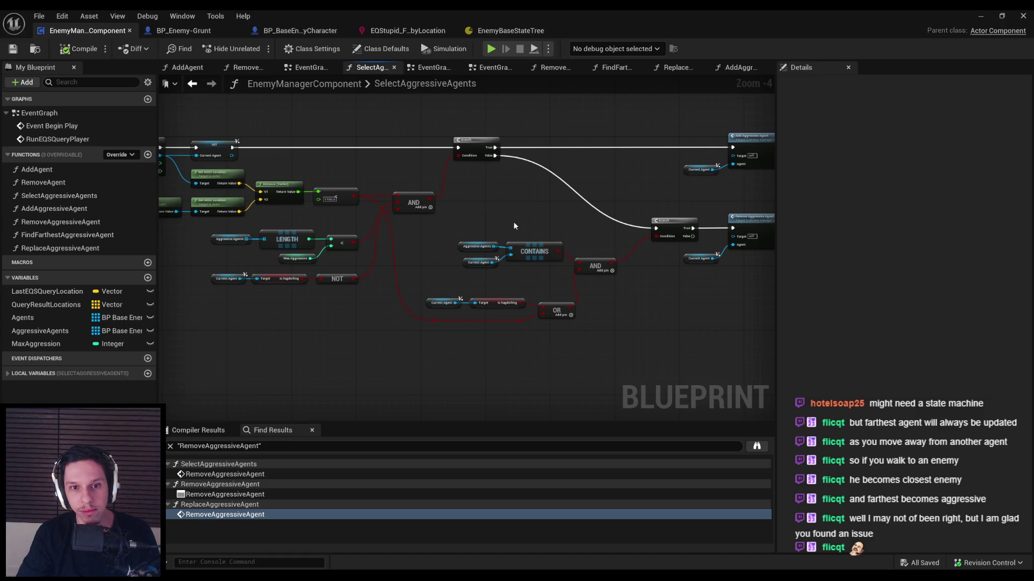
click(980, 16)
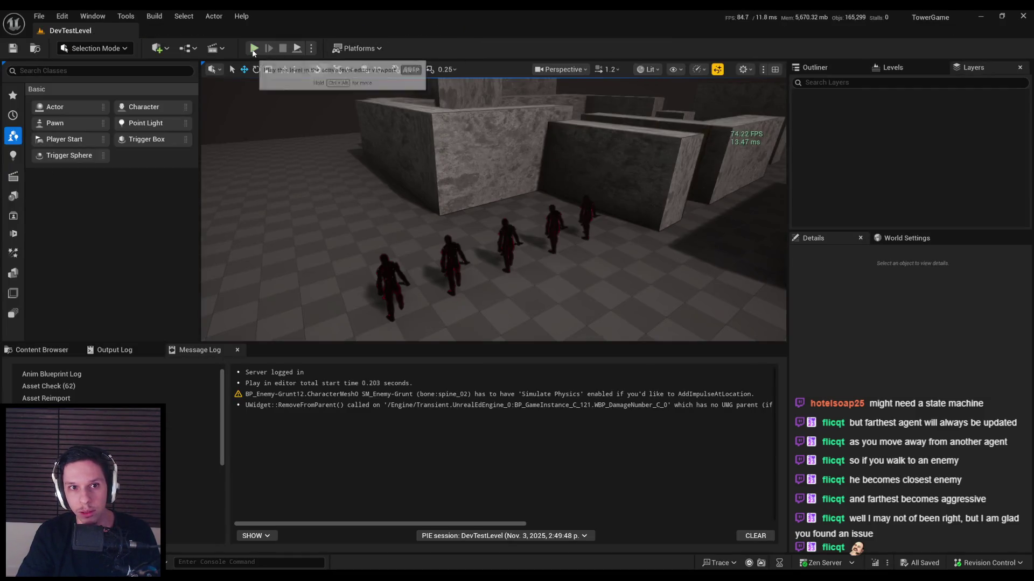
Step: Play DevTestLevel full screen, fighting spiders and horned enemies with sword swings, jumps and a wallrun
click(254, 48)
key(F11)
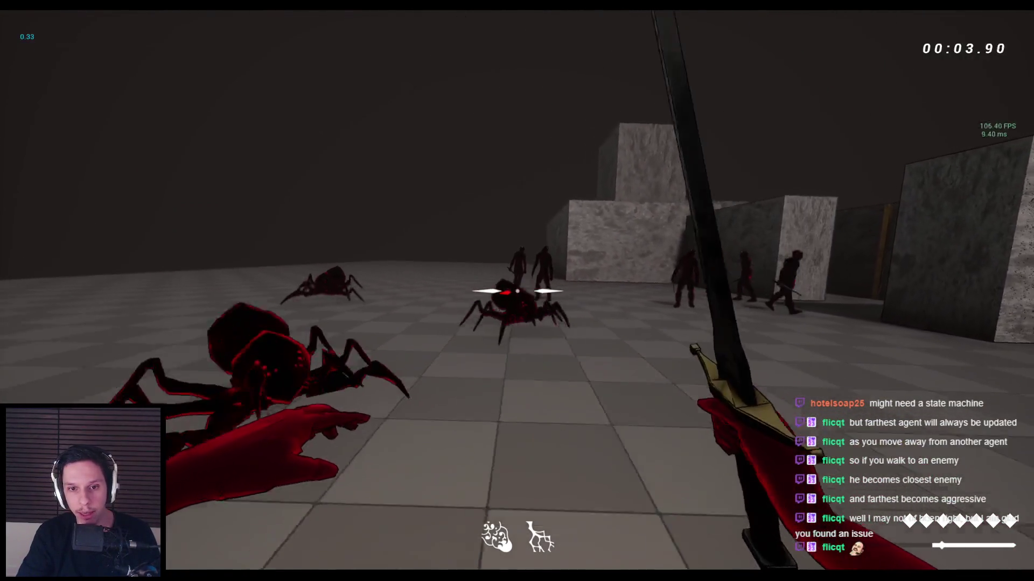
click(517, 290)
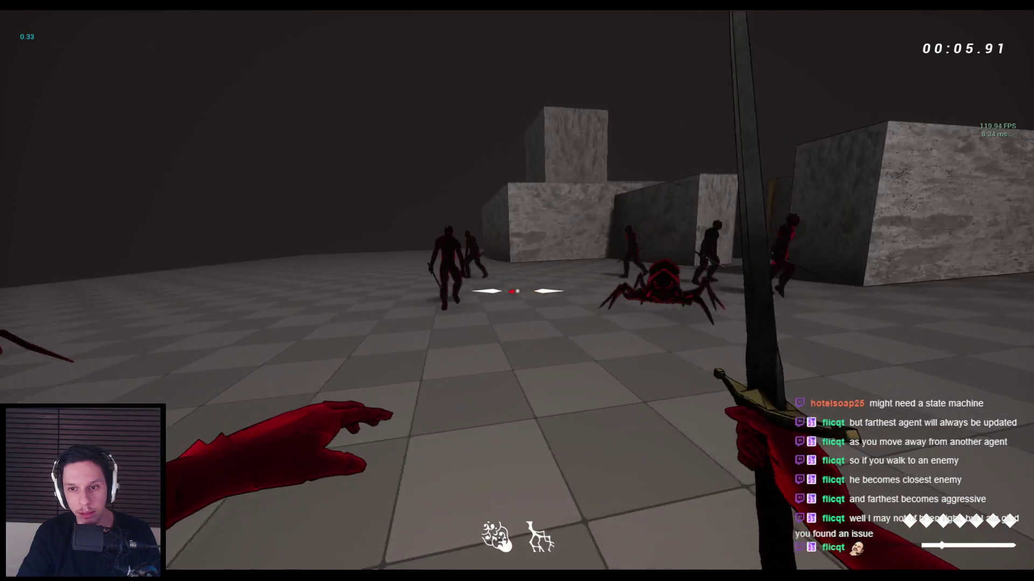
click(517, 291)
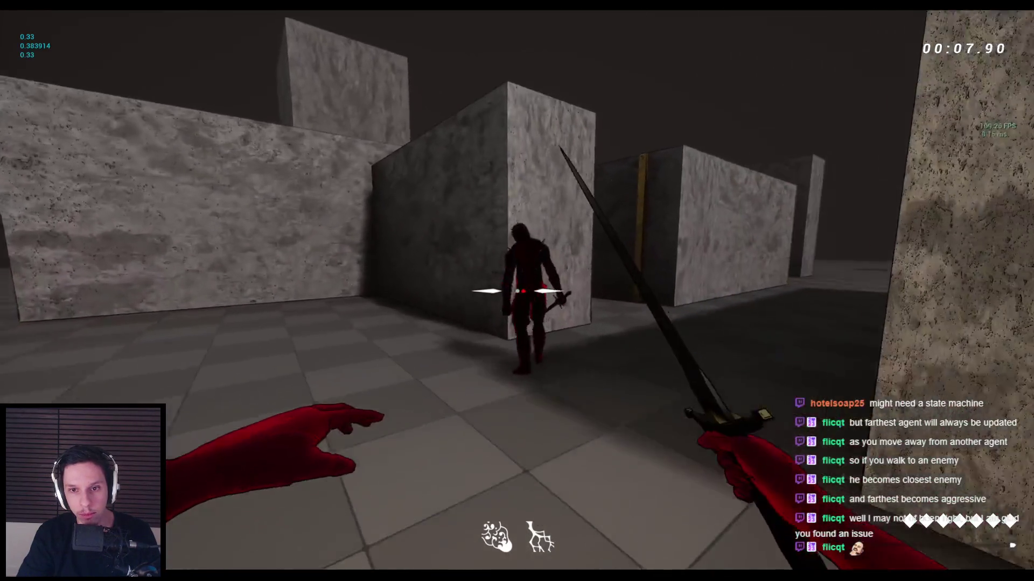
click(516, 291)
click(517, 291)
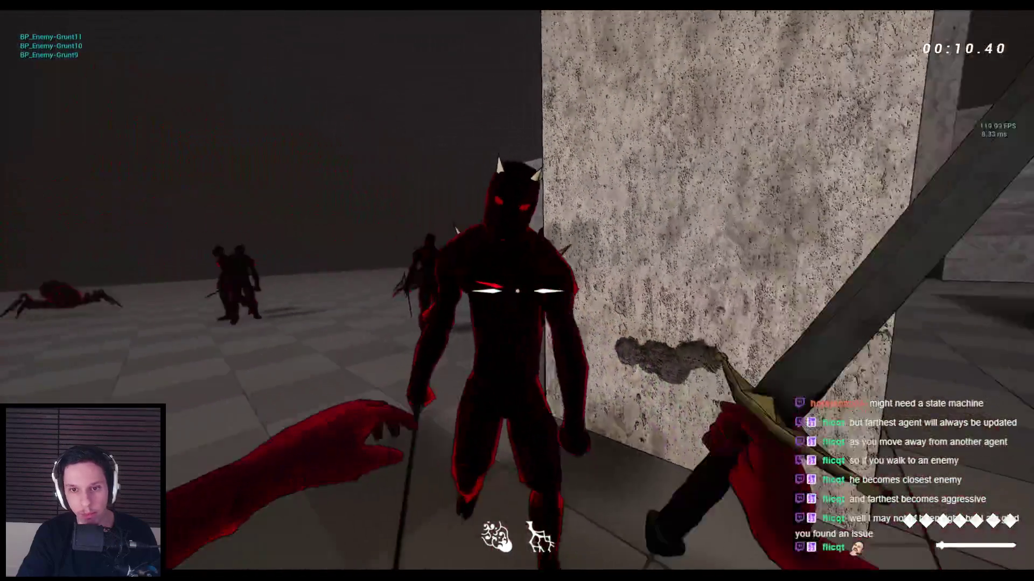
click(517, 290)
key(space)
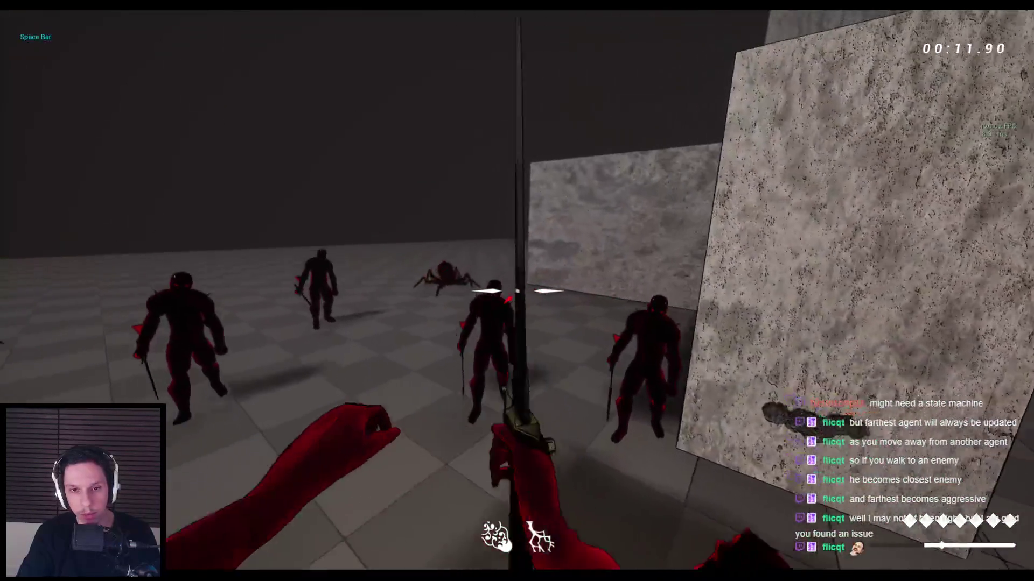
click(517, 291)
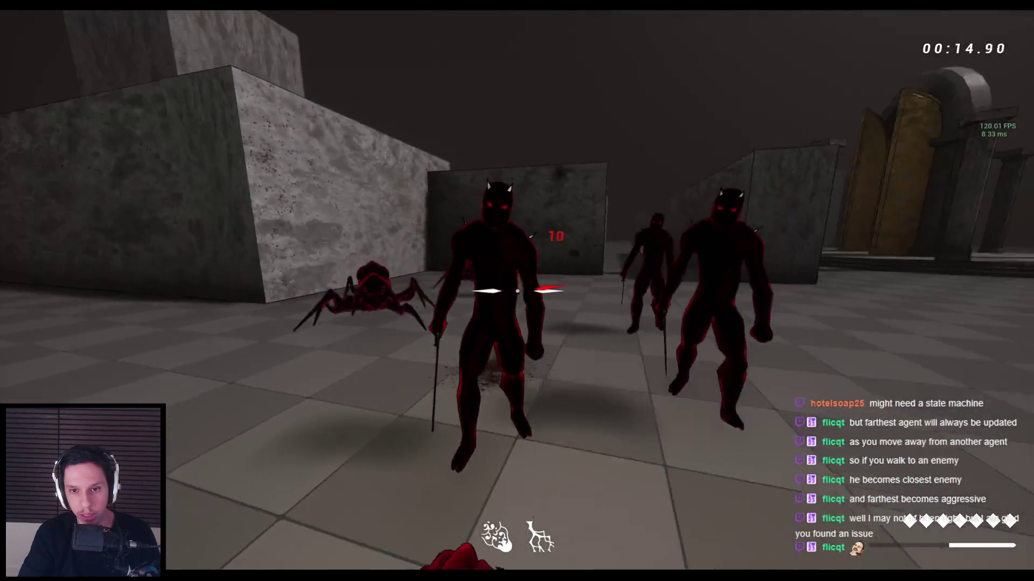
click(517, 291)
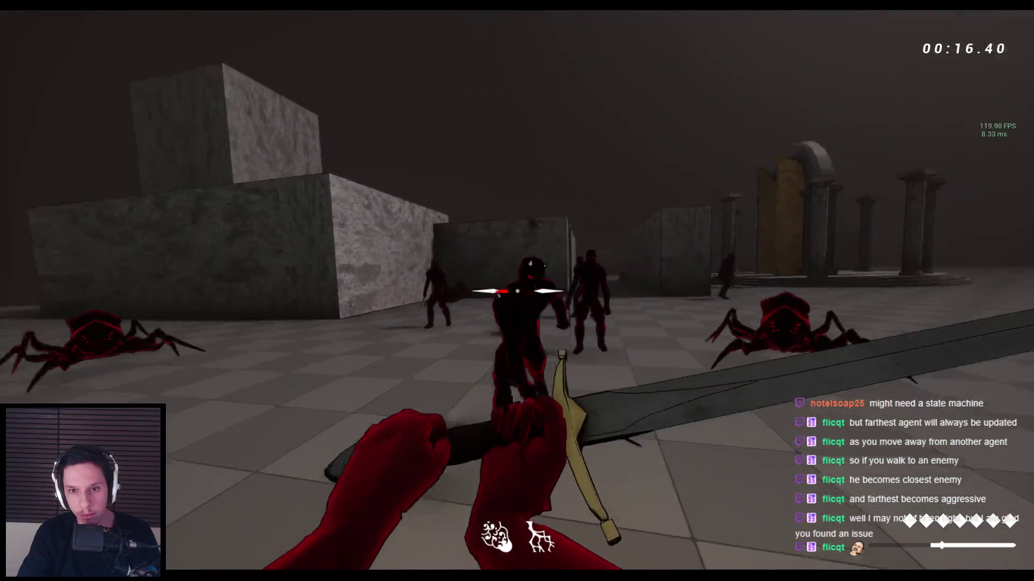
click(517, 291)
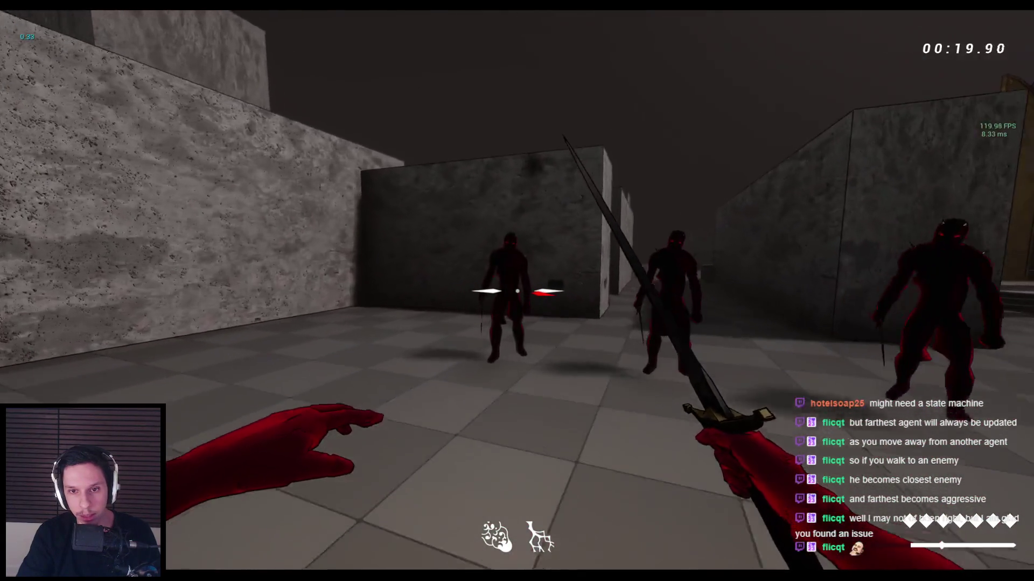
click(517, 291)
click(517, 291)
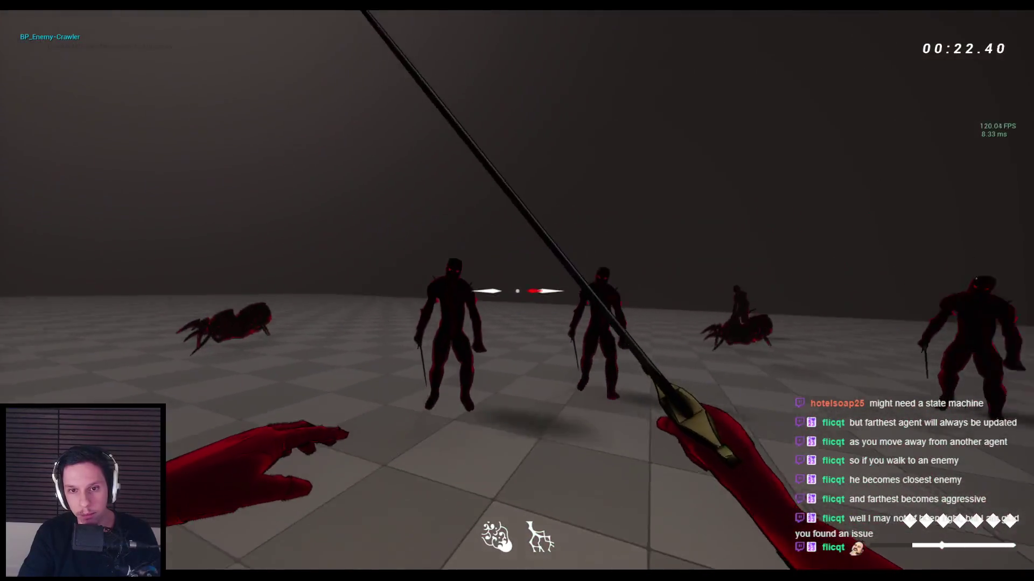
click(517, 291)
key(space)
key(space)
key(space)
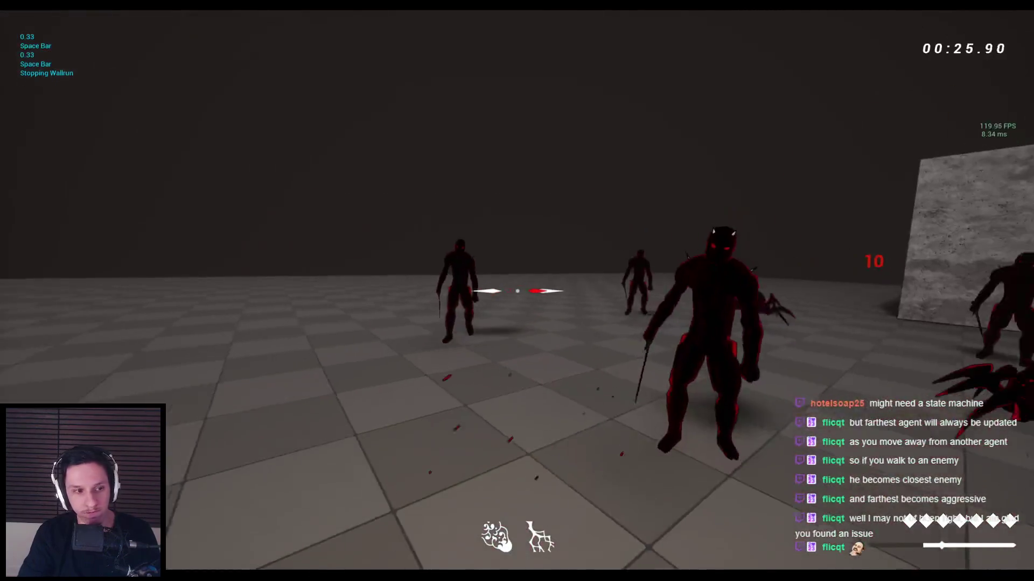
Step: End the play session and bring the EnemyManagerComponent blueprint window back up
key(Escape)
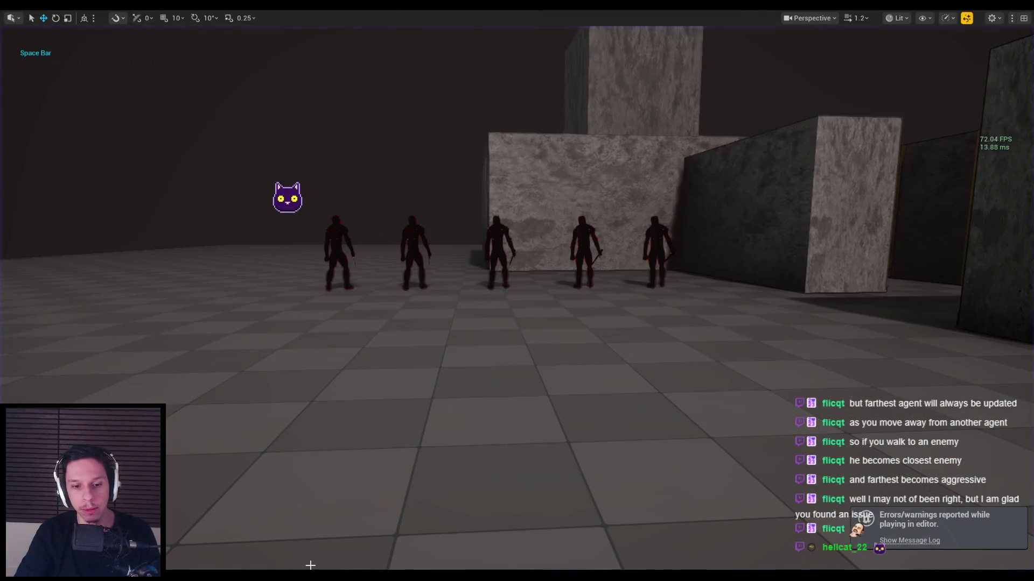
mouse_move(311, 571)
click(377, 533)
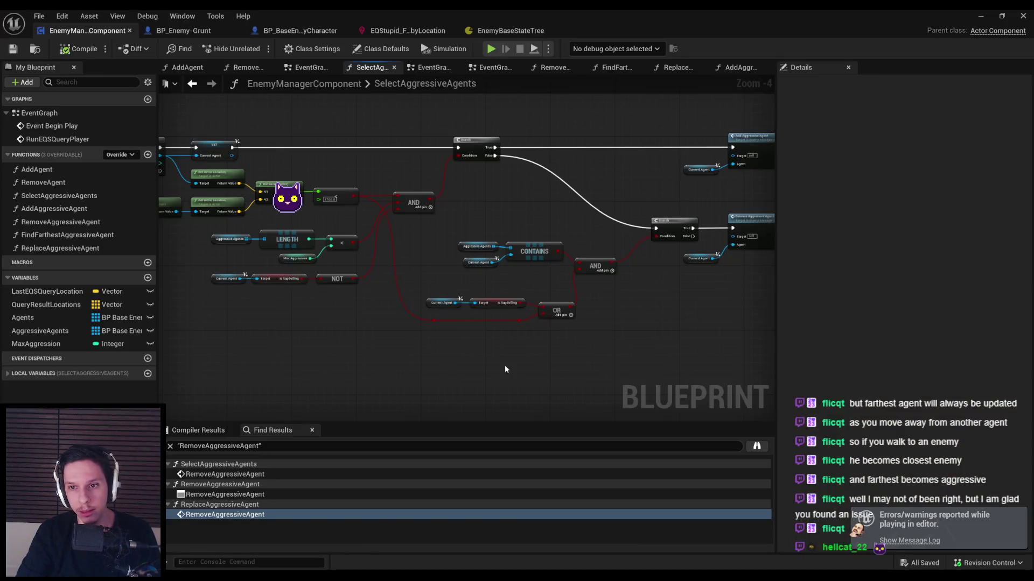
Step: Insert a NOT node on the Current Agent's Is Ragdolling result, then start a new play session
scroll(615, 290, up, 3)
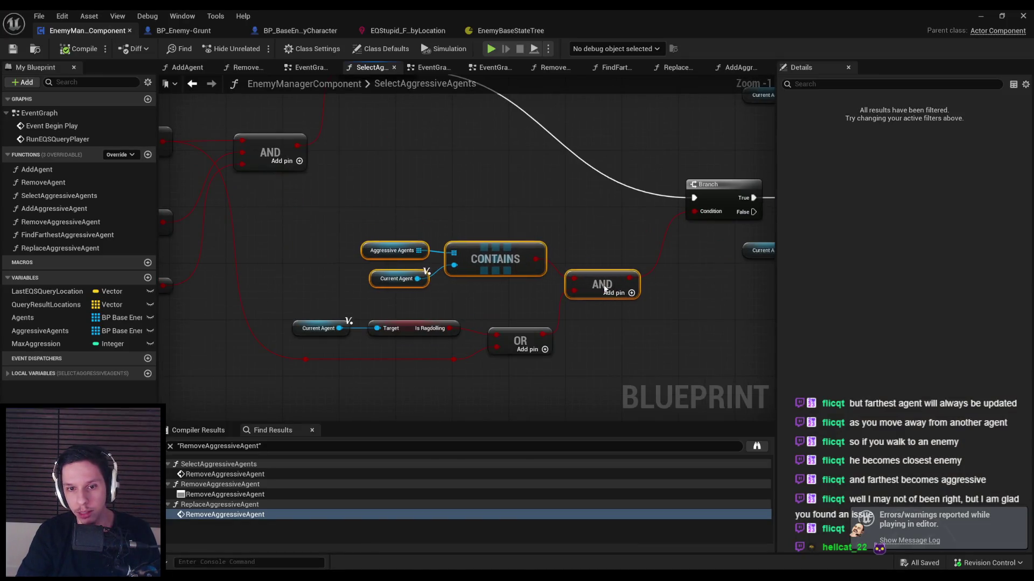
scroll(424, 365, down, 2)
drag(424, 366, 532, 332)
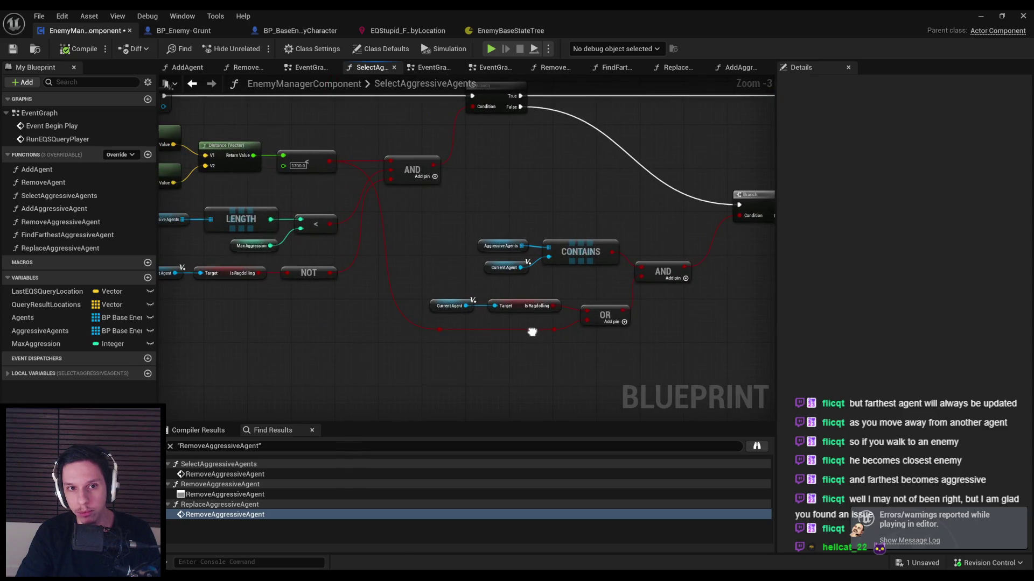
mouse_move(519, 355)
mouse_down()
mouse_move(418, 344)
mouse_move(457, 350)
mouse_up()
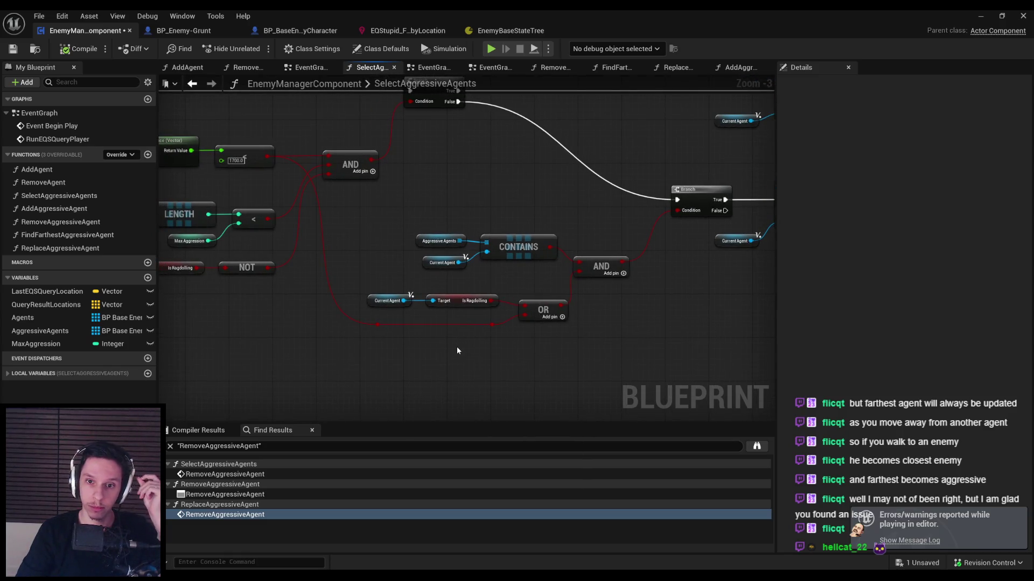
drag(255, 184, 307, 172)
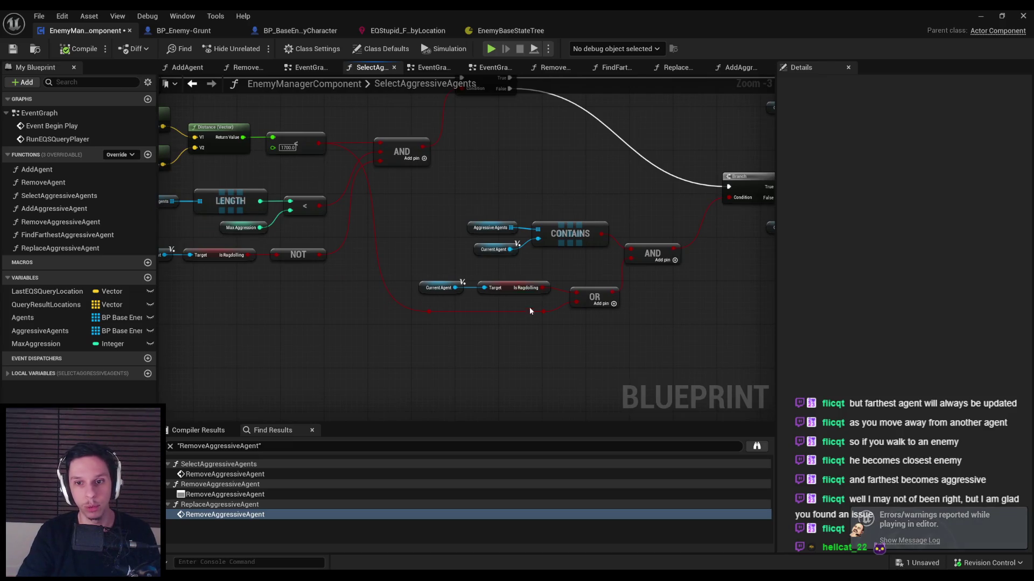
drag(430, 311, 430, 311)
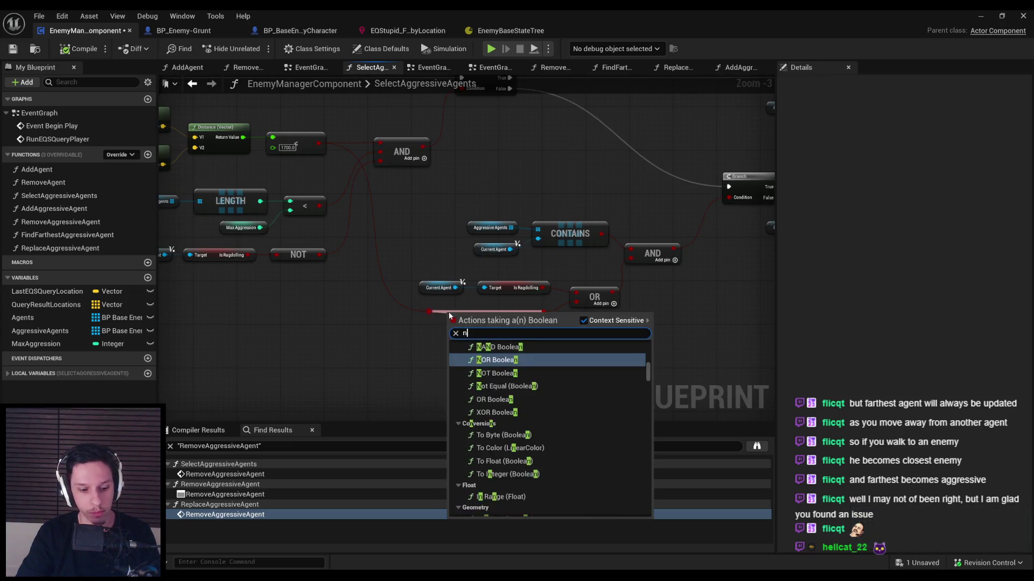
text(not)
click(494, 349)
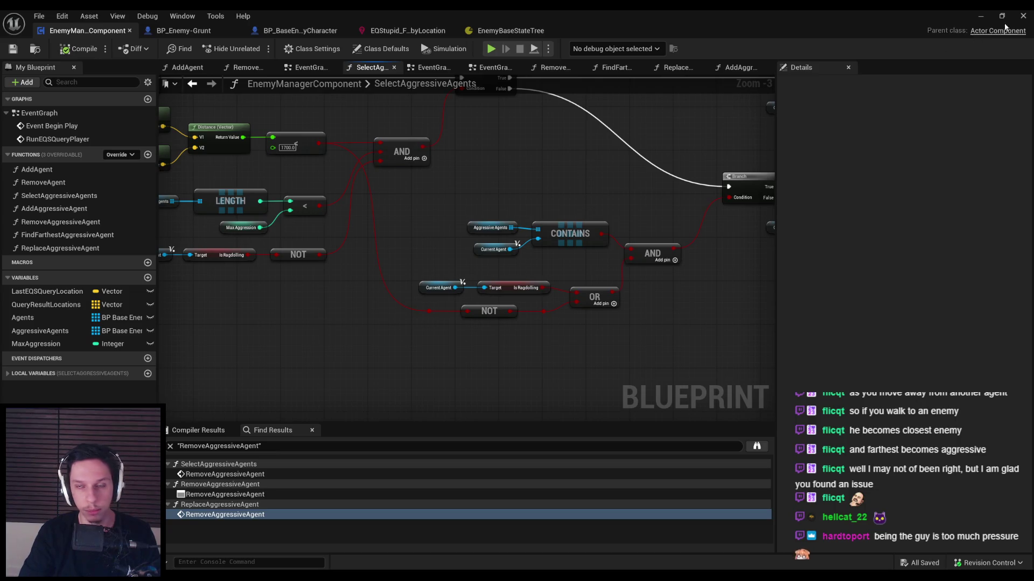
click(982, 16)
click(554, 165)
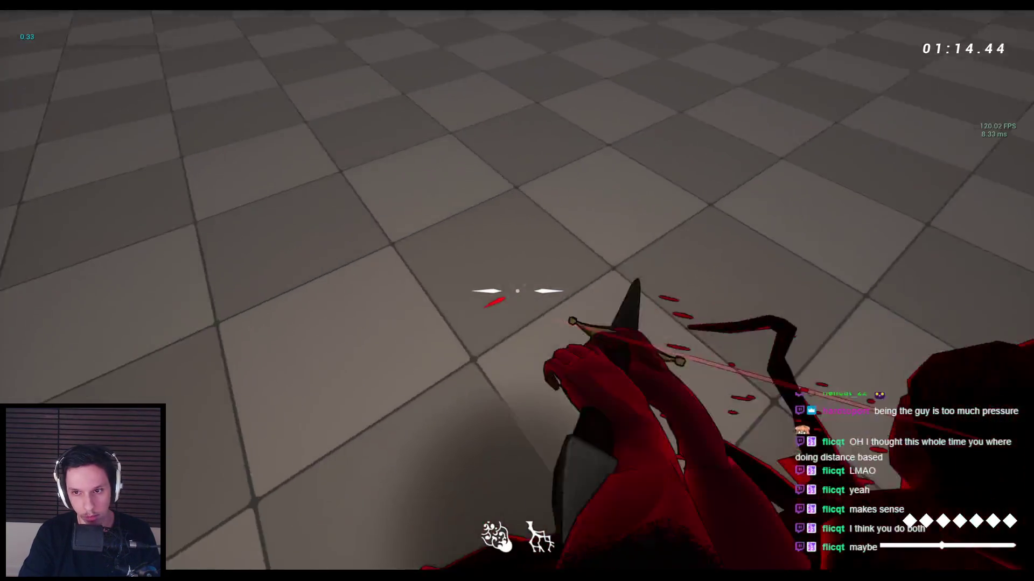
Step: Play-test the enemies, restart with Alt+P after dying, then stop the session
key(Escape)
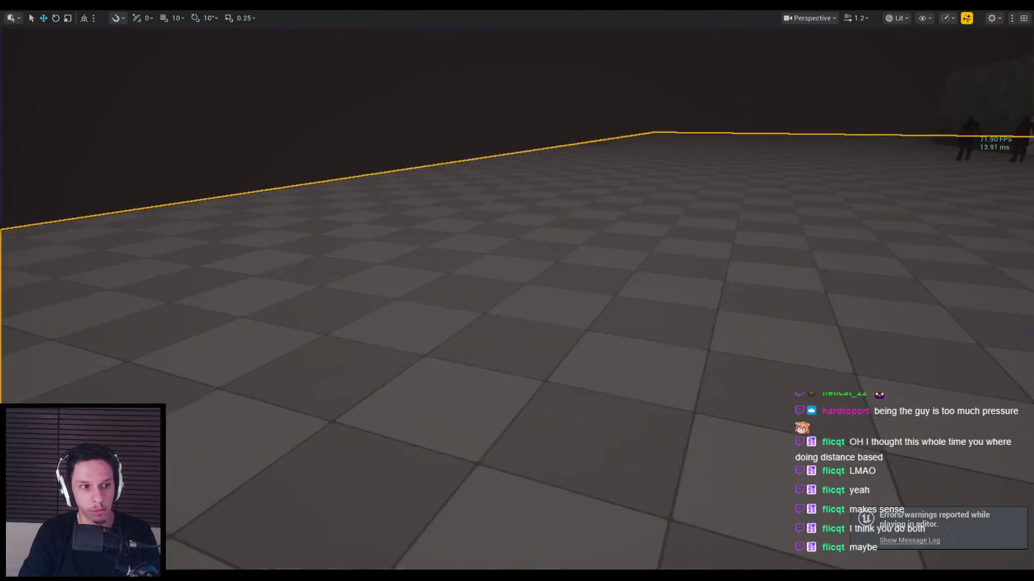
key(alt+p)
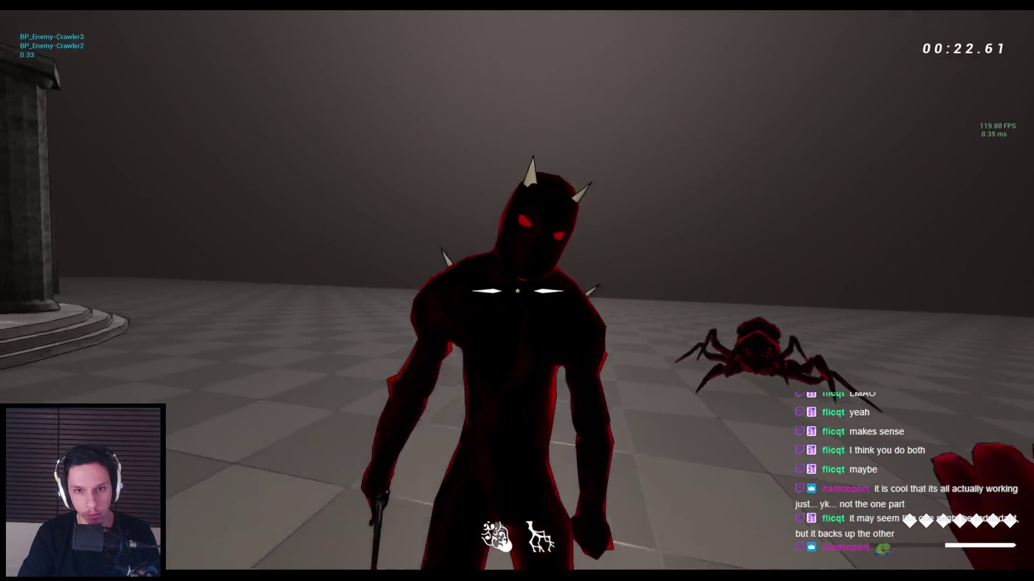
key(Escape)
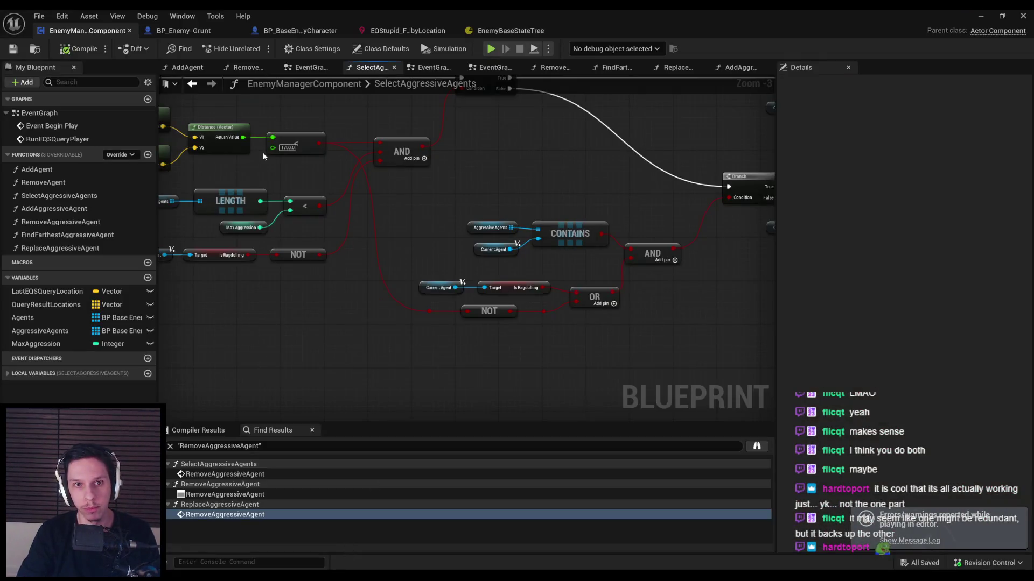
Step: Switch to BP_BaseEnemyCharacter and select its Distance and compare nodes
click(300, 31)
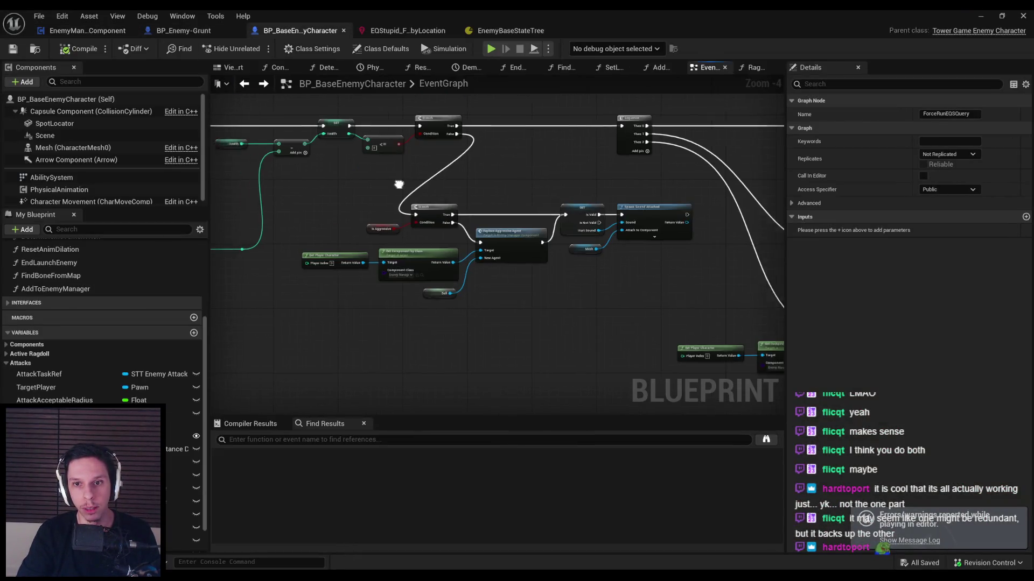
scroll(397, 245, down, 5)
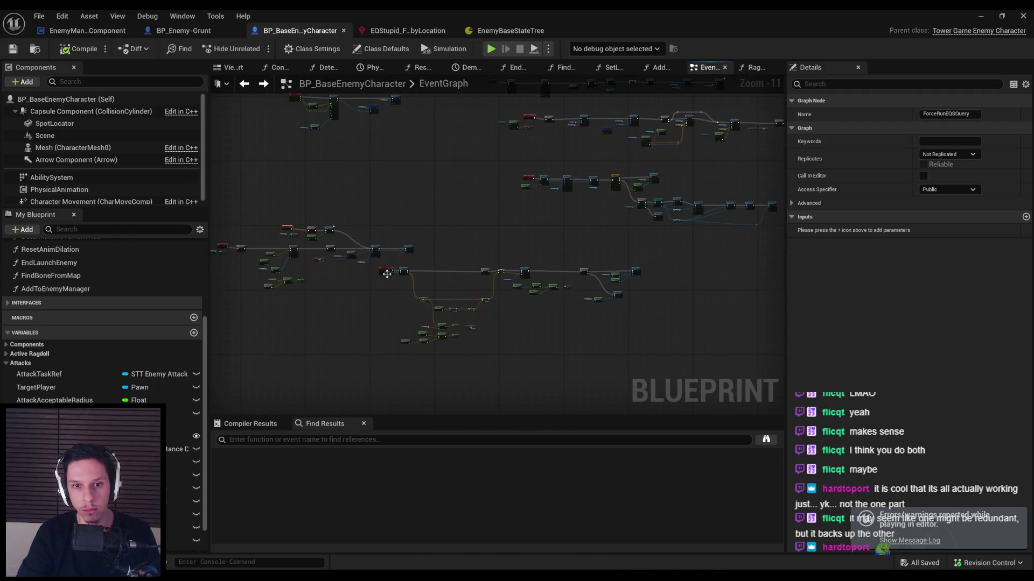
scroll(396, 298, up, 8)
mouse_move(396, 298)
mouse_down()
mouse_move(515, 170)
mouse_move(549, 152)
mouse_up()
mouse_move(510, 383)
mouse_down()
mouse_move(458, 283)
mouse_move(365, 357)
mouse_move(571, 293)
mouse_move(358, 243)
mouse_up()
scroll(473, 284, down, 1)
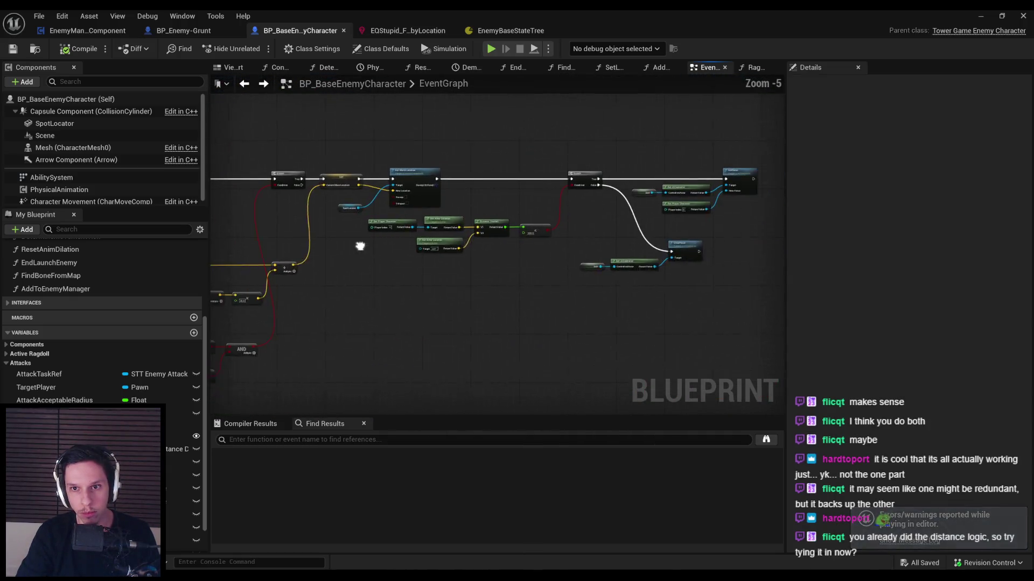
scroll(506, 201, up, 1)
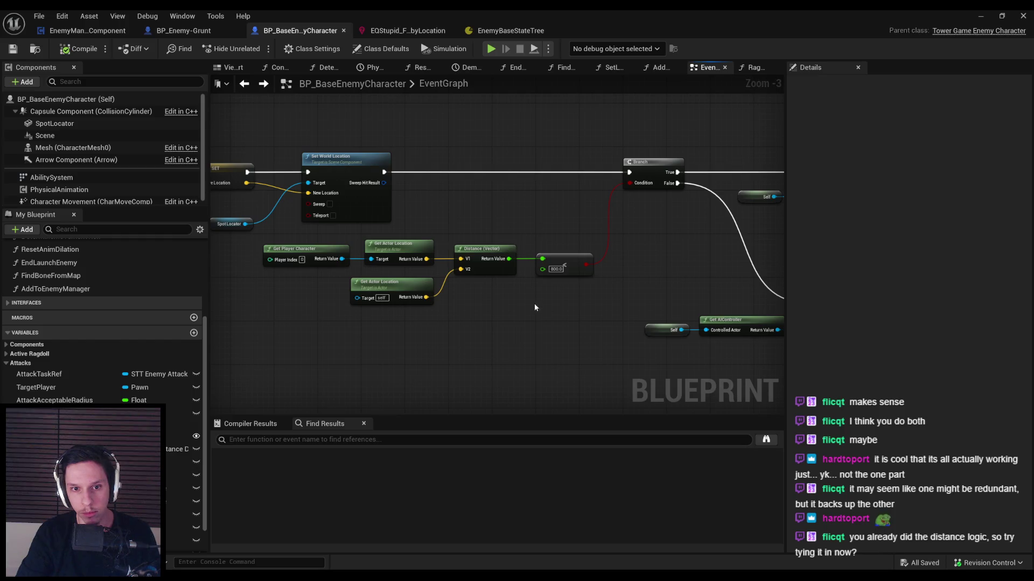
drag(300, 250, 300, 250)
drag(573, 297, 374, 277)
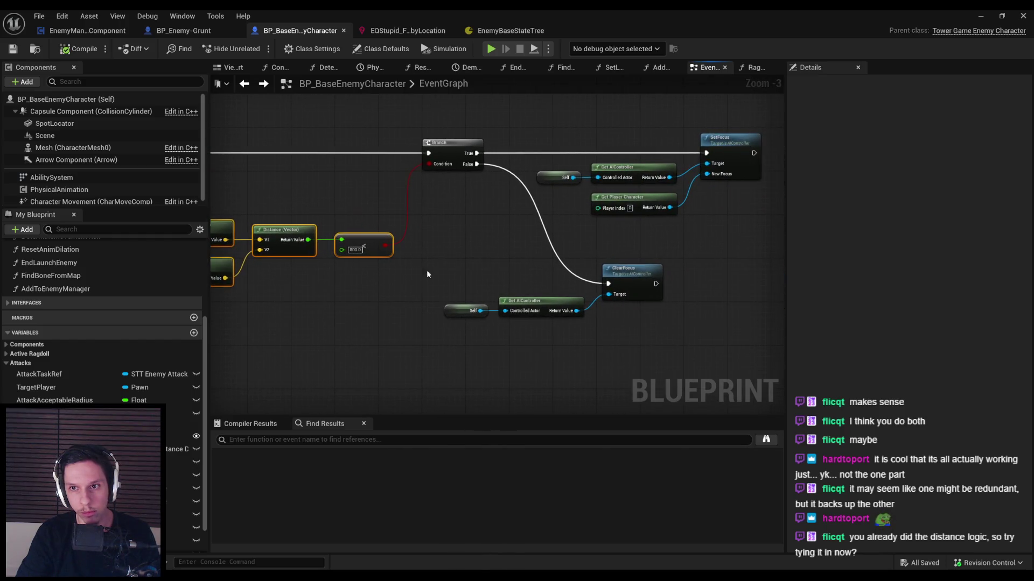
Step: Paste the distance check below ClearFocus, add a Branch from its comparison, and search 'replace'
drag(534, 229, 425, 208)
key(ctrl+v)
drag(616, 296, 435, 272)
drag(537, 296, 564, 301)
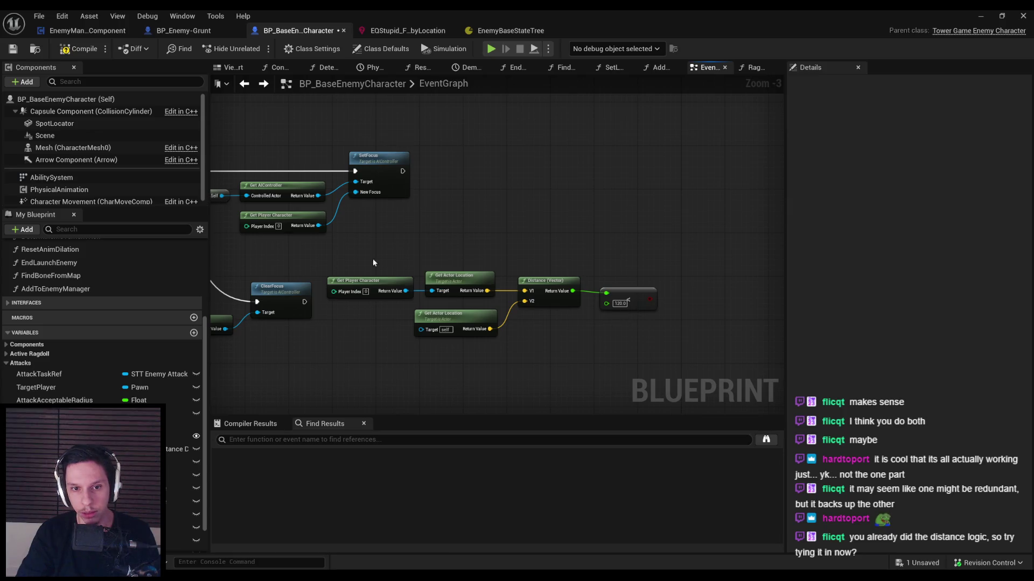
drag(470, 280, 482, 274)
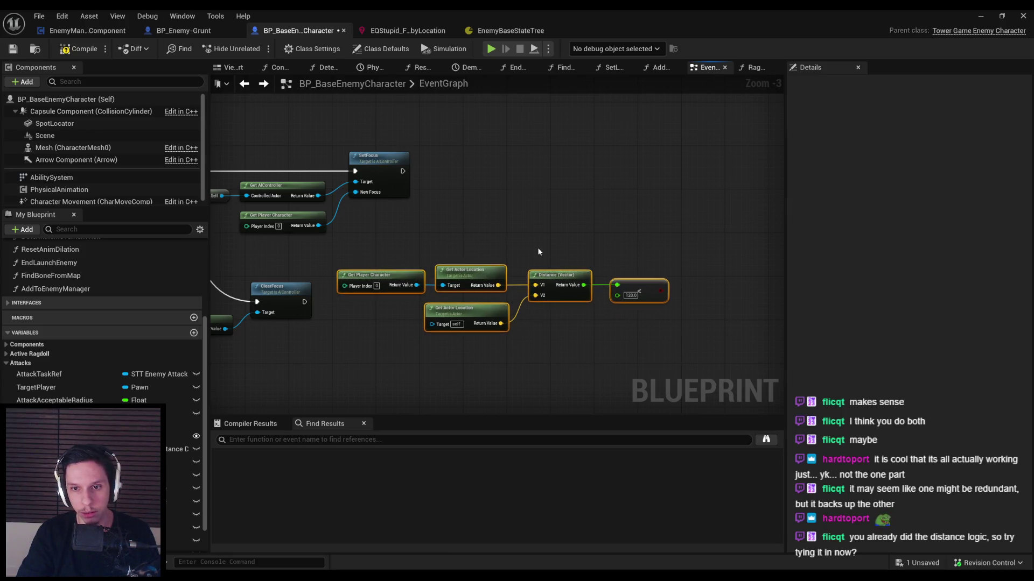
drag(660, 295, 688, 178)
click(731, 229)
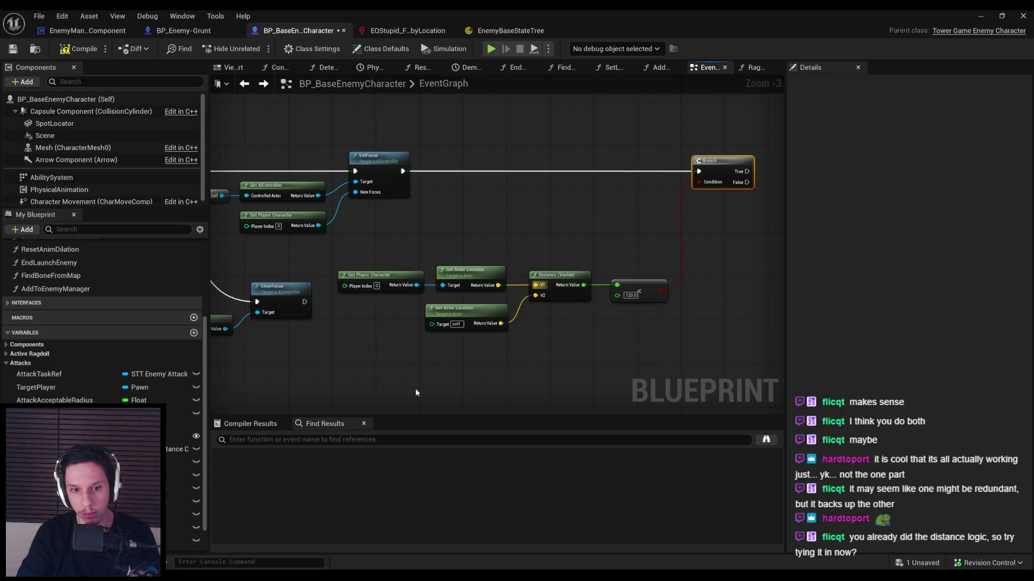
text(replace)
key(Return)
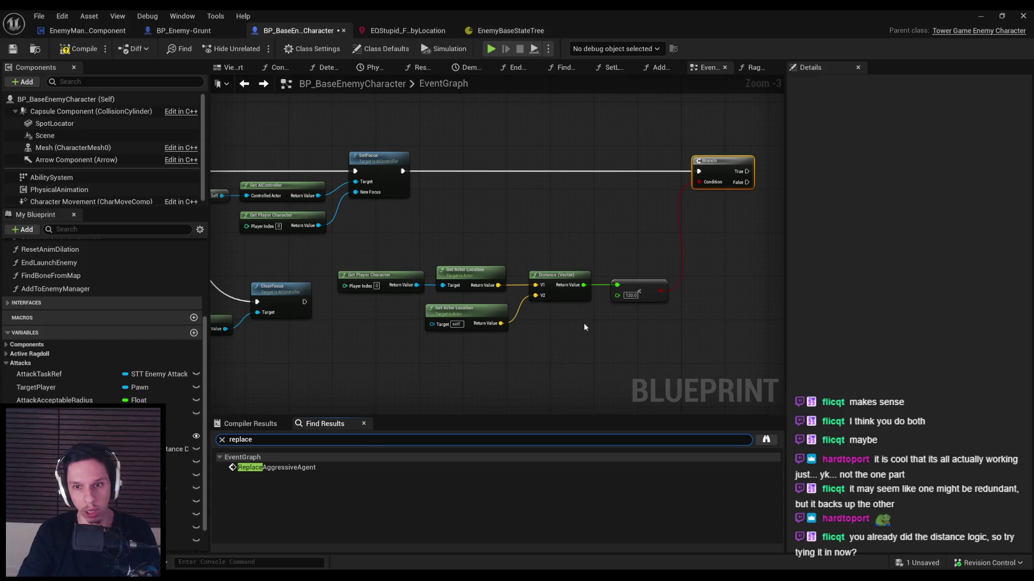
Step: Paste the copied Replace Aggressive Agent nodes near the distance-check Branch
scroll(583, 323, up, 3)
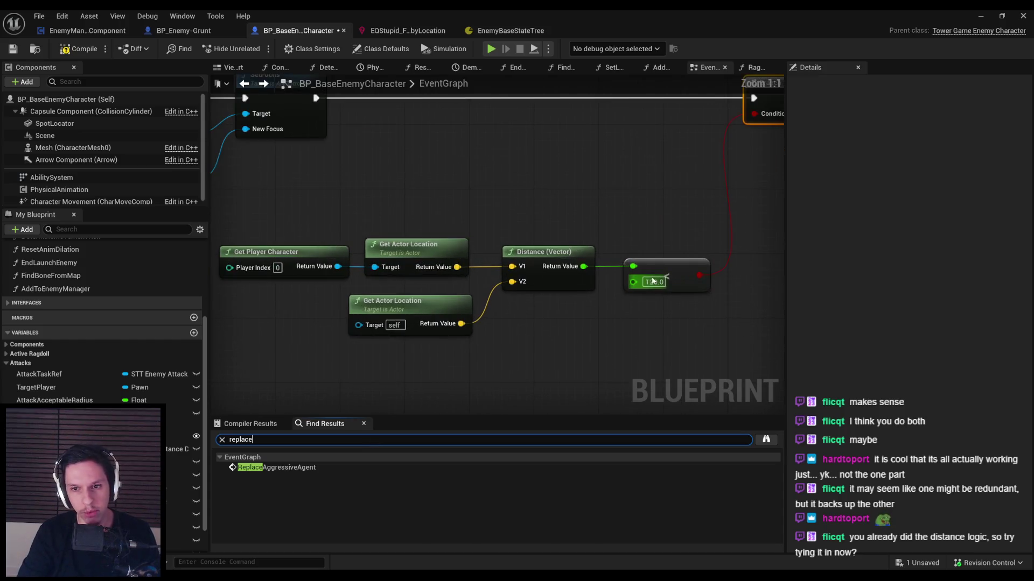
click(271, 468)
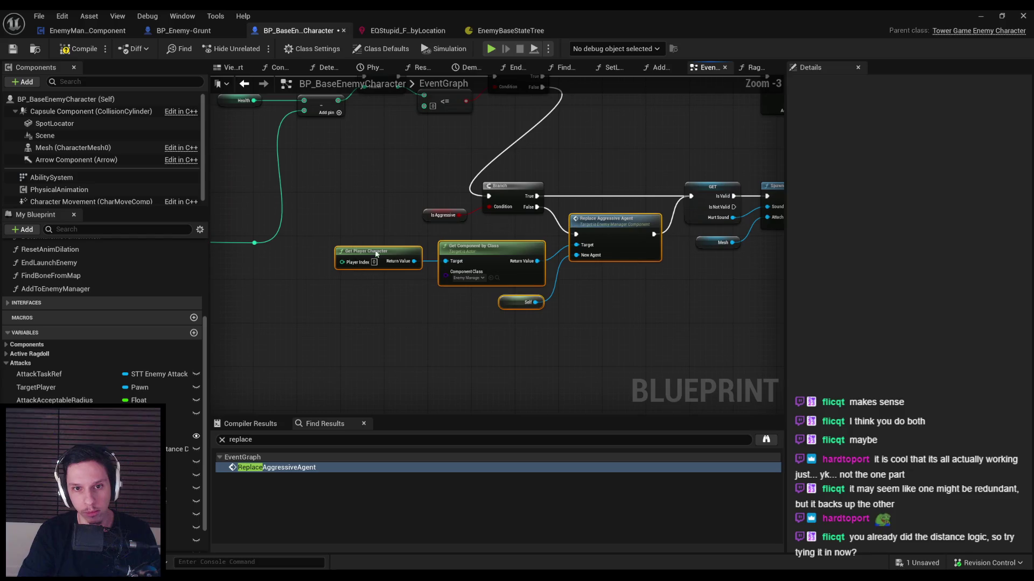
mouse_move(495, 309)
mouse_down()
mouse_move(498, 327)
mouse_move(423, 267)
mouse_up()
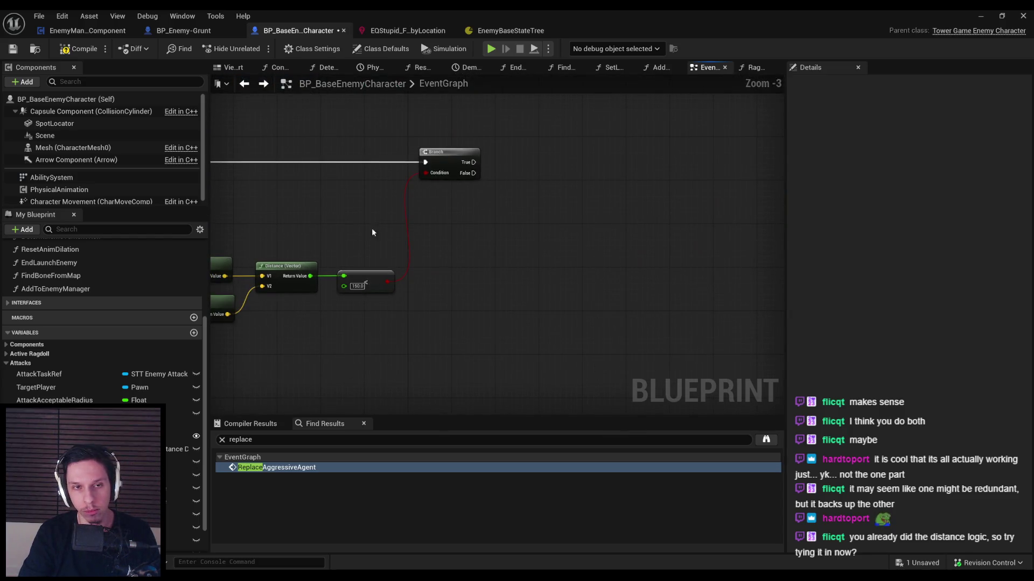
click(263, 84)
drag(605, 331, 506, 308)
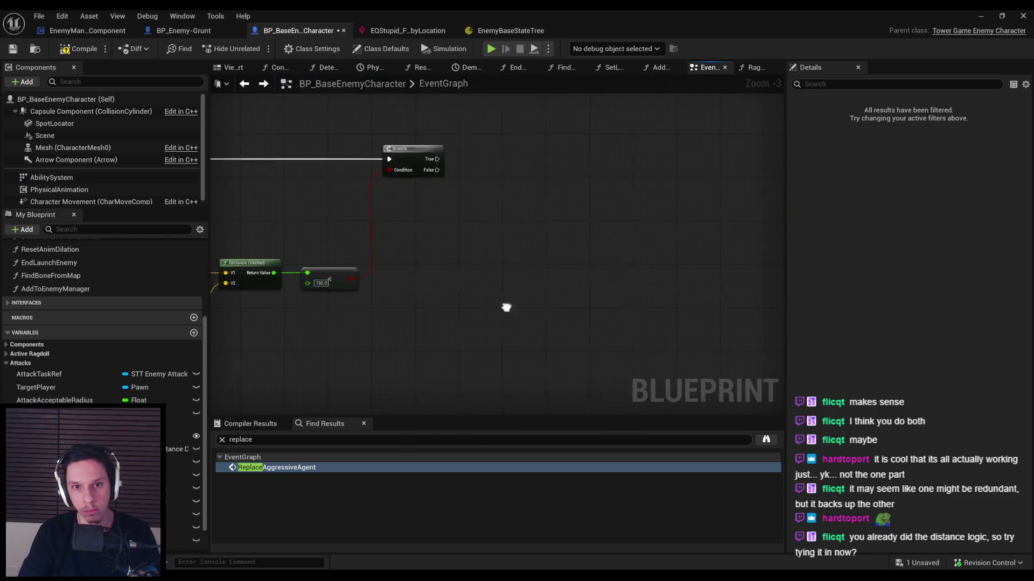
key(ctrl+v)
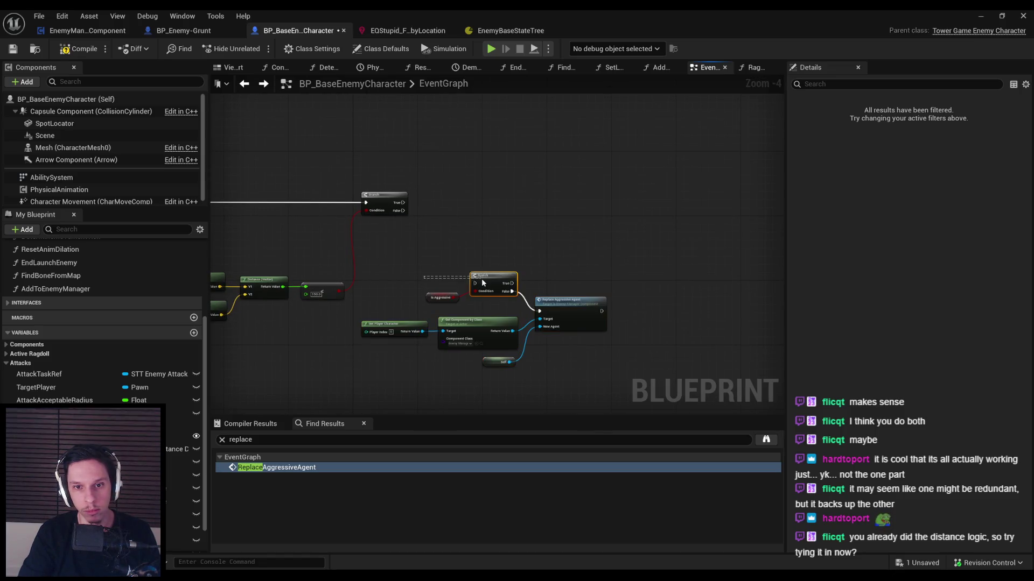
drag(425, 295, 368, 293)
Step: Add an AND node and a NOT after Is Aggressive for the Branch condition
text(and)
key(Return)
scroll(349, 303, up, 3)
drag(298, 325, 470, 320)
text(not)
key(Return)
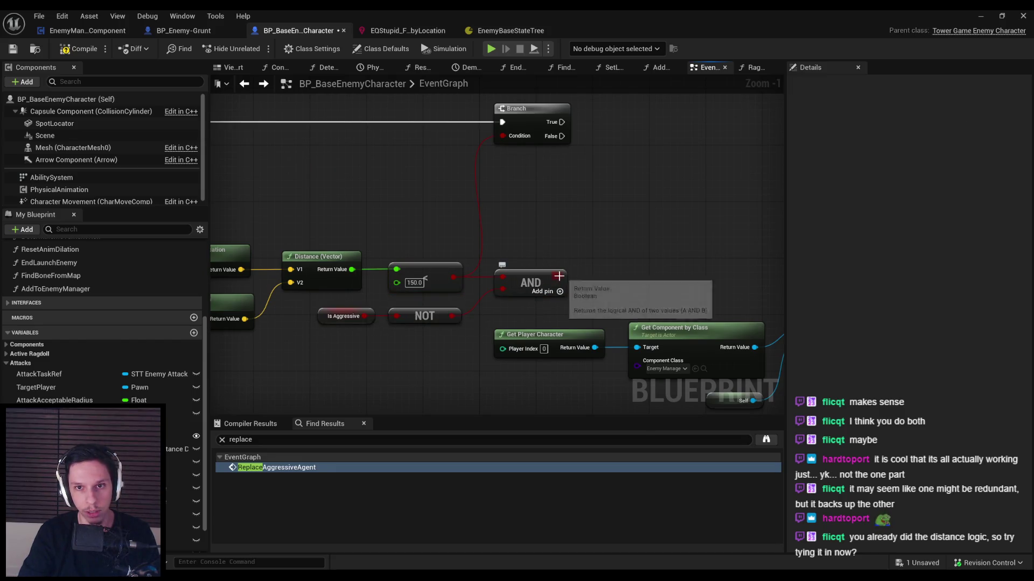
Step: Move the replacement nodes up beside the Branch and start a play test
scroll(518, 291, down, 2)
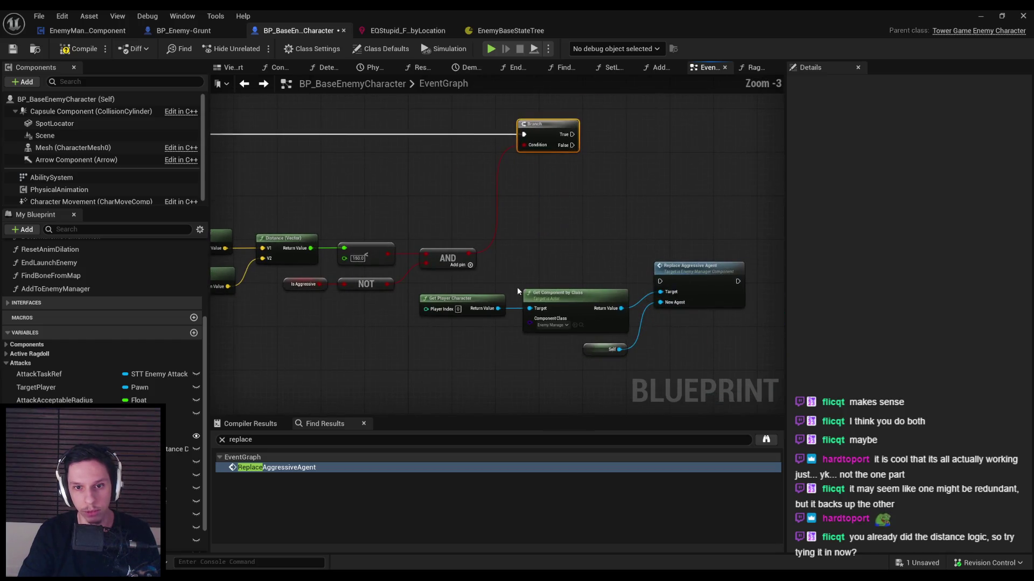
drag(752, 362, 752, 362)
mouse_move(515, 339)
mouse_down()
mouse_move(626, 237)
mouse_move(686, 197)
mouse_move(735, 189)
mouse_up()
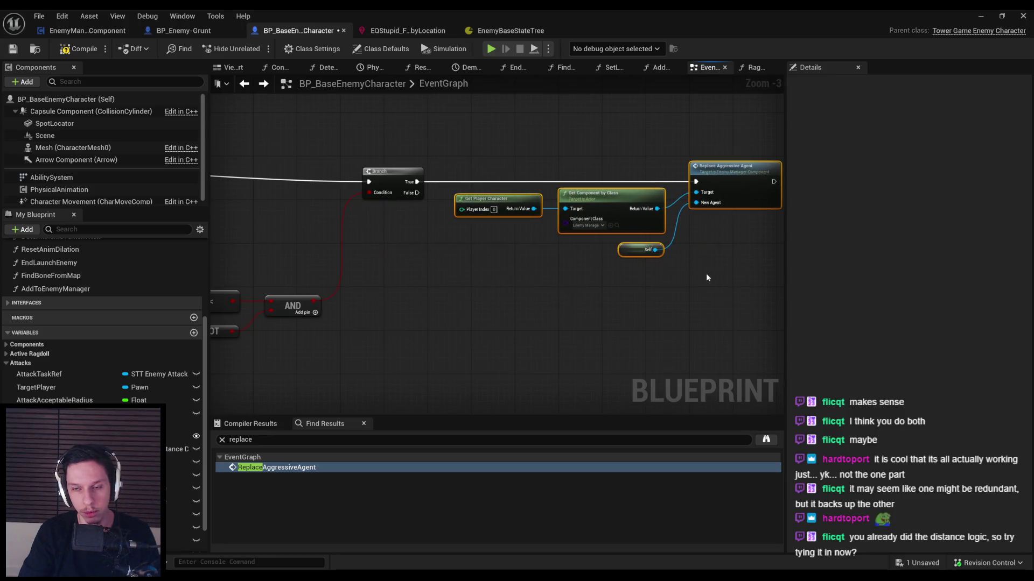
click(973, 14)
key(alt+p)
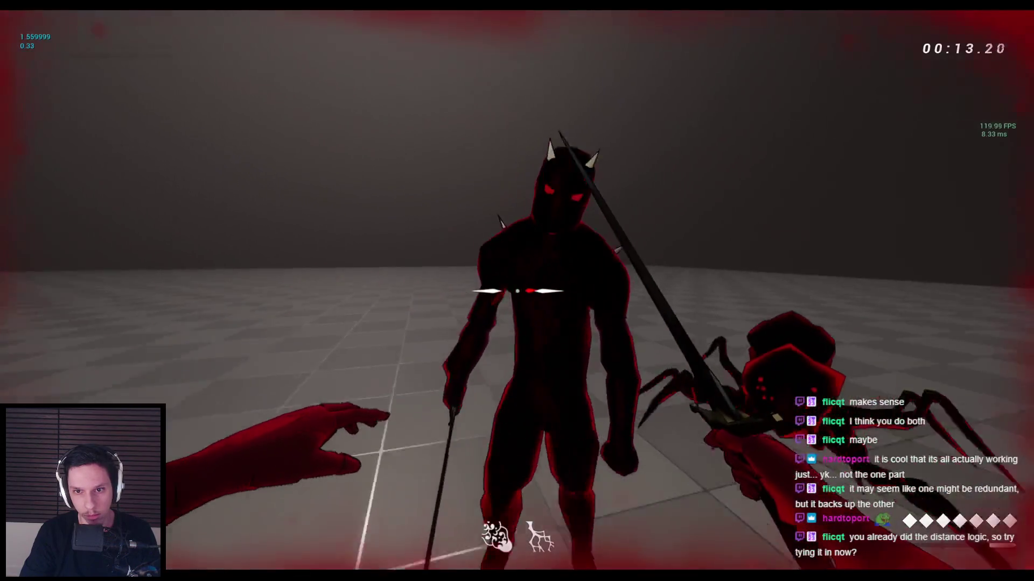
key(Escape)
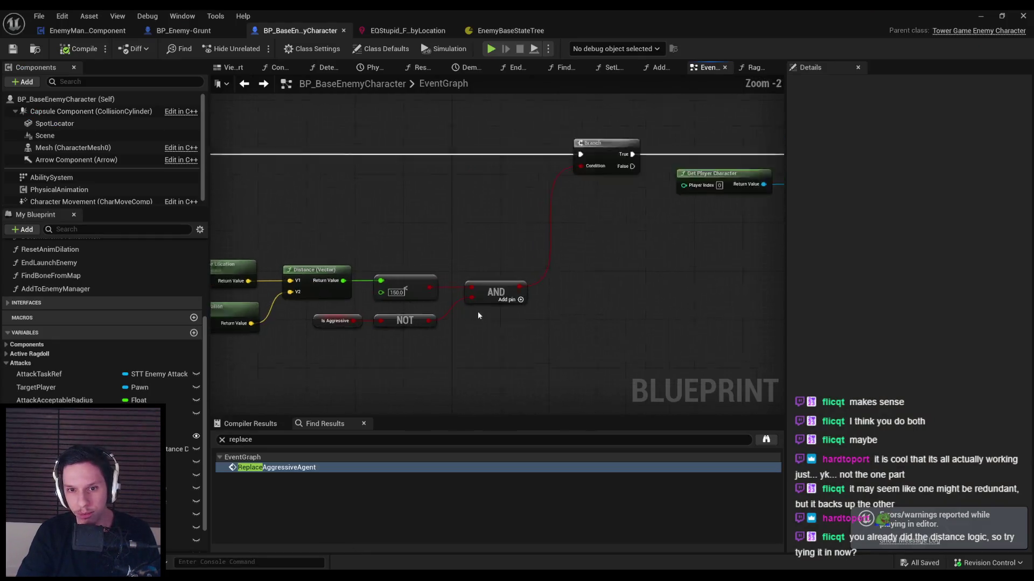
Step: Play-test the enemies with the 220 distance threshold, then stop and reopen the enemy blueprint
scroll(608, 282, up, 1)
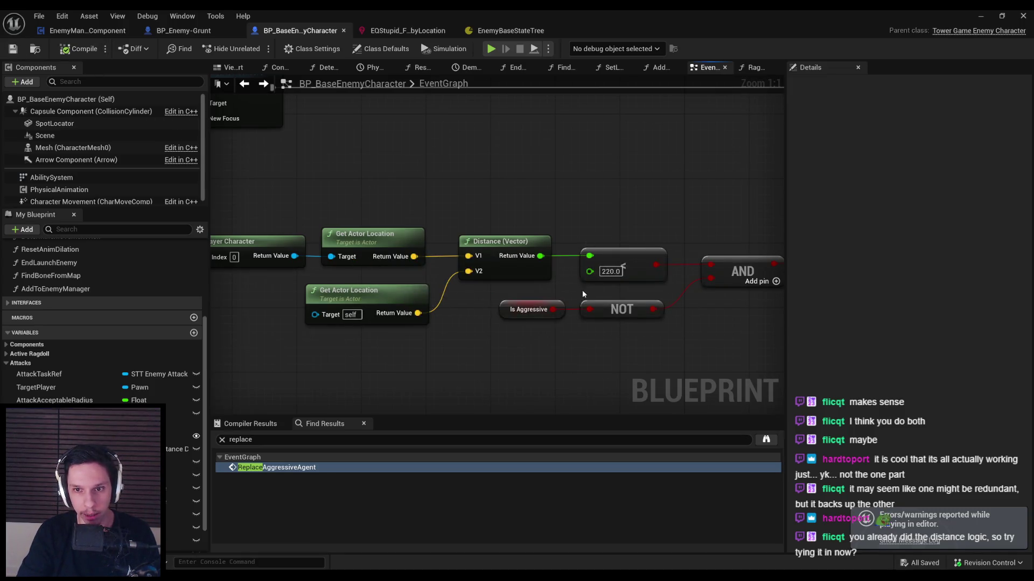
scroll(555, 235, down, 2)
click(989, 17)
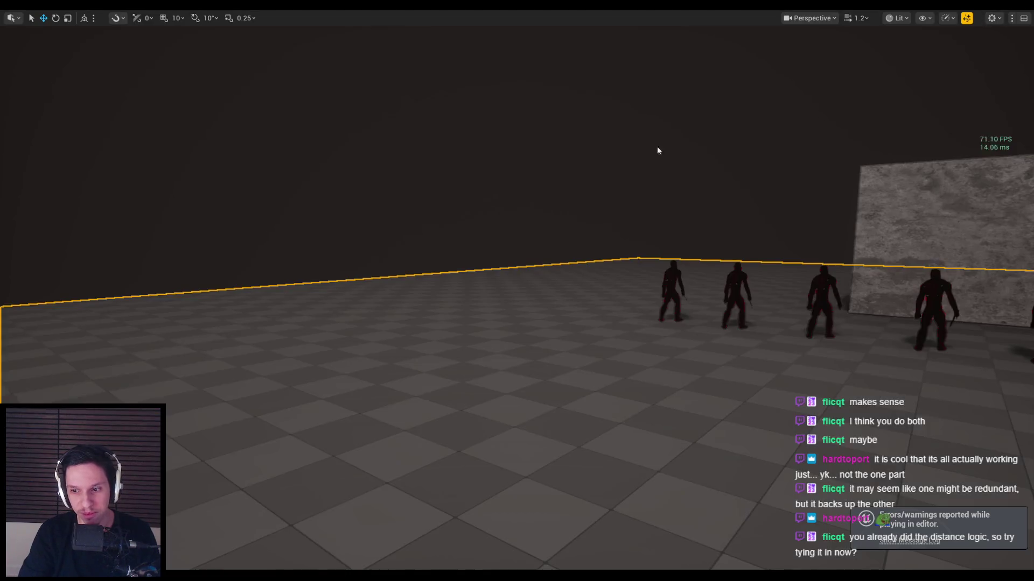
click(656, 146)
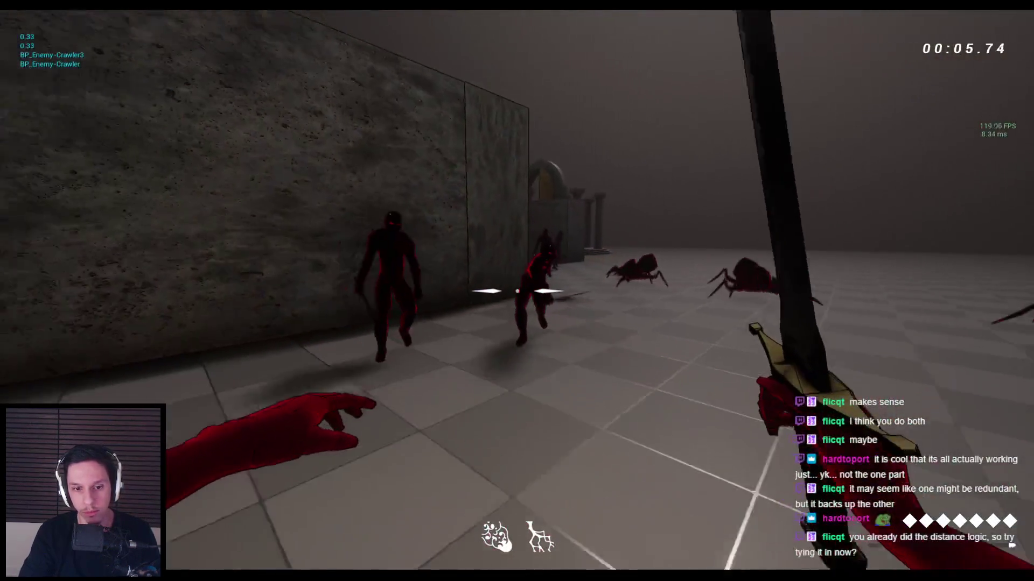
key(Escape)
mouse_move(315, 576)
click(368, 533)
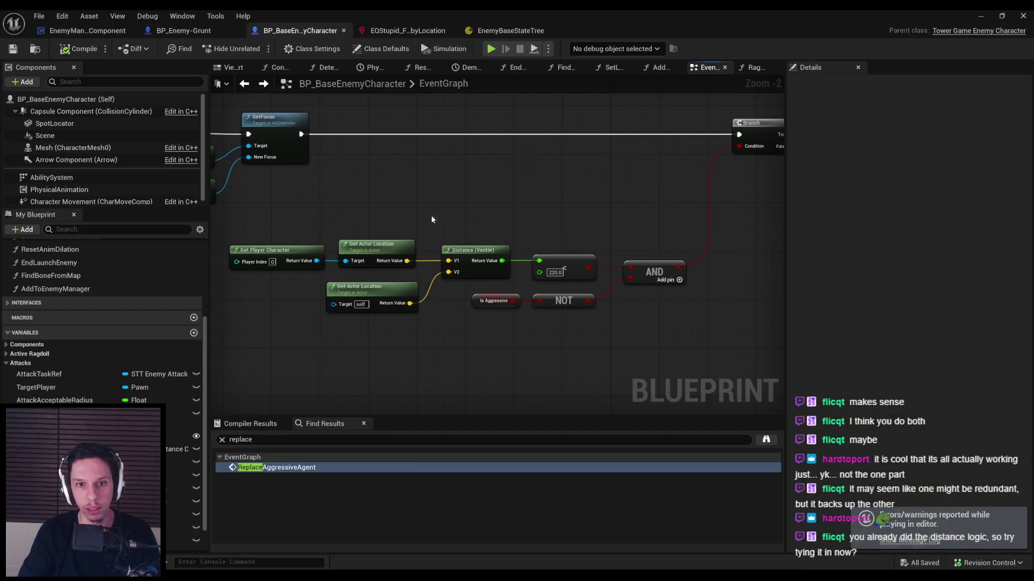
Step: Add a breakpoint on the Replace Aggressive Agent node and start a new play session
scroll(502, 211, down, 2)
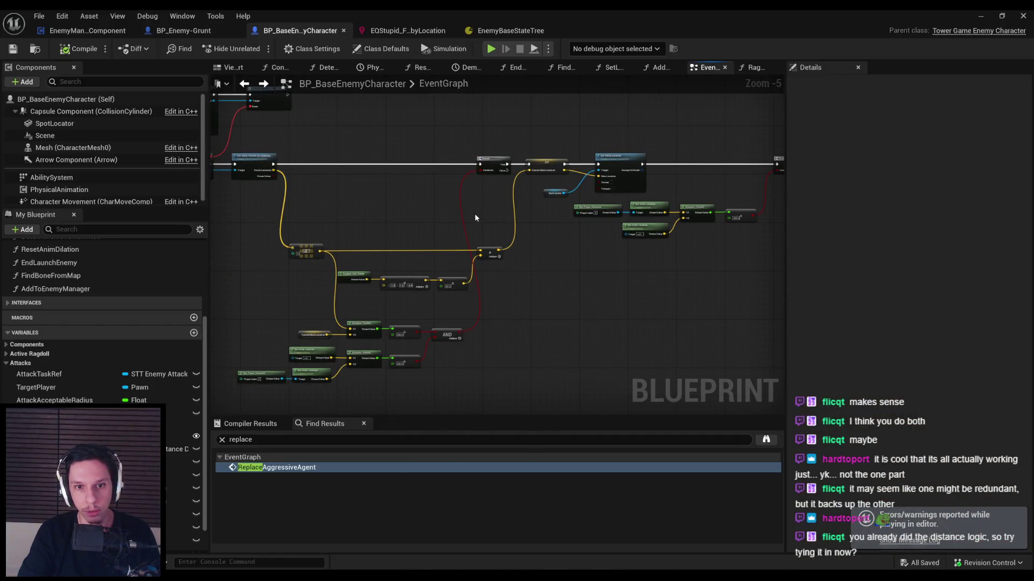
scroll(482, 255, up, 1)
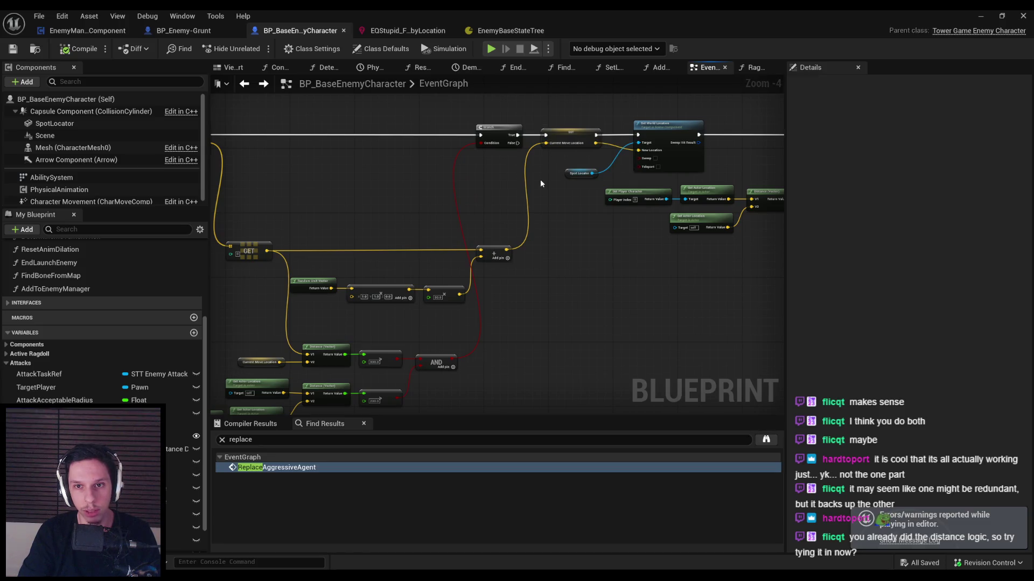
scroll(577, 196, up, 1)
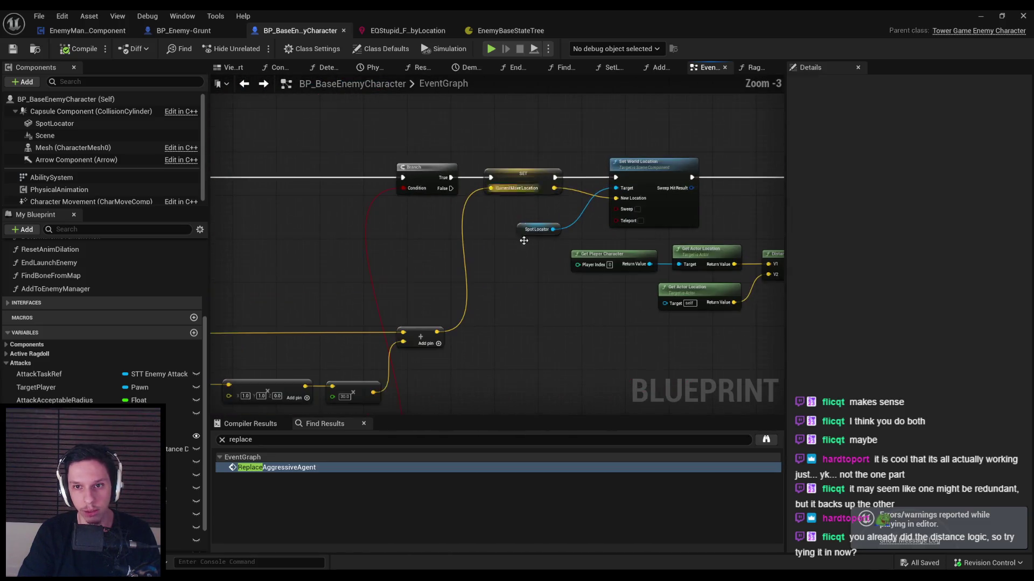
scroll(324, 262, down, 1)
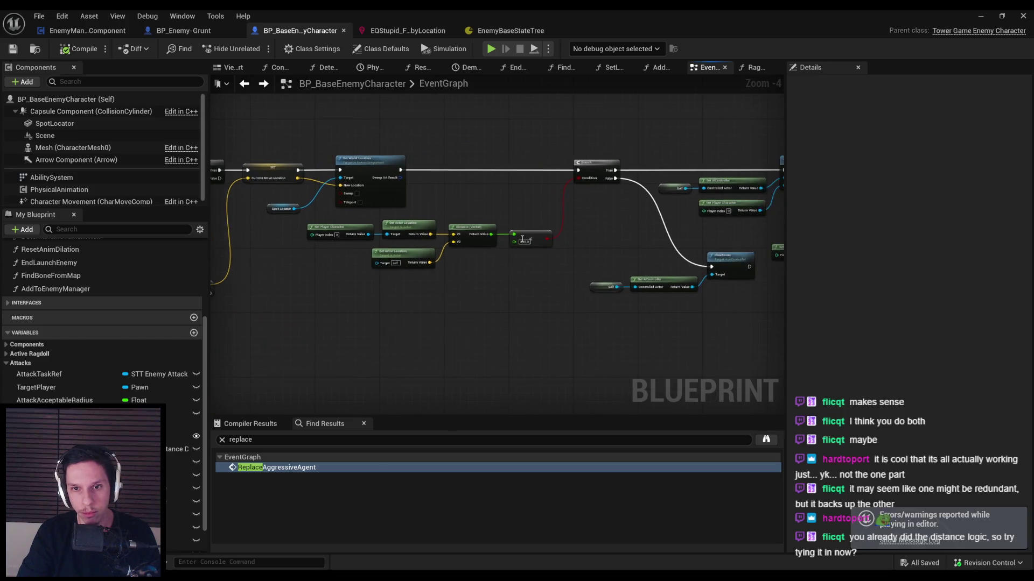
scroll(526, 290, up, 1)
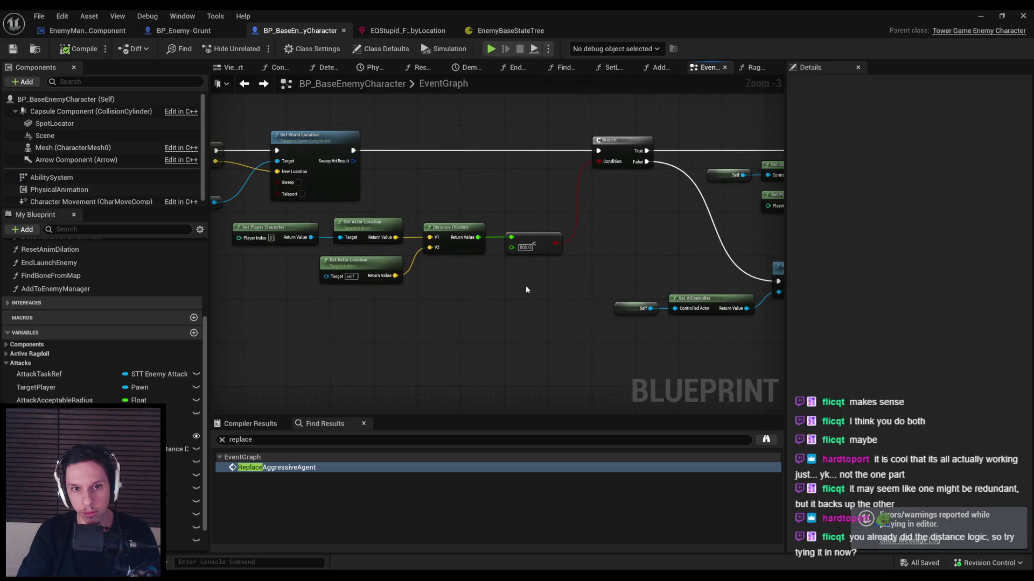
drag(526, 290, 422, 289)
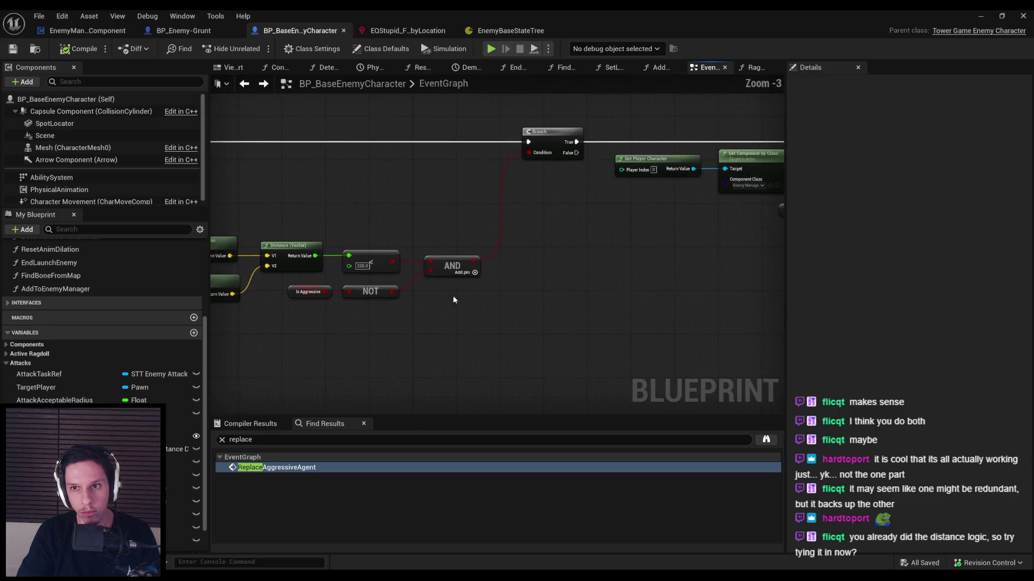
right_click(652, 172)
click(698, 386)
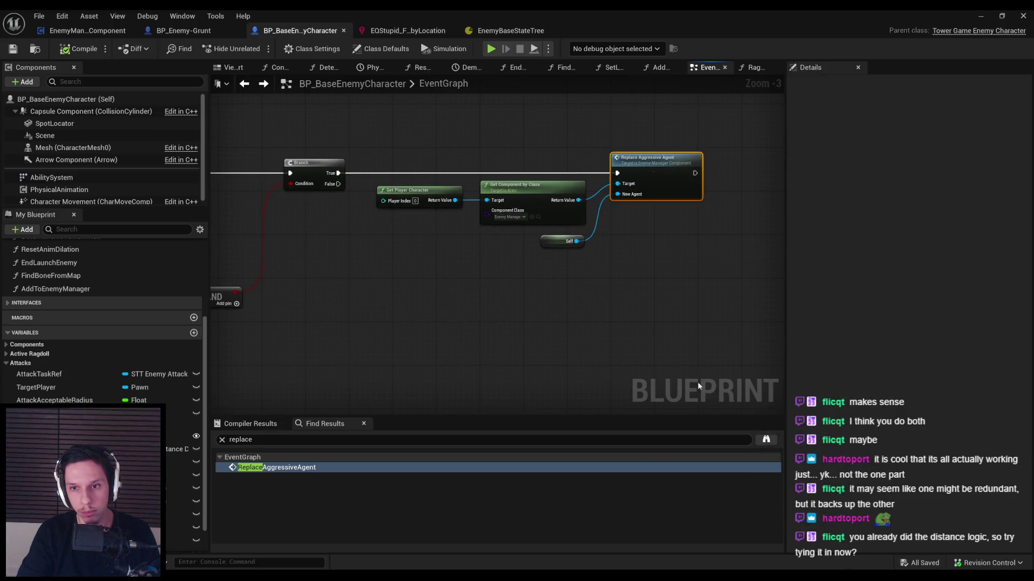
click(977, 14)
click(609, 157)
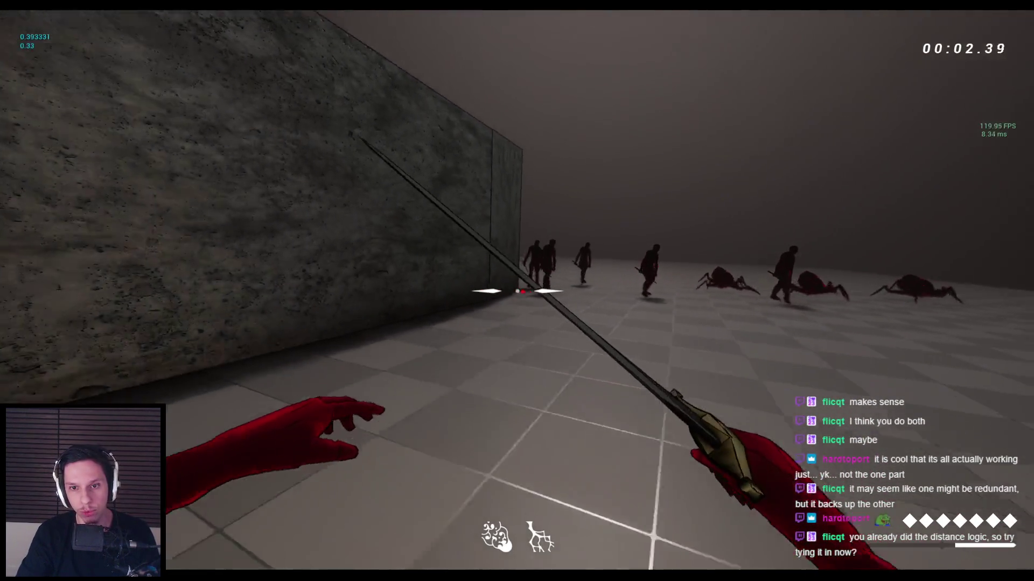
key(space)
key(space)
key(space)
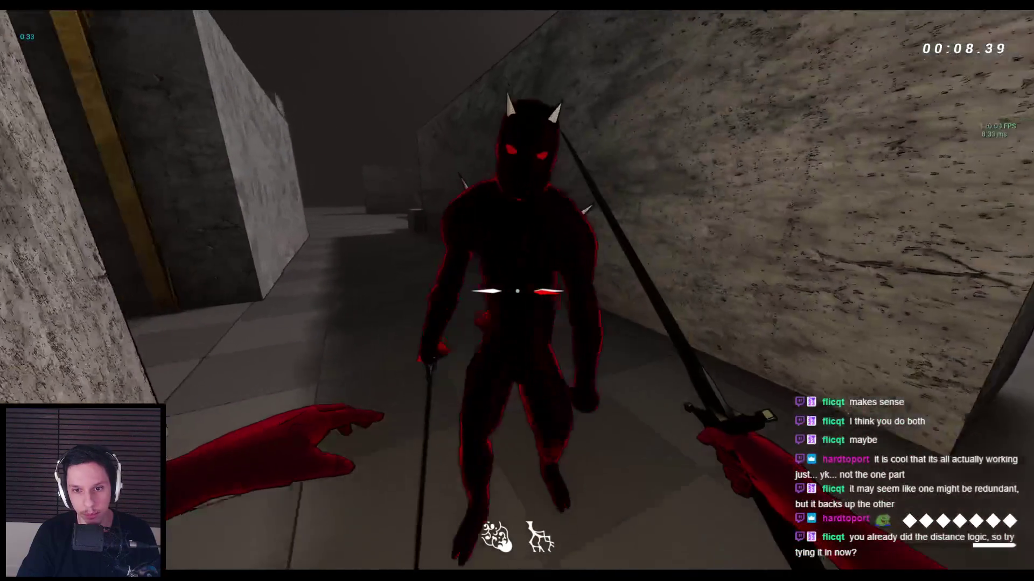
key(space)
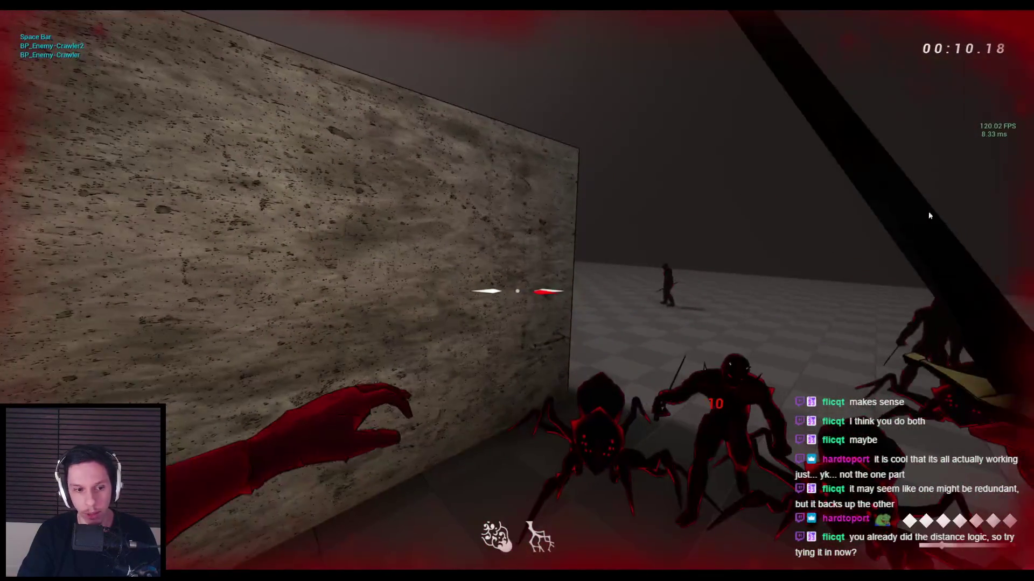
key(Escape)
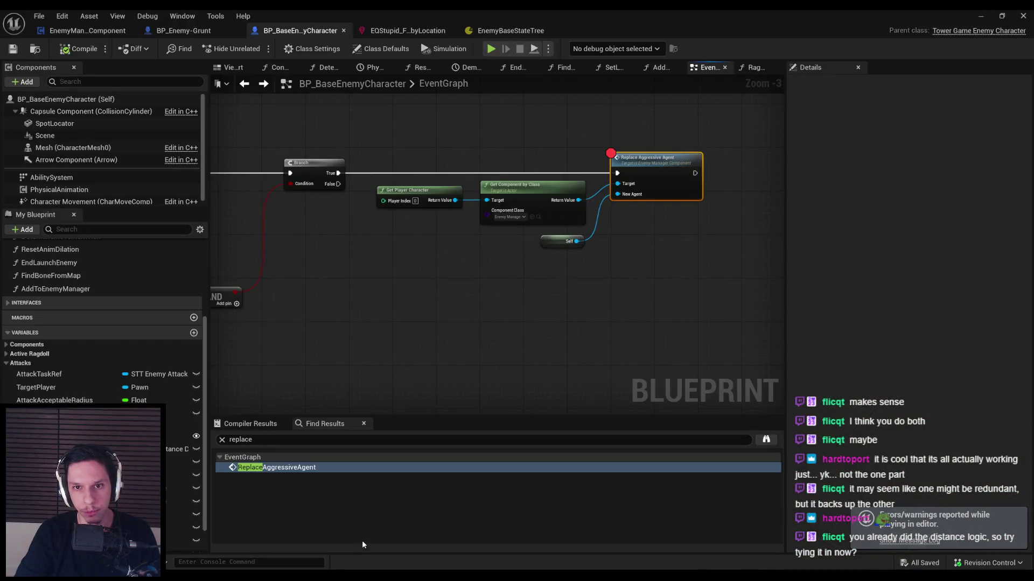
mouse_move(389, 493)
mouse_down()
mouse_move(660, 307)
mouse_move(599, 313)
mouse_up()
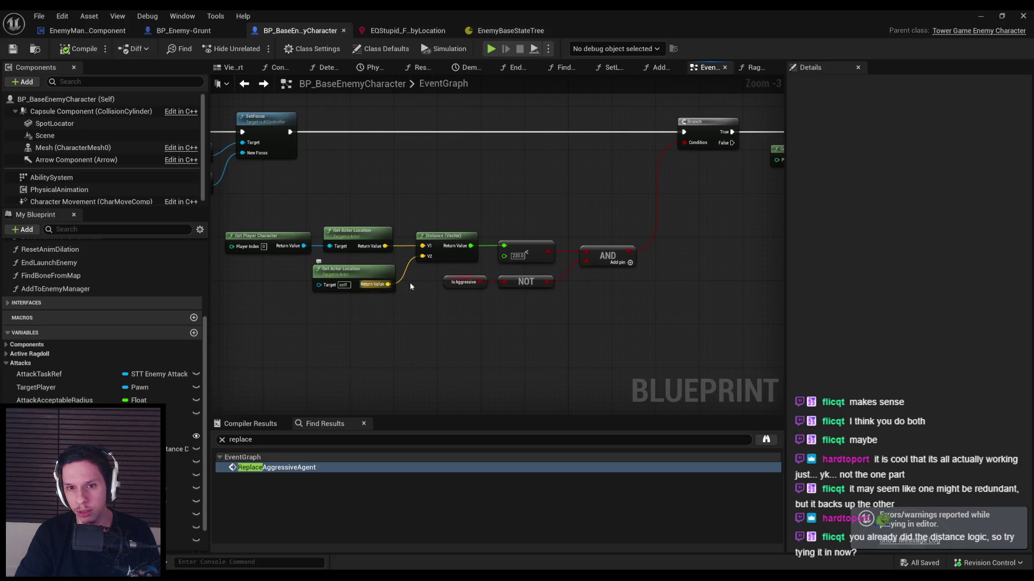
Step: Add a breakpoint on the distance-check Branch and return focus to the running game
scroll(462, 300, down, 1)
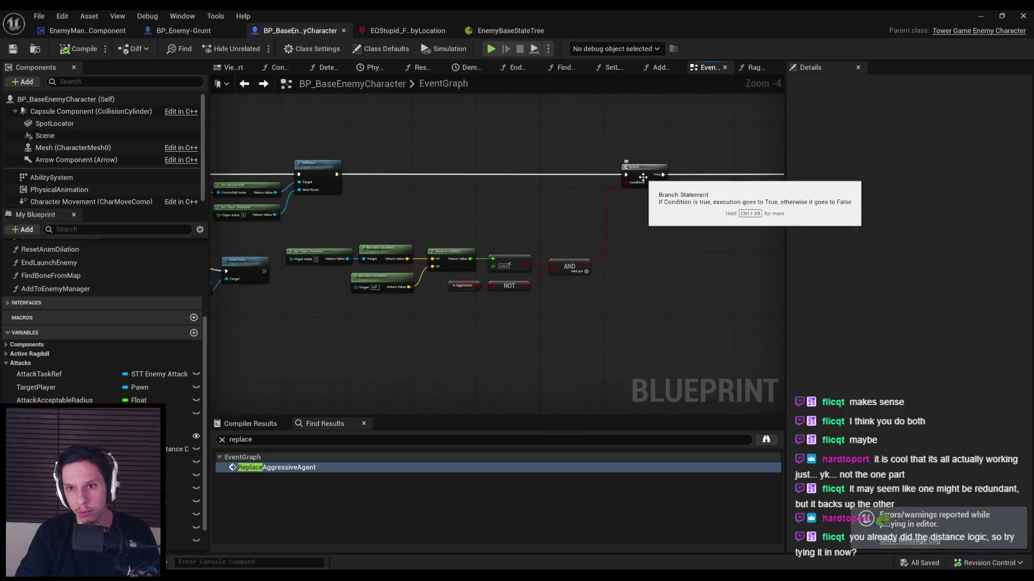
right_click(643, 177)
click(679, 365)
click(978, 13)
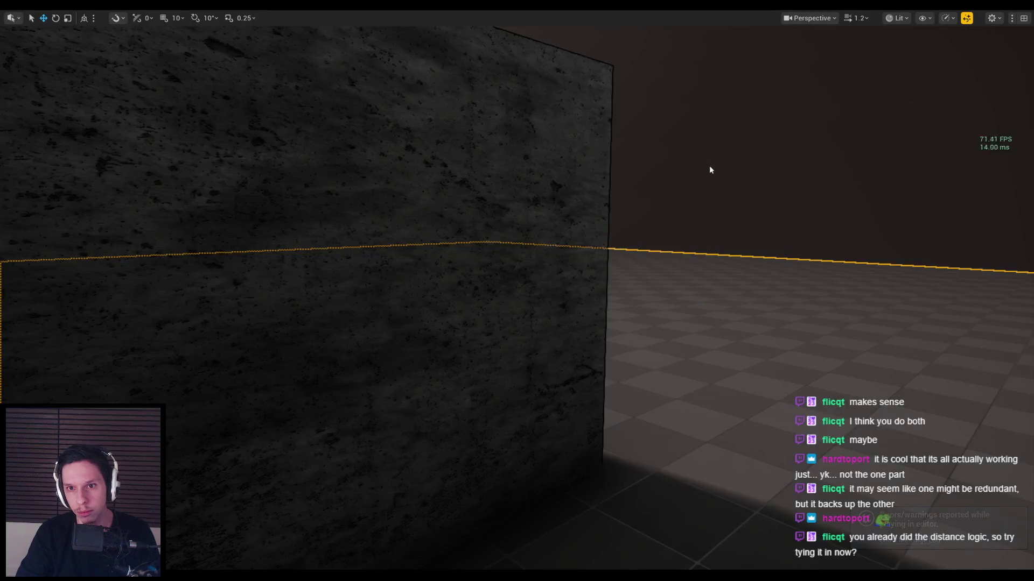
click(713, 167)
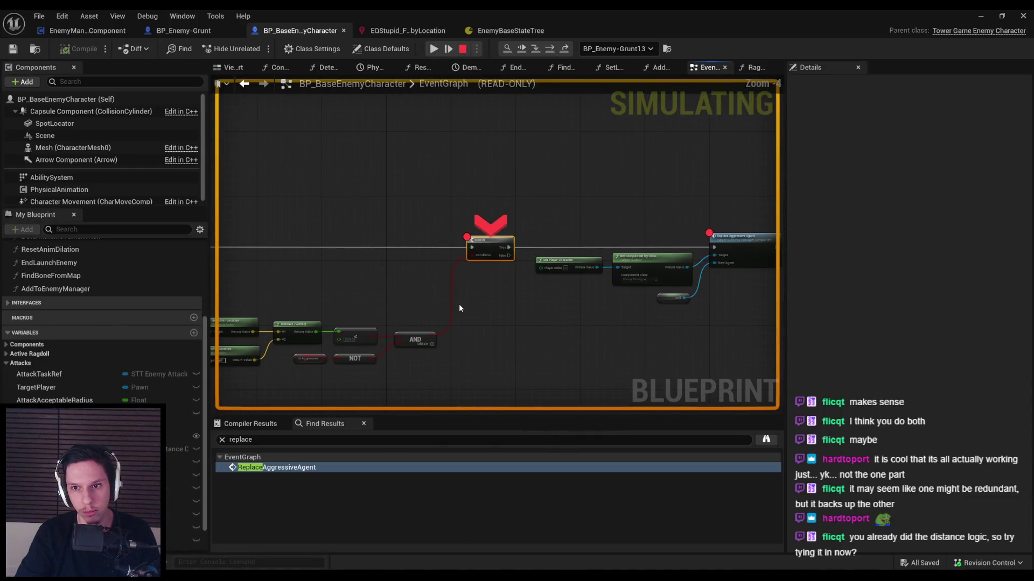
Step: Read the live Is Aggressive, Less and Distance pin values, then stop the simulation
scroll(482, 250, up, 2)
mouse_move(489, 240)
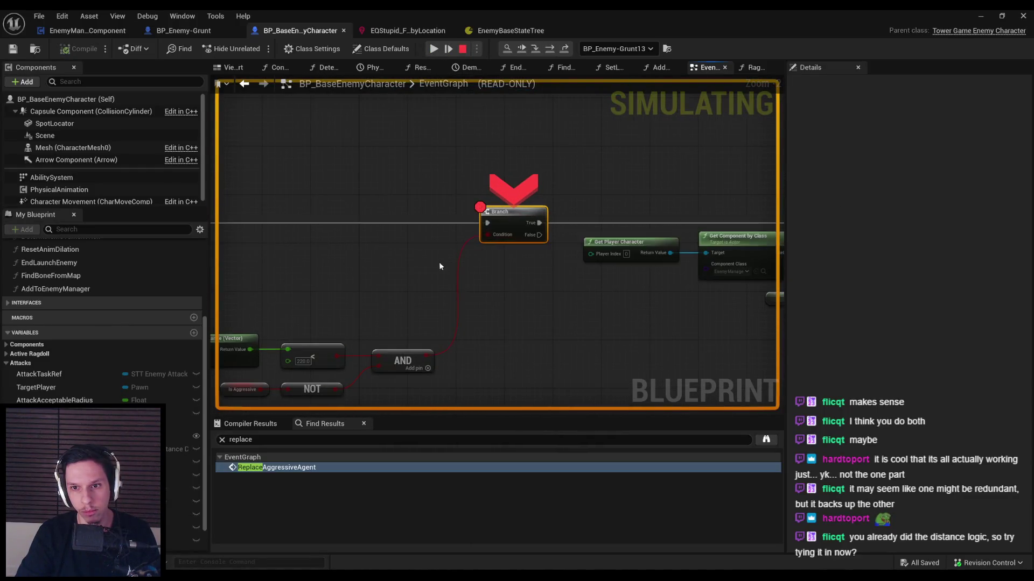
scroll(486, 236, down, 1)
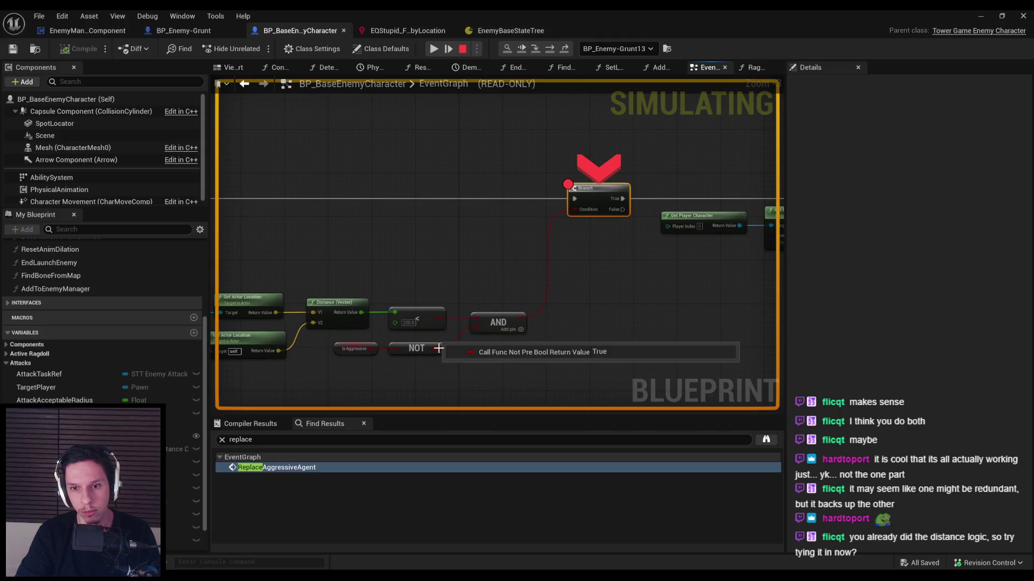
mouse_move(369, 349)
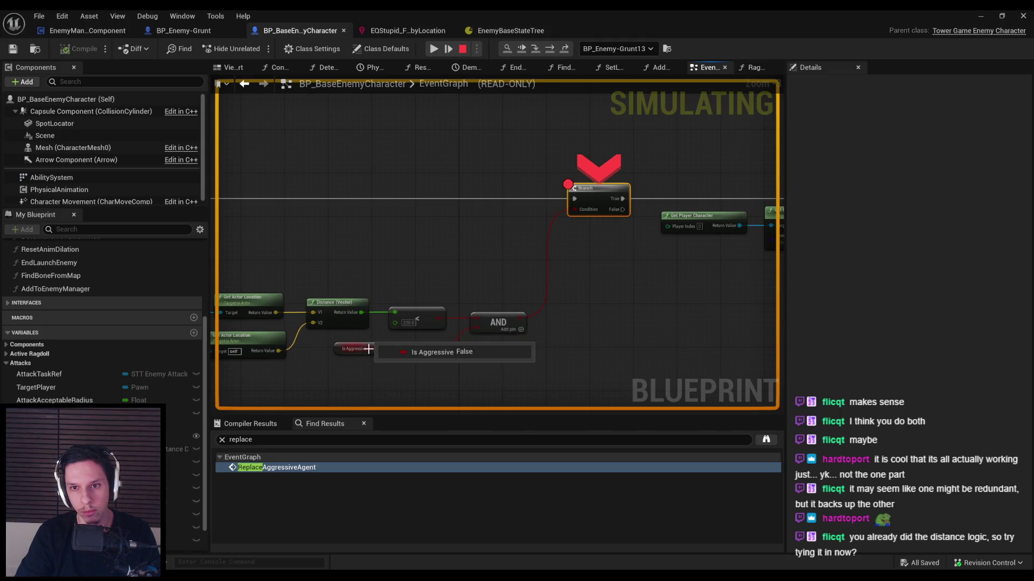
mouse_move(437, 319)
mouse_move(361, 317)
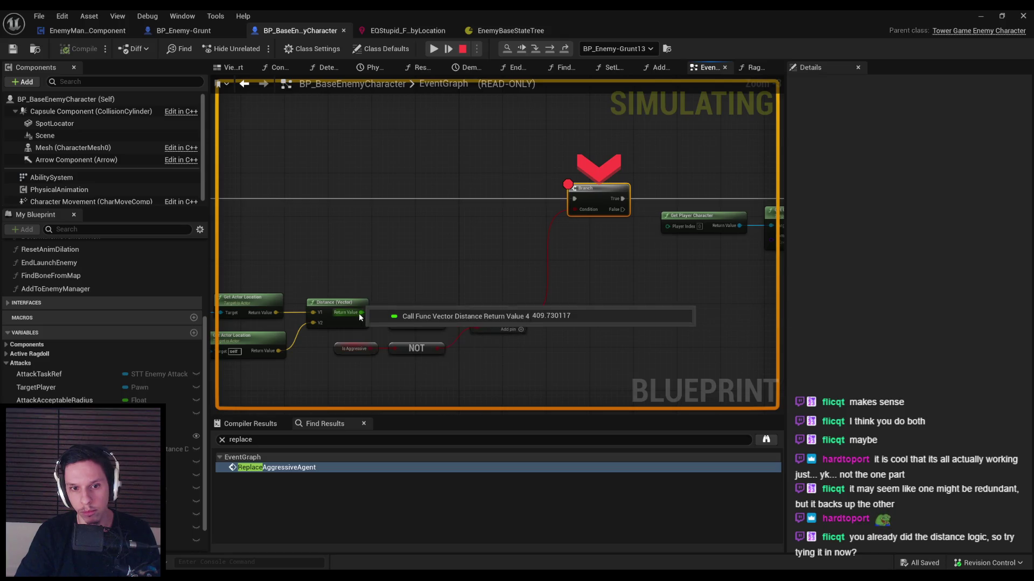
drag(425, 282, 539, 239)
key(Escape)
drag(658, 238, 387, 258)
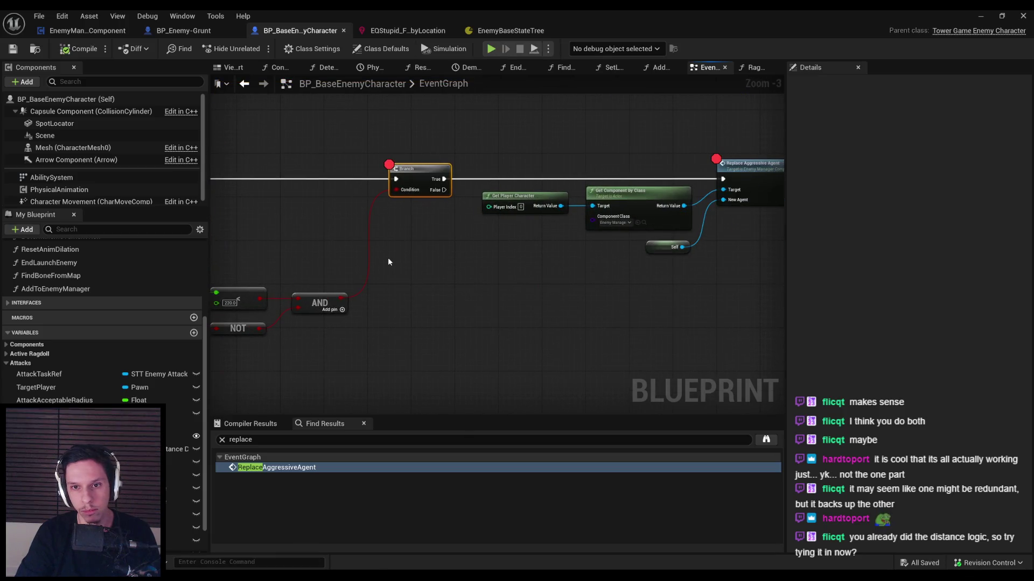
Step: Remove the Branch node's breakpoint and raise the distance threshold from 220 to 300
right_click(406, 175)
click(452, 435)
drag(234, 316, 513, 290)
scroll(513, 290, up, 1)
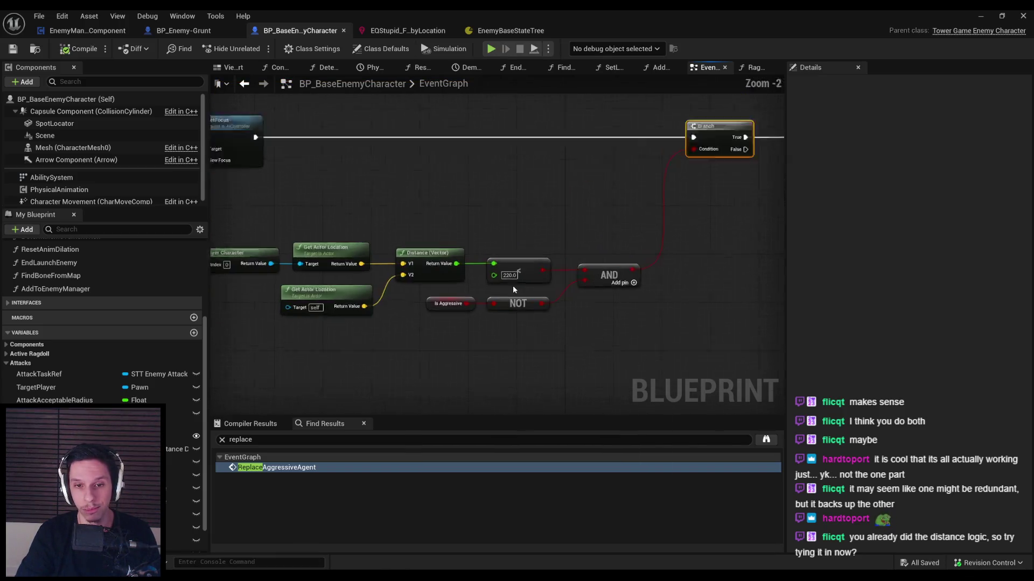
scroll(513, 289, up, 2)
text(300)
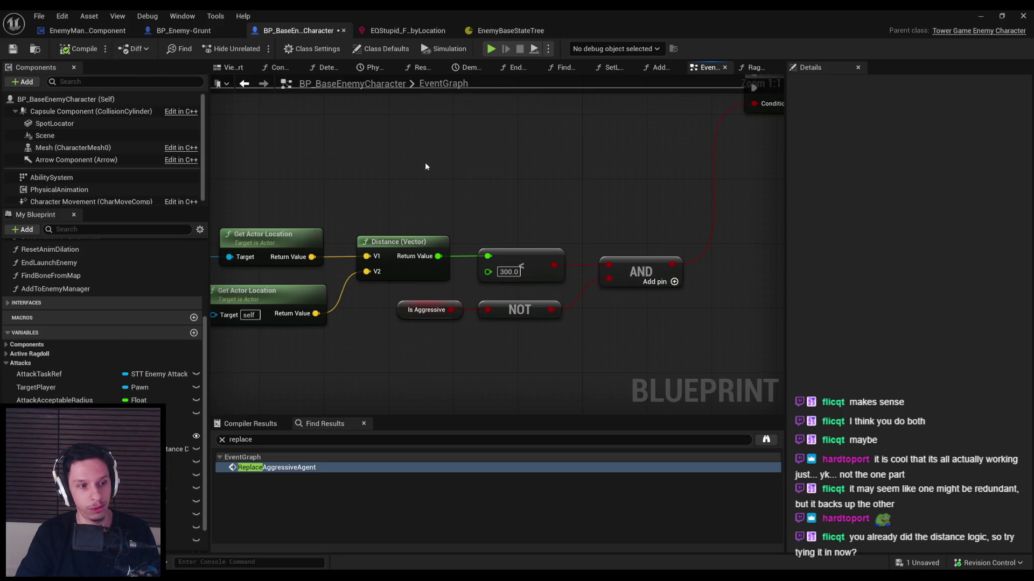
Step: Minimize the Blueprint editor, then briefly start and stop a Play In Editor session
click(980, 15)
key(alt+p)
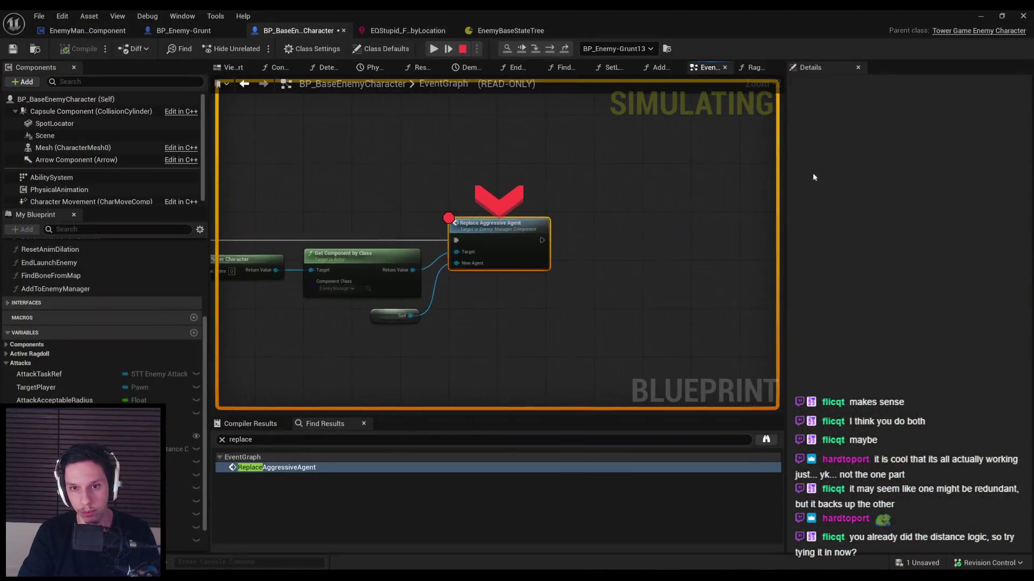
key(Escape)
Step: Remove the breakpoint from the Replace Aggressive Agent node and return to the game view
right_click(571, 253)
click(575, 484)
right_click(515, 250)
click(549, 478)
right_click(537, 263)
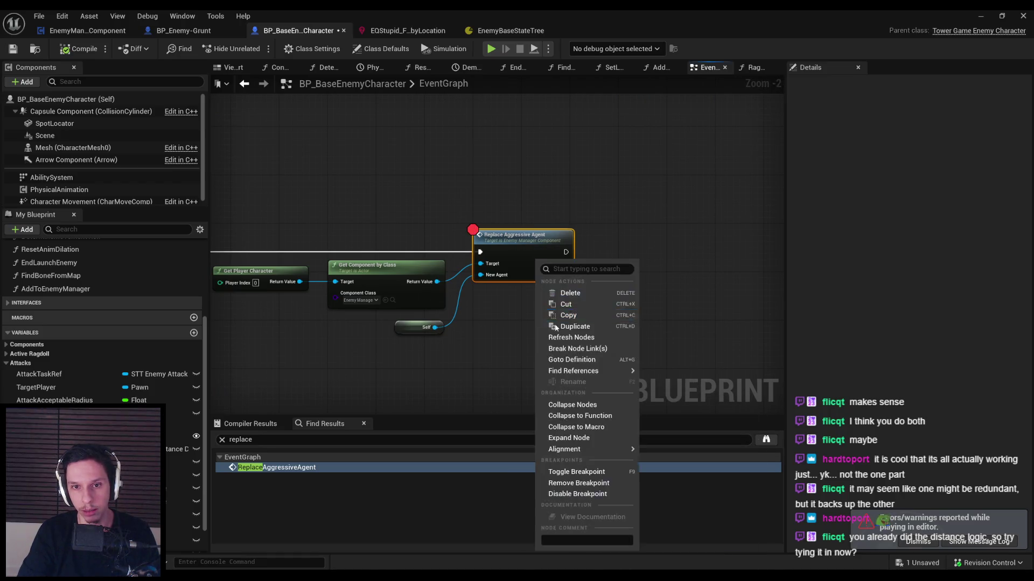
click(582, 483)
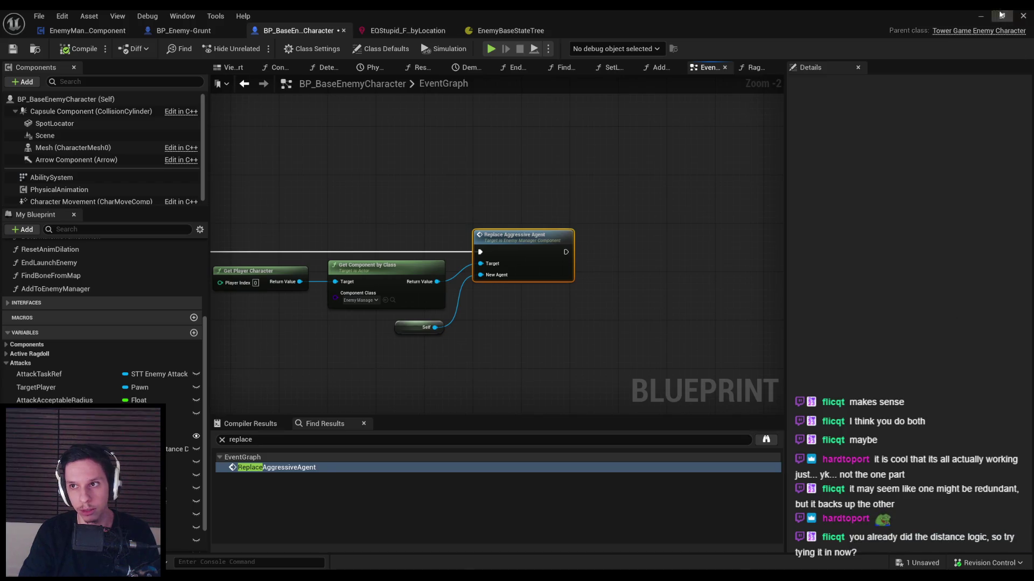
click(1000, 15)
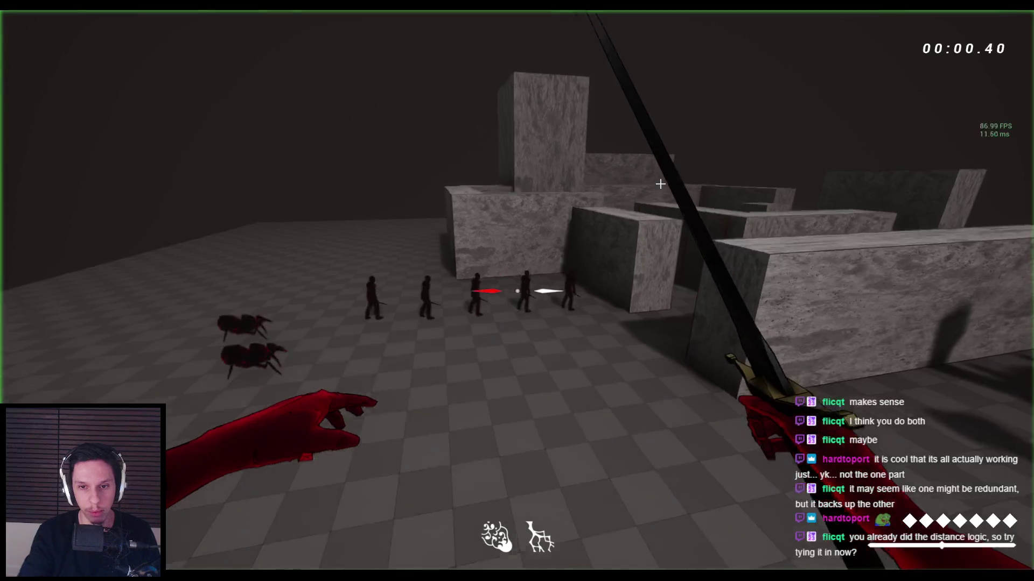
Step: Advance through the corridor slashing the horned enemies with the sword, then stop Play In Editor
key(w)
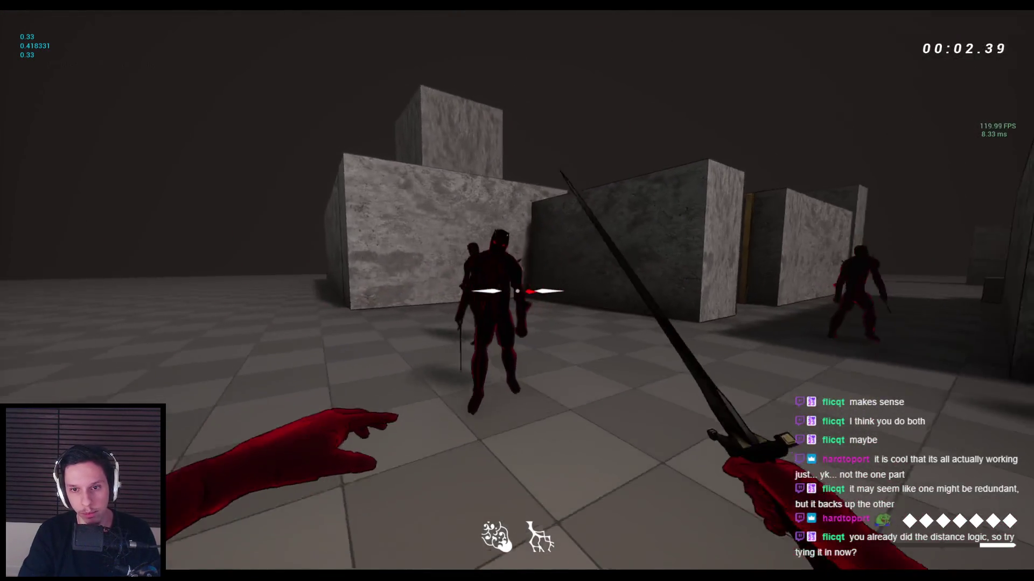
key(w)
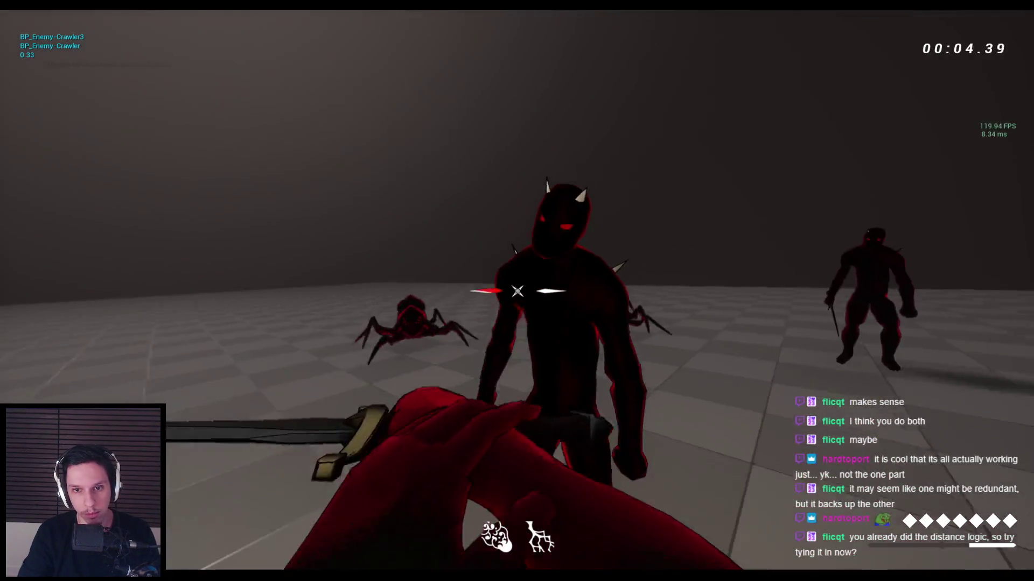
click(516, 291)
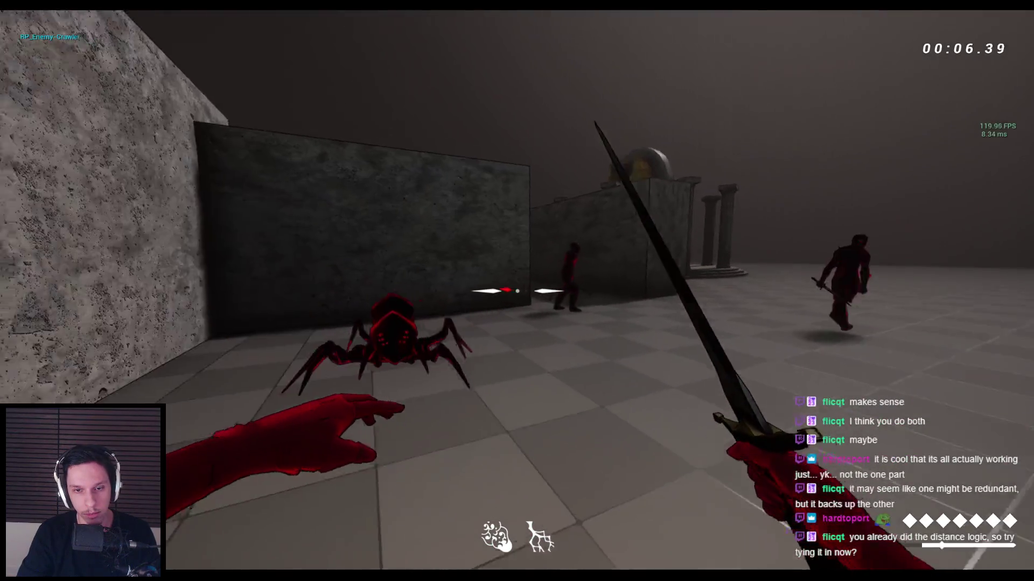
key(w)
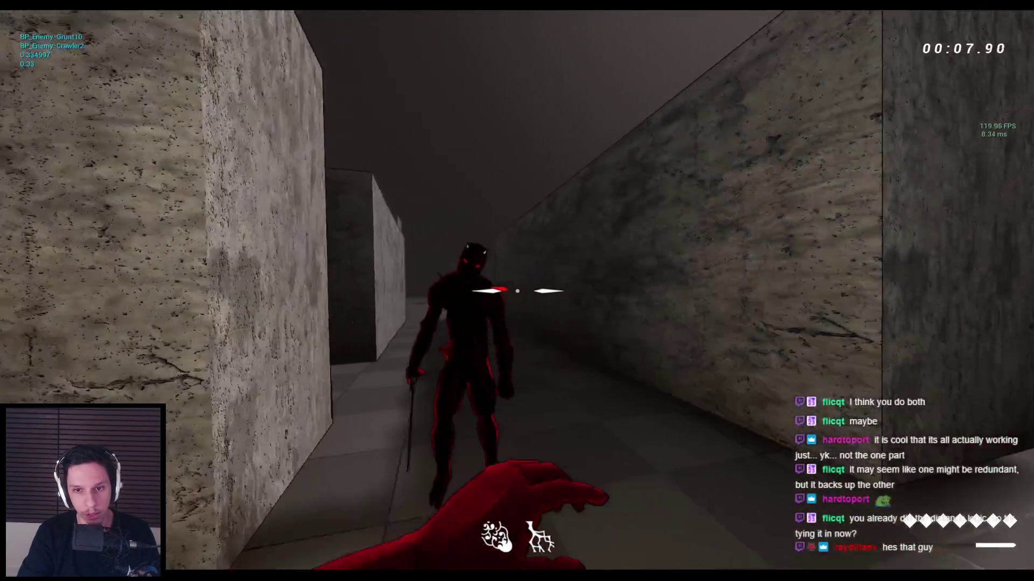
click(517, 291)
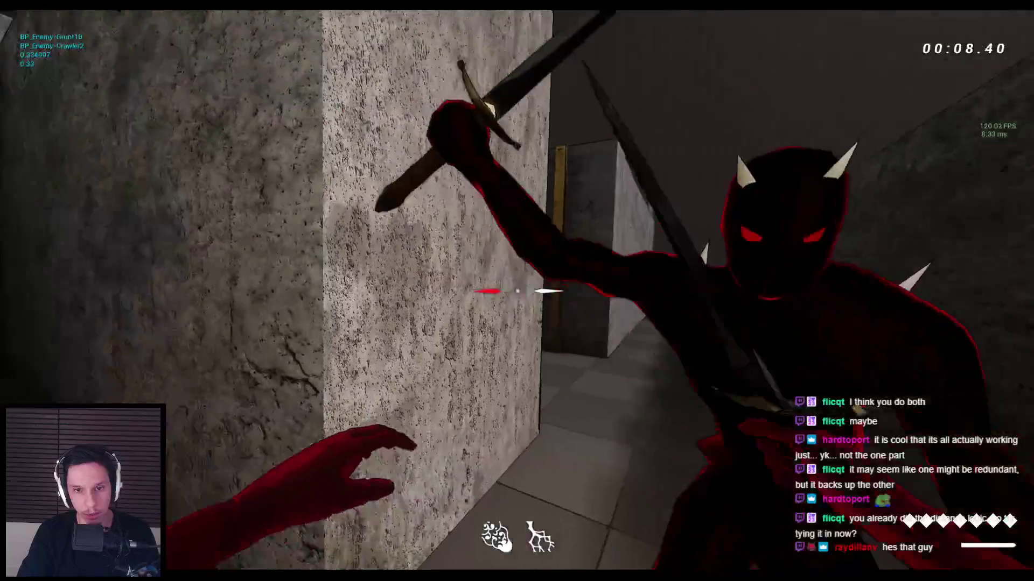
key(w)
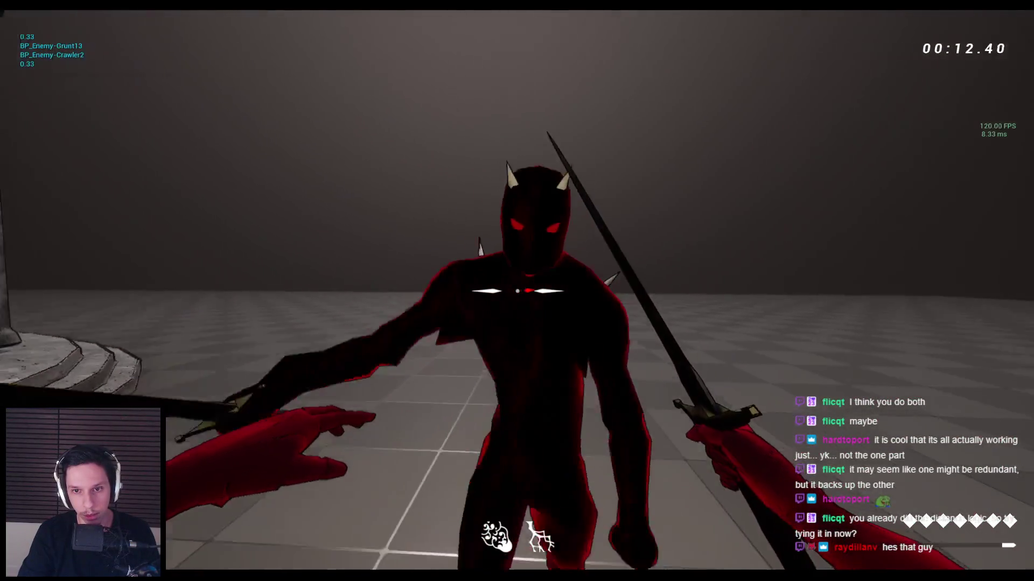
click(517, 291)
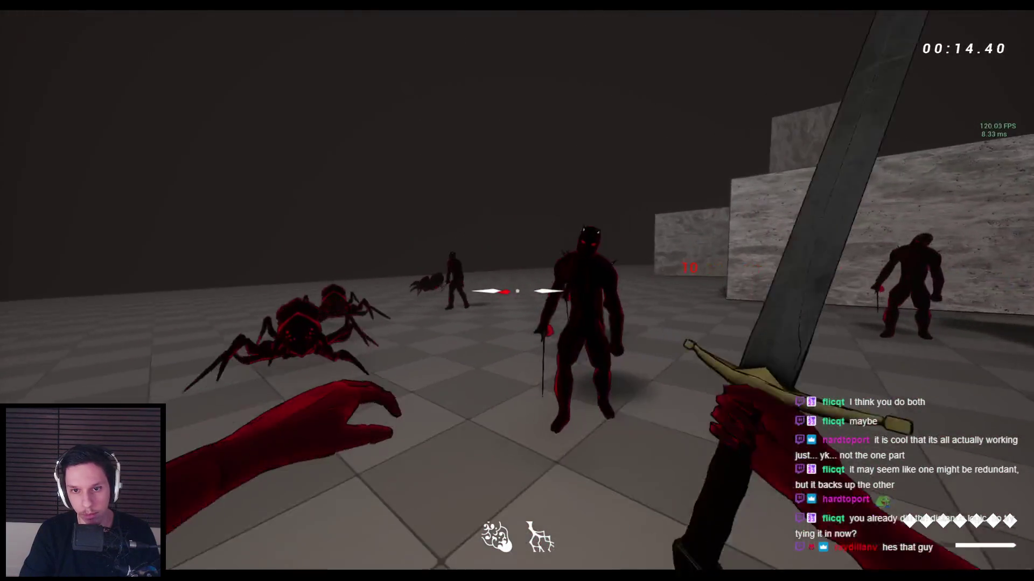
key(Escape)
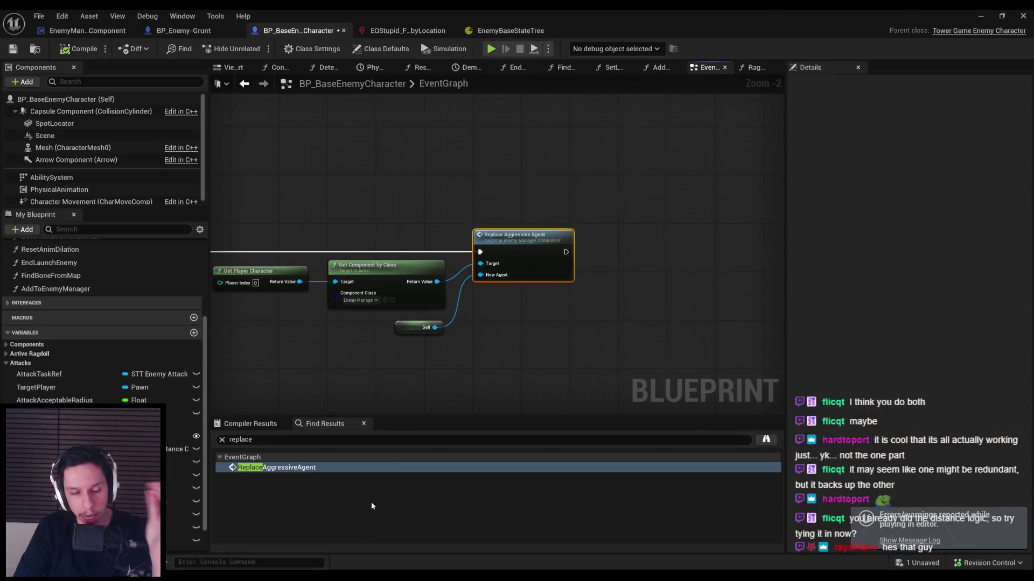
scroll(448, 344, down, 2)
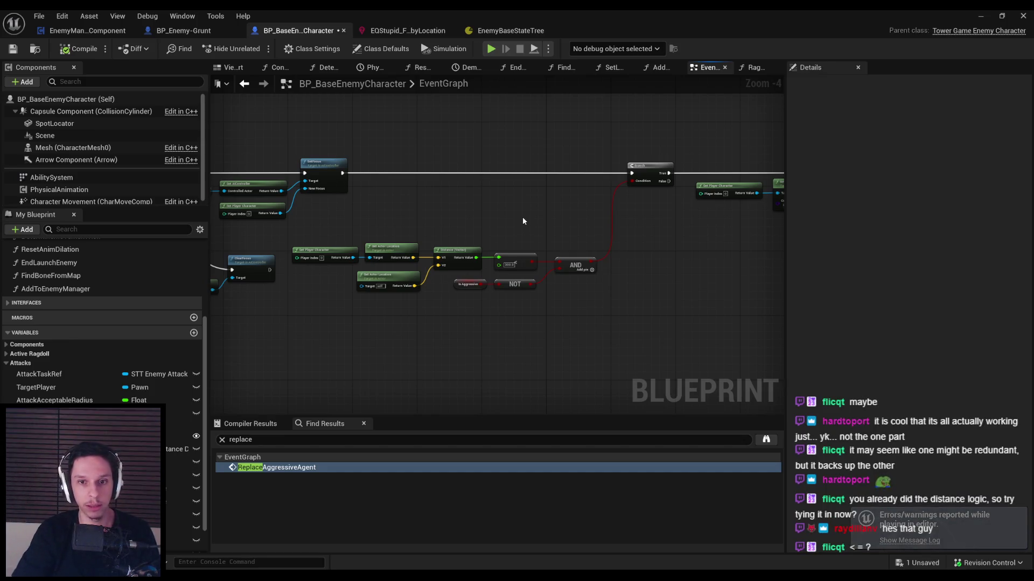
Step: Inspect the Less node's distance threshold, now 350.0, then minimize the Blueprint editor to the level
scroll(522, 221, up, 4)
click(494, 313)
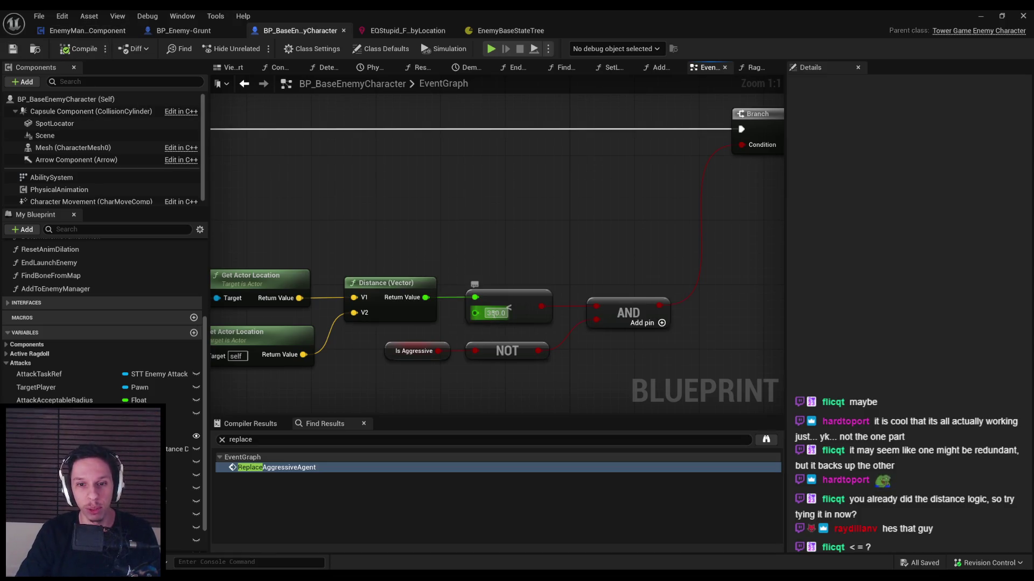
scroll(508, 292, down, 3)
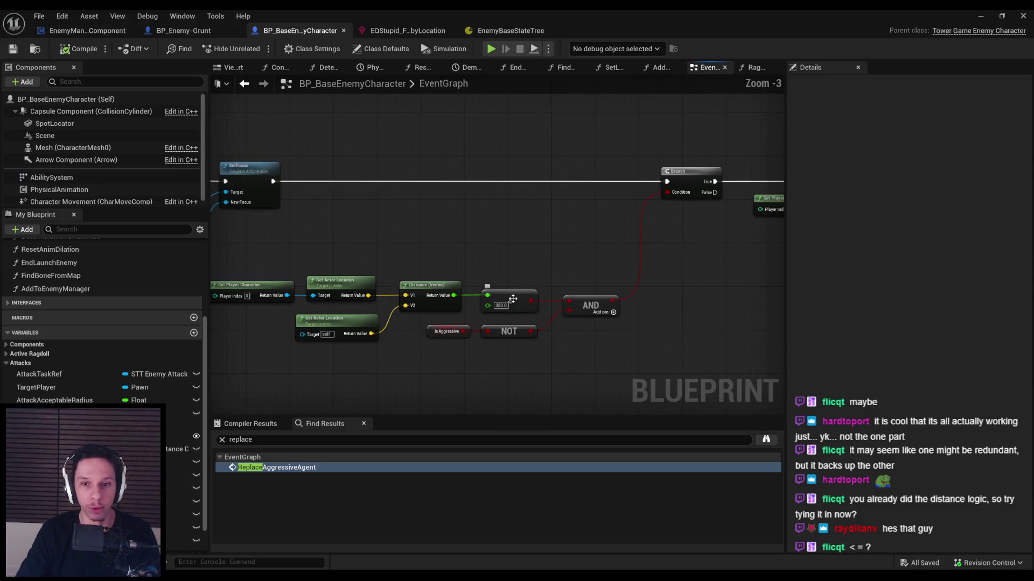
click(978, 17)
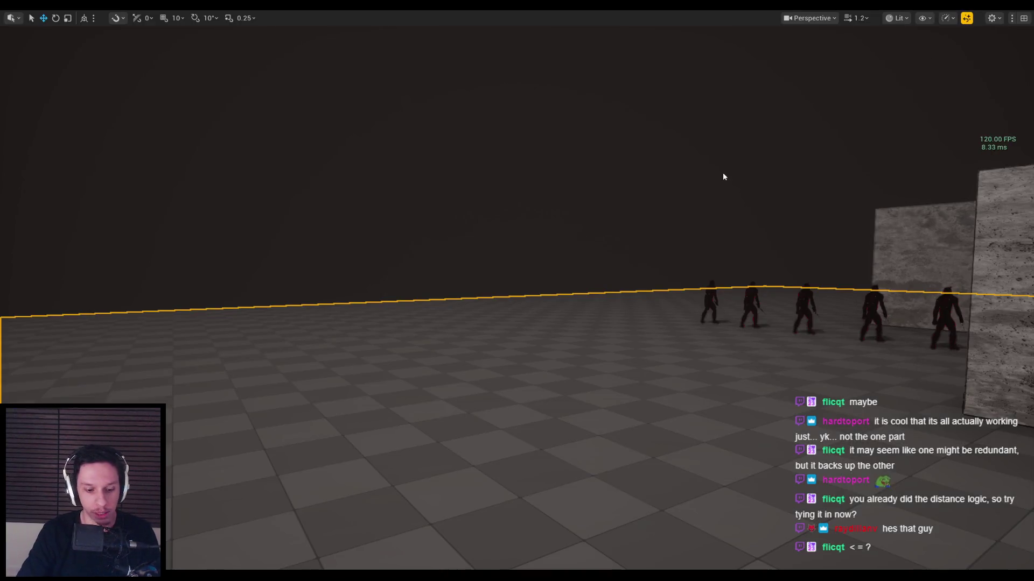
Step: Start play and approach the enemy group, jumping off the wall back toward them
click(722, 172)
key(w)
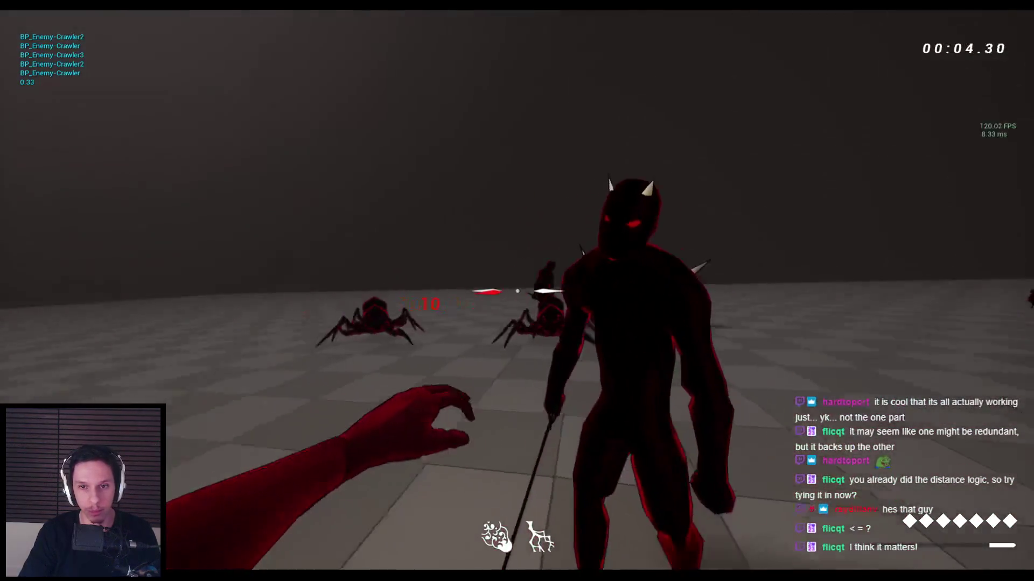
click(516, 291)
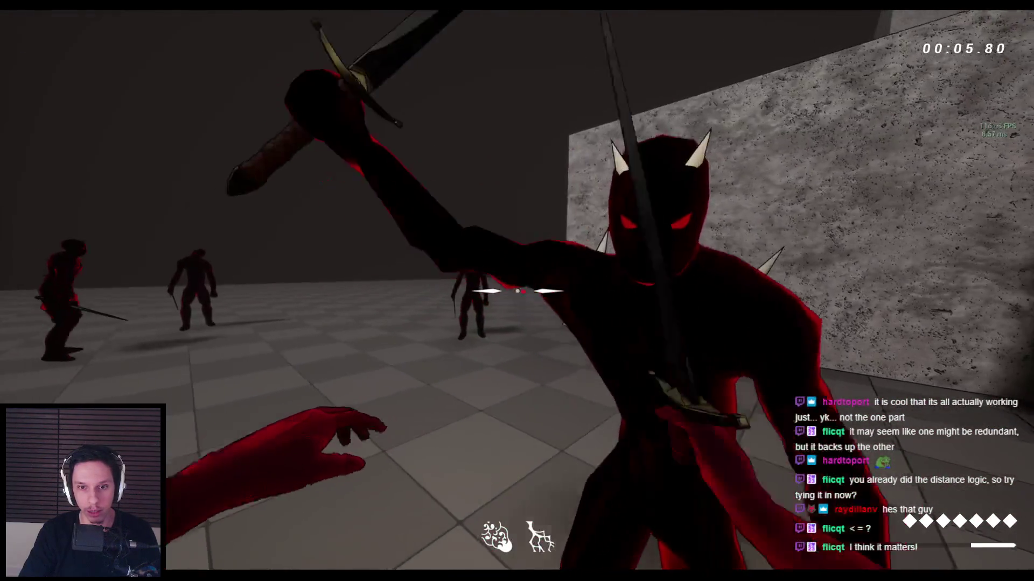
click(516, 291)
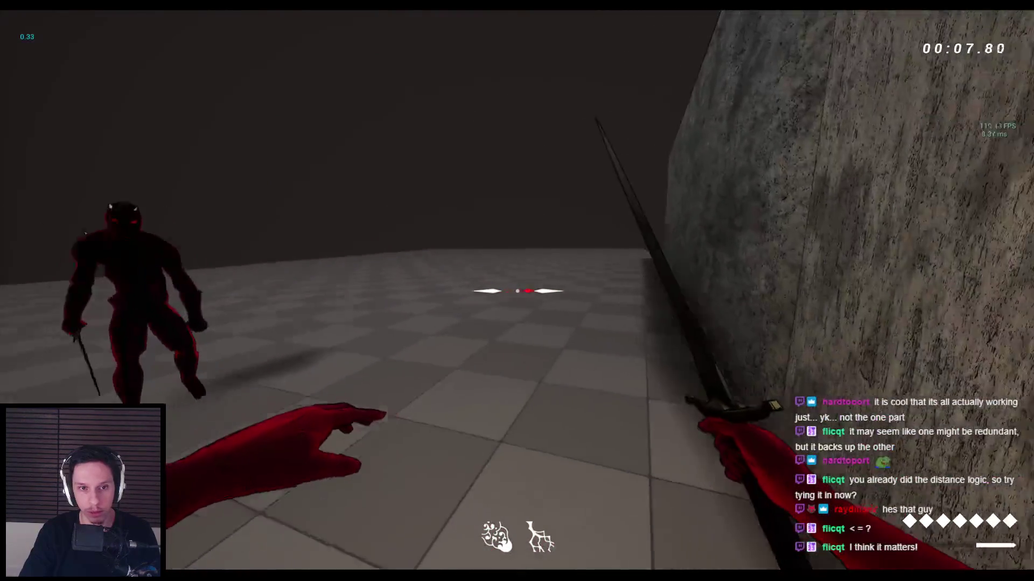
key(space)
Step: Repeatedly slash the horned enemies with the sword, then end the play session
click(517, 291)
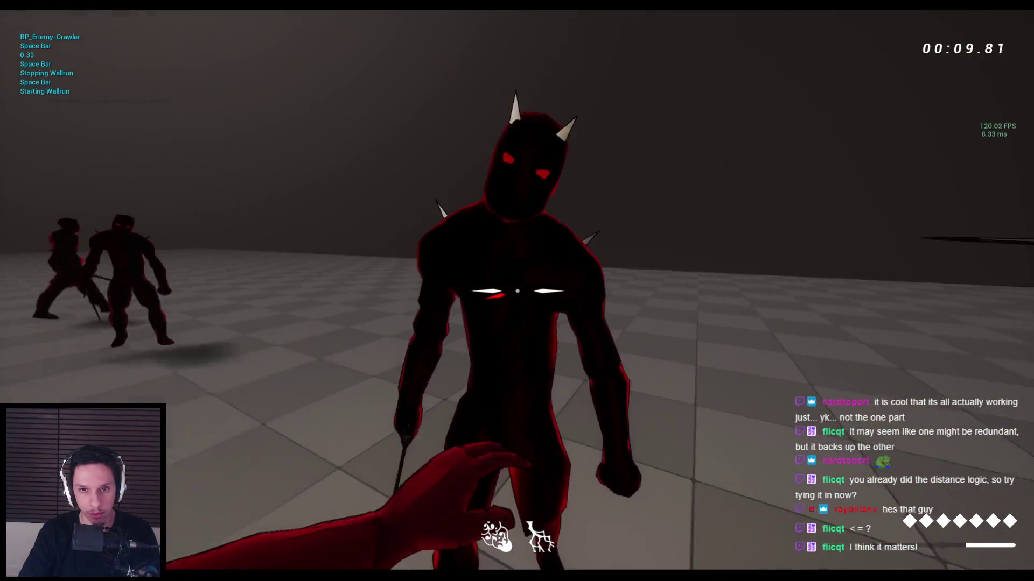
click(516, 291)
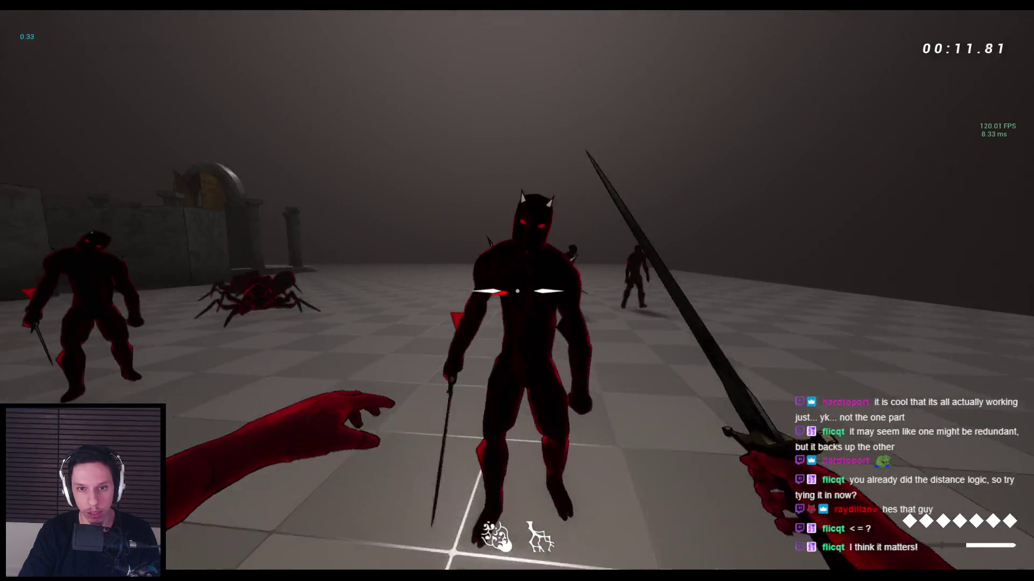
click(517, 291)
click(516, 290)
click(517, 291)
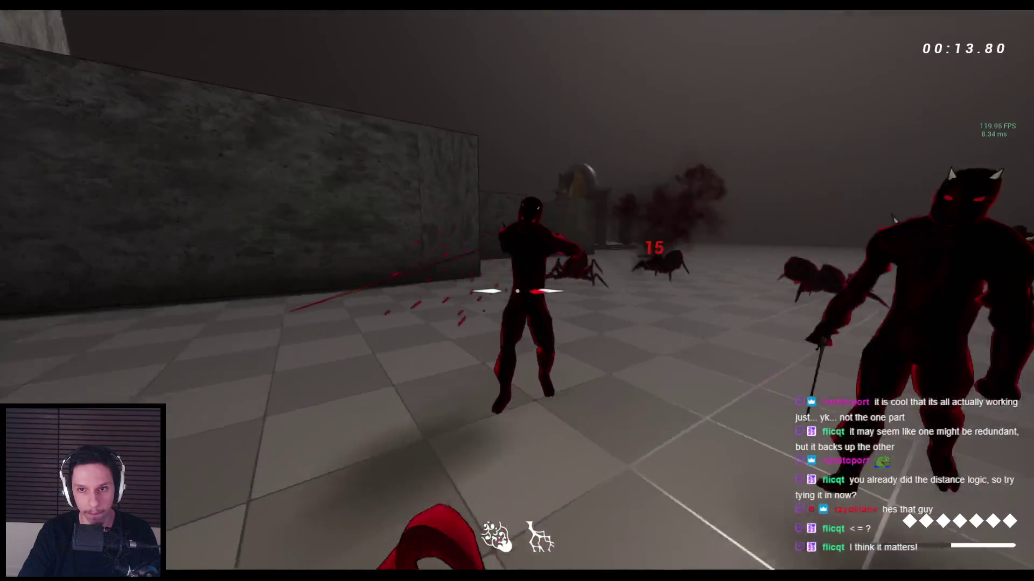
click(517, 291)
click(517, 291)
click(517, 291)
click(517, 290)
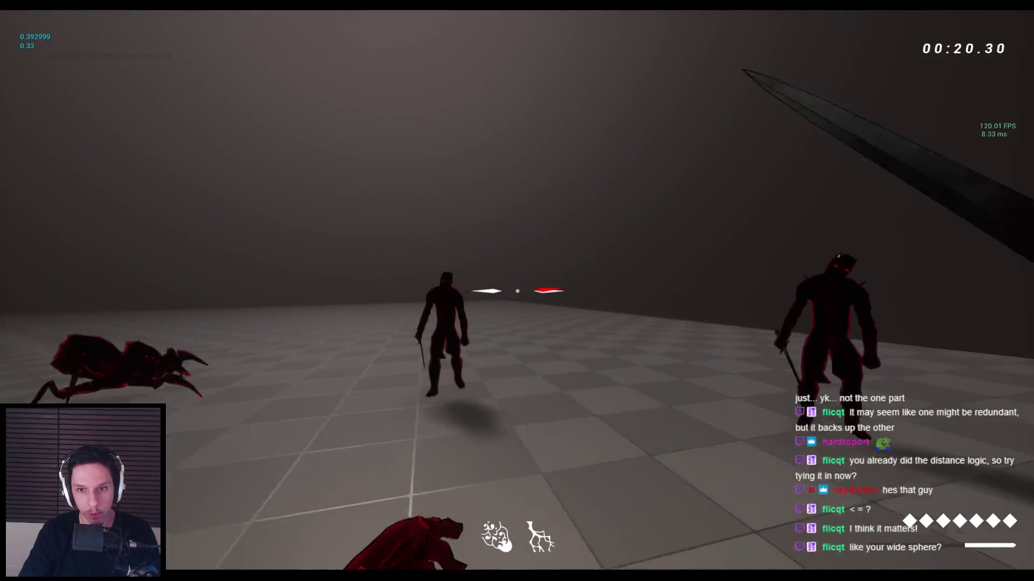
click(517, 291)
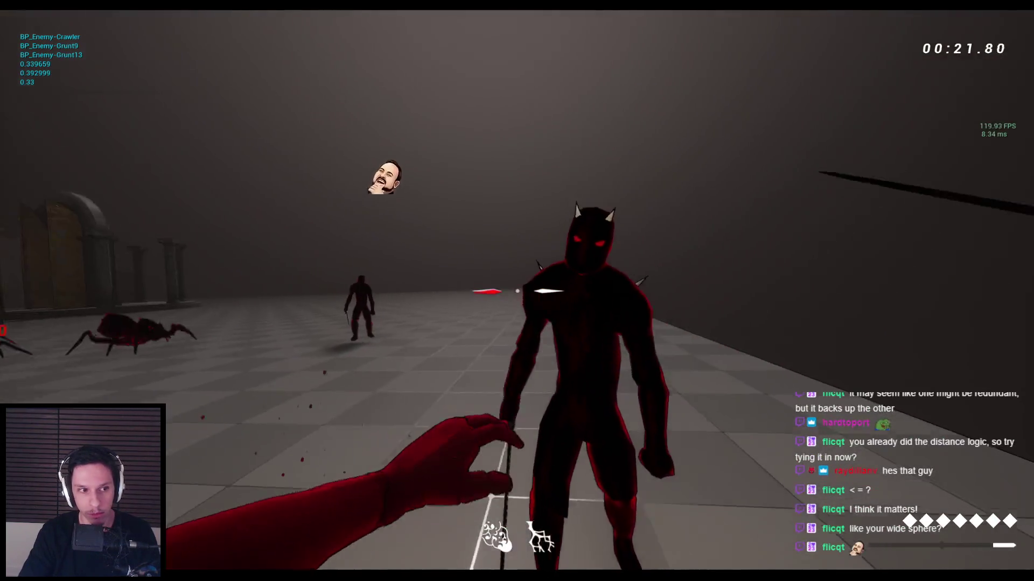
click(517, 291)
click(517, 291)
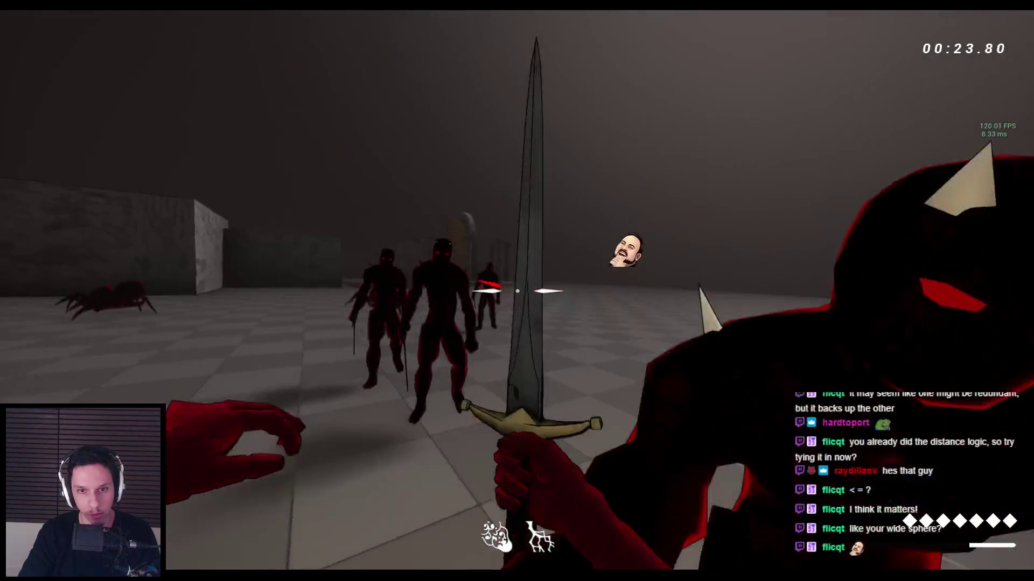
click(517, 291)
click(517, 291)
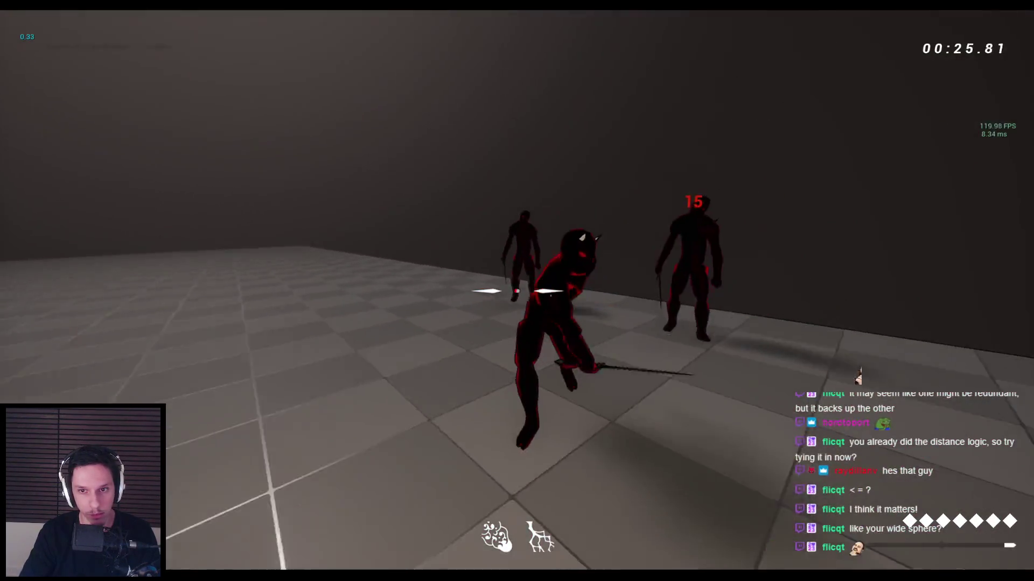
click(517, 291)
click(517, 290)
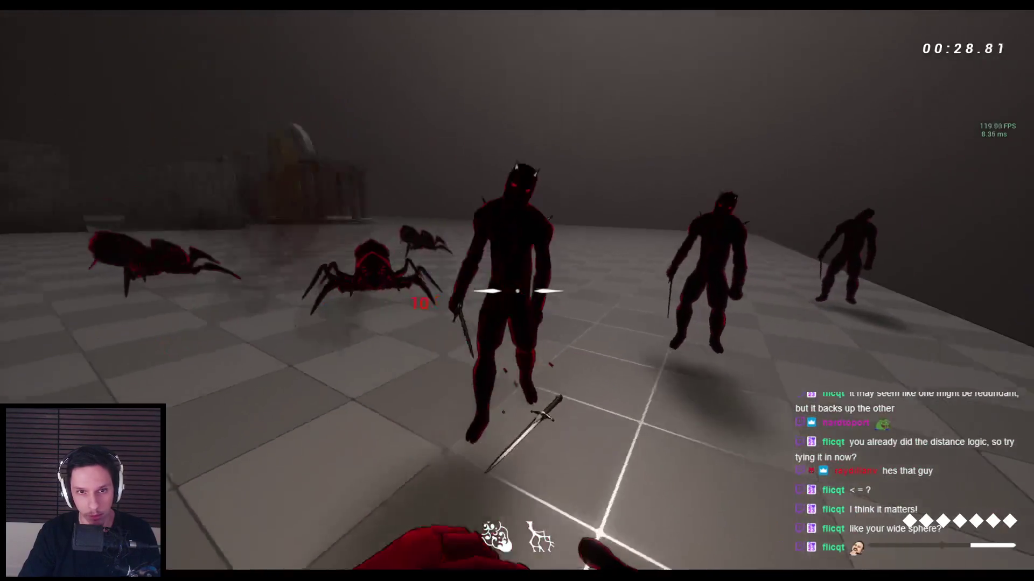
click(517, 291)
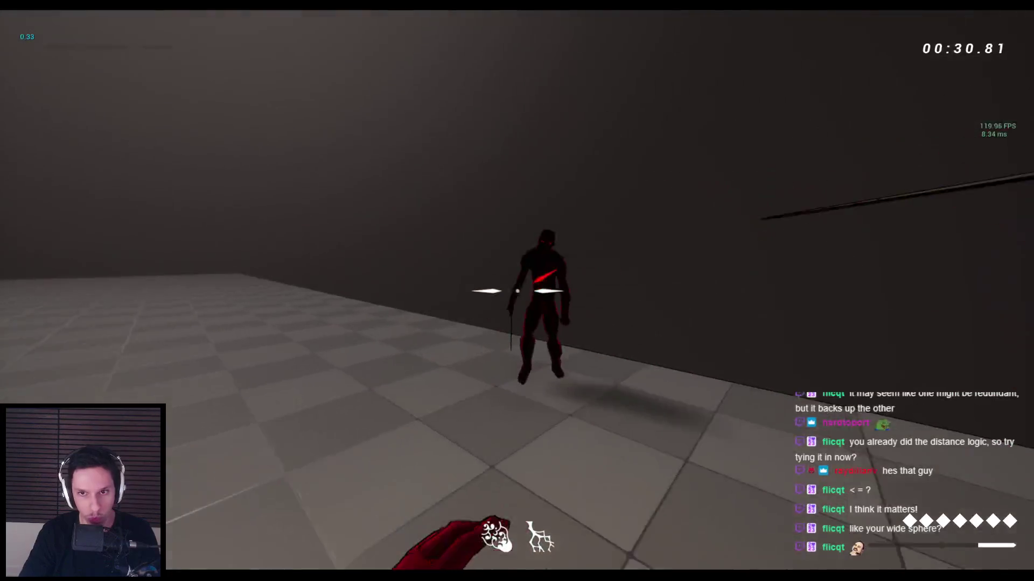
click(517, 291)
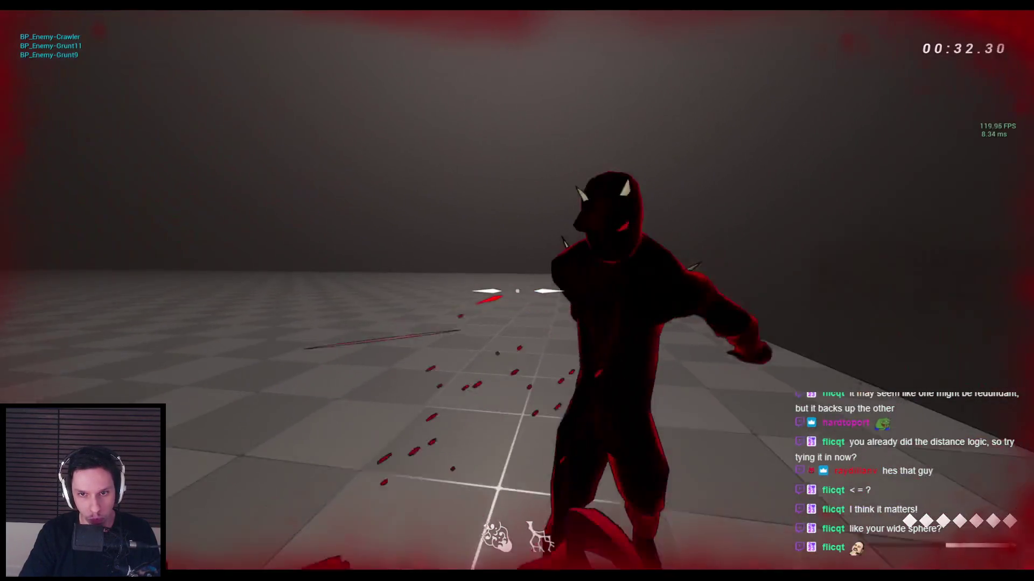
click(517, 290)
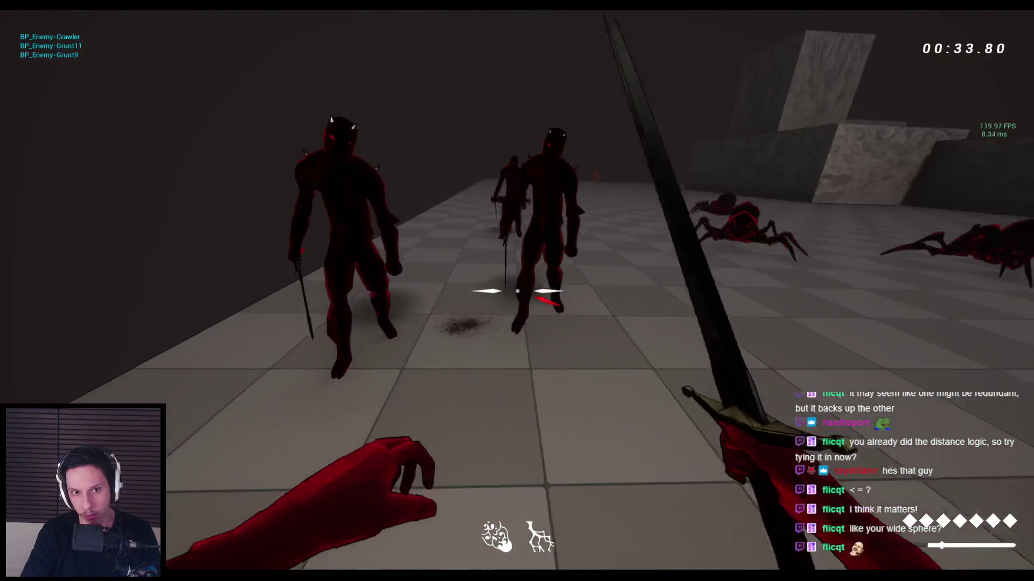
click(516, 291)
key(Escape)
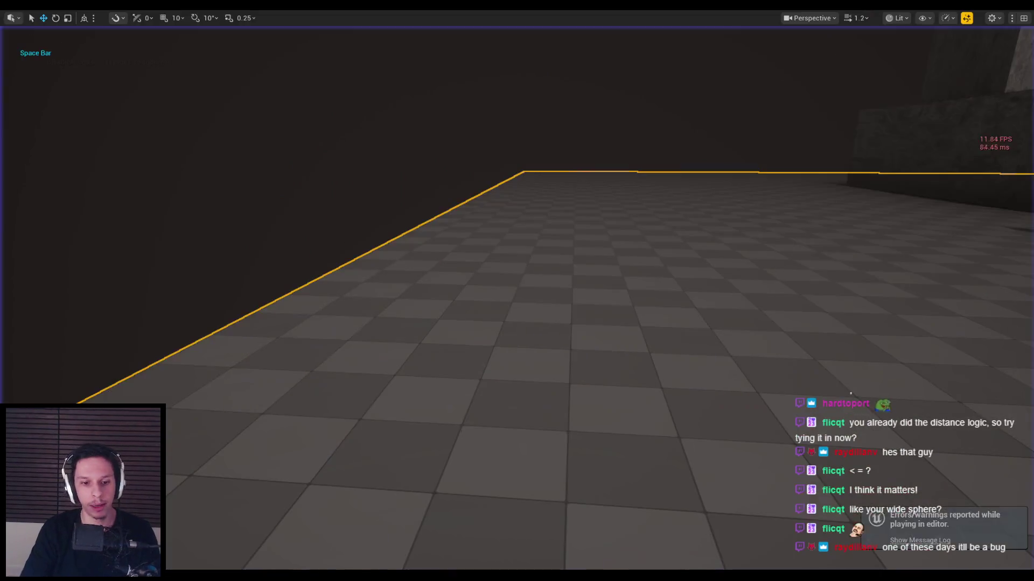
Step: Open EnemyBaseStateTree and inspect the AttackSequence state's selection behavior options
mouse_move(315, 575)
click(372, 530)
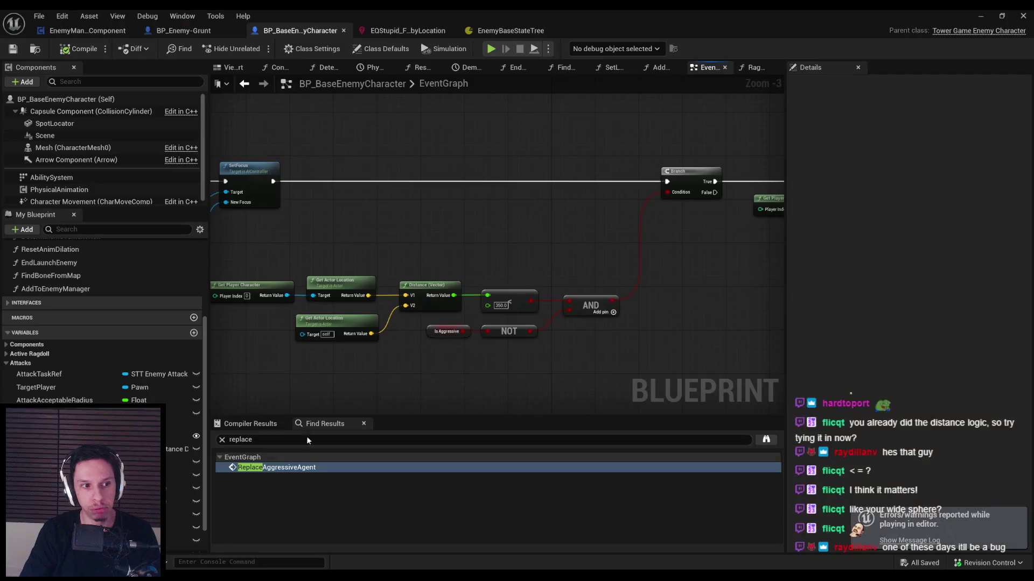
click(511, 31)
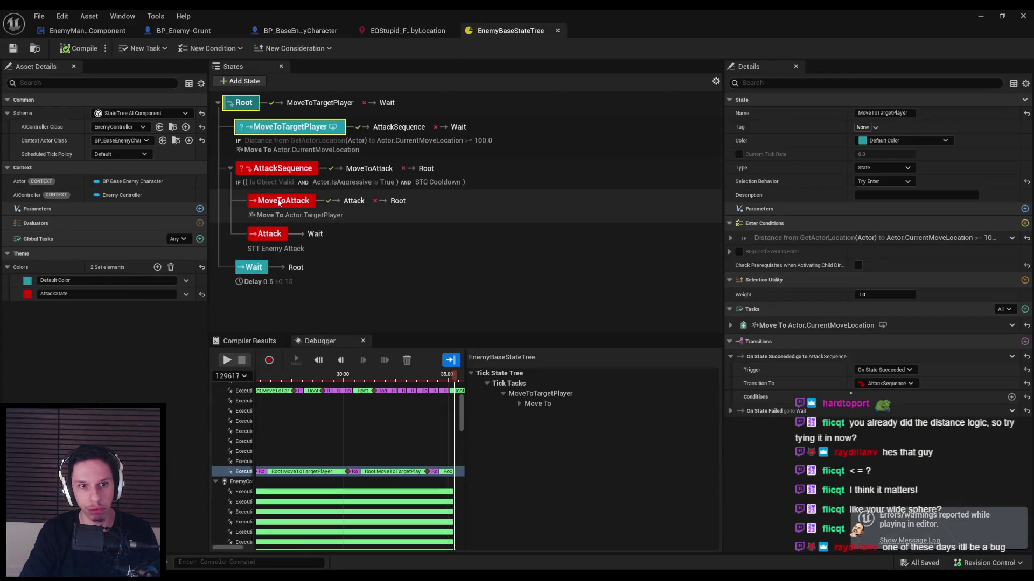
click(278, 171)
right_click(278, 172)
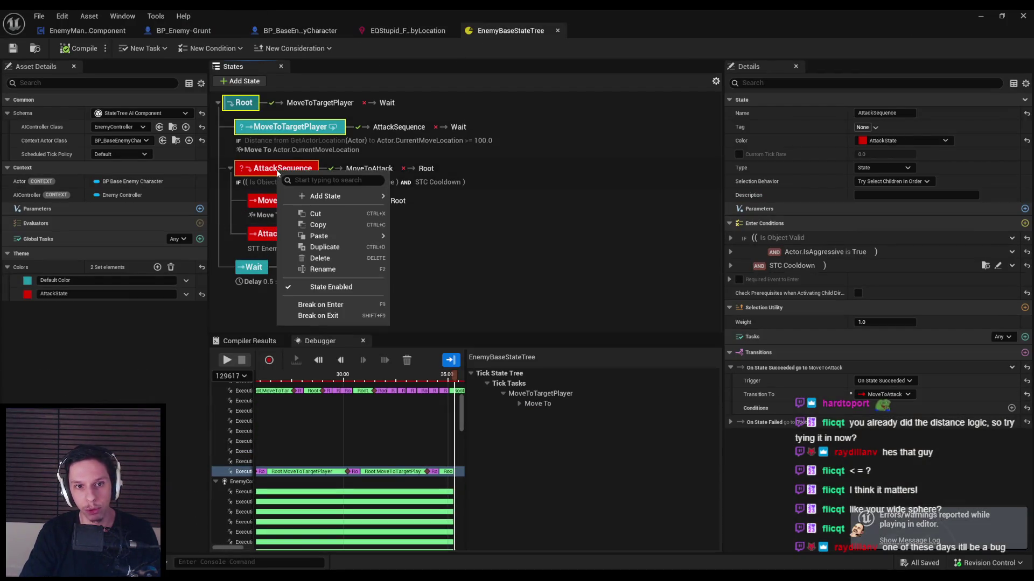
mouse_move(321, 199)
click(275, 170)
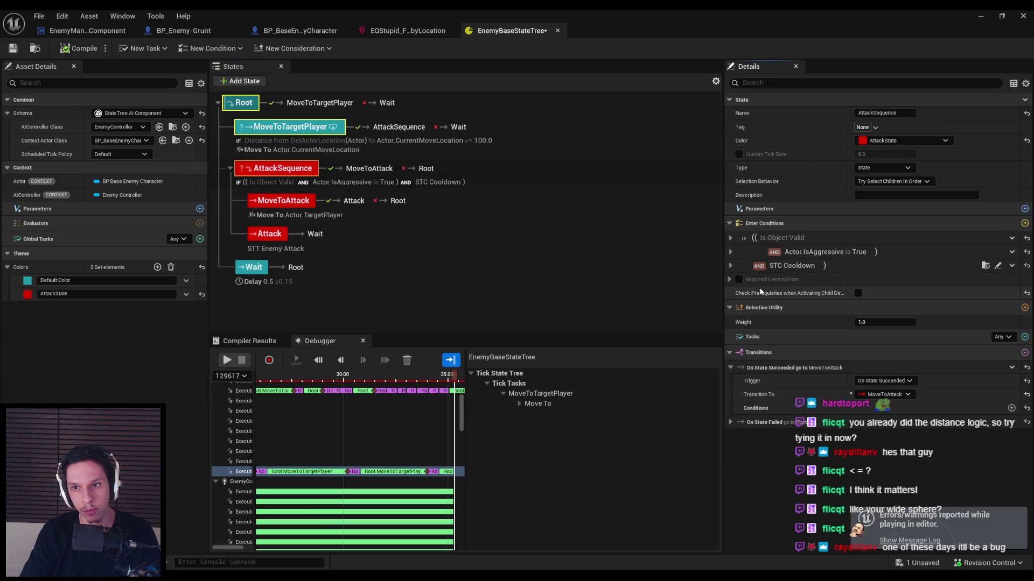
click(880, 183)
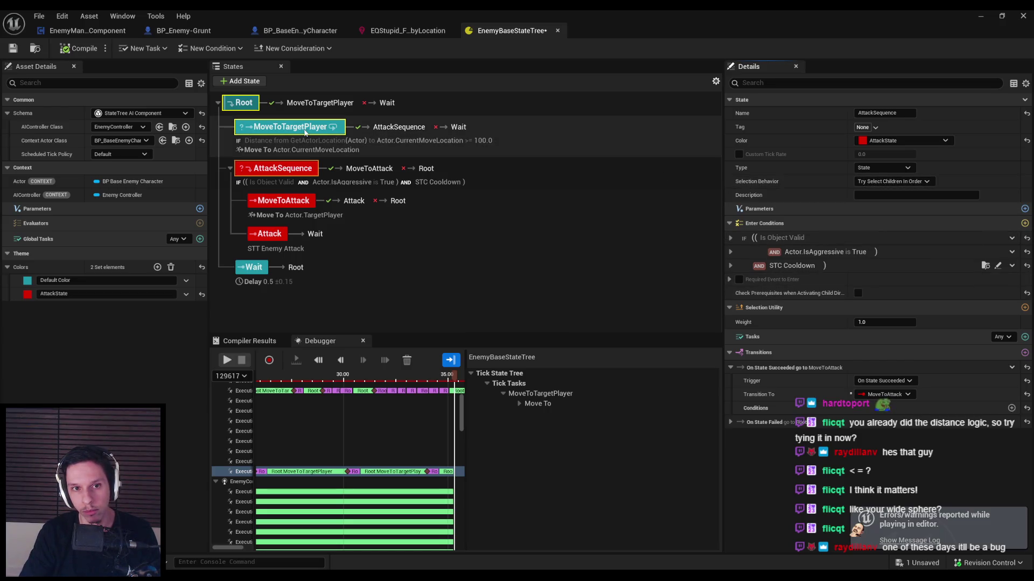
Step: Step through MoveToTargetPlayer, AttackSequence and Root, ending on MoveToTargetPlayer's Details
click(304, 132)
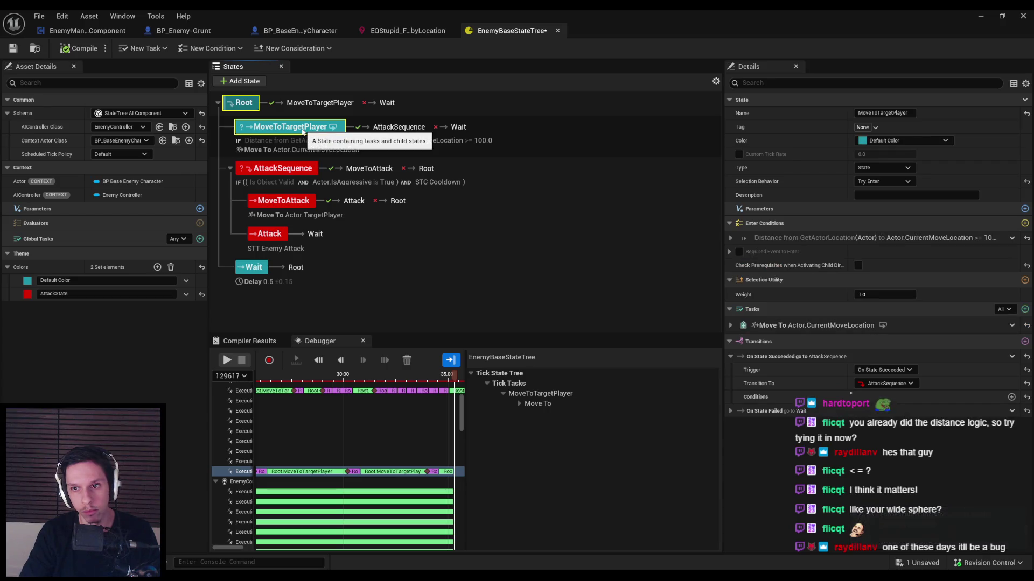
click(271, 169)
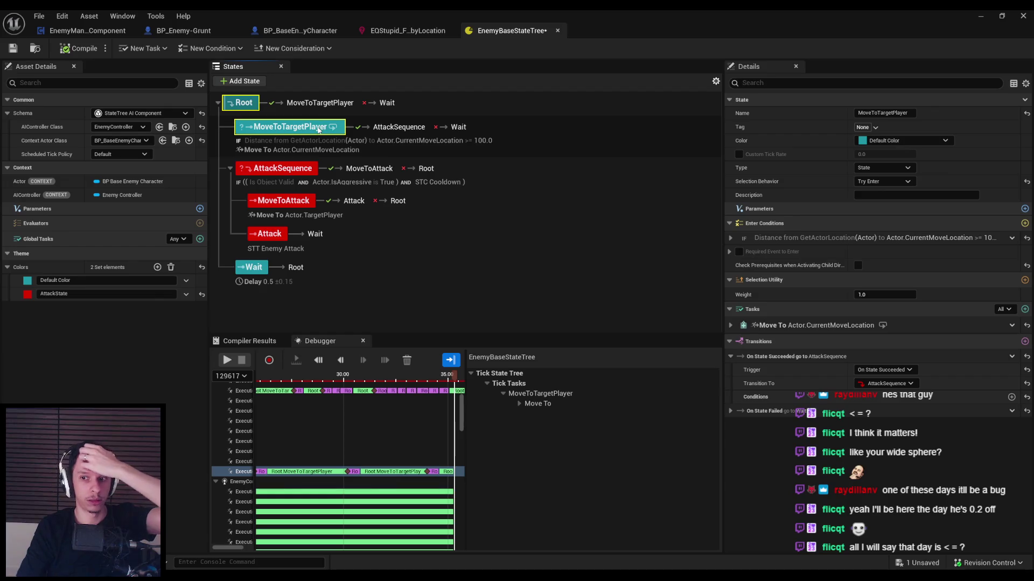
click(241, 104)
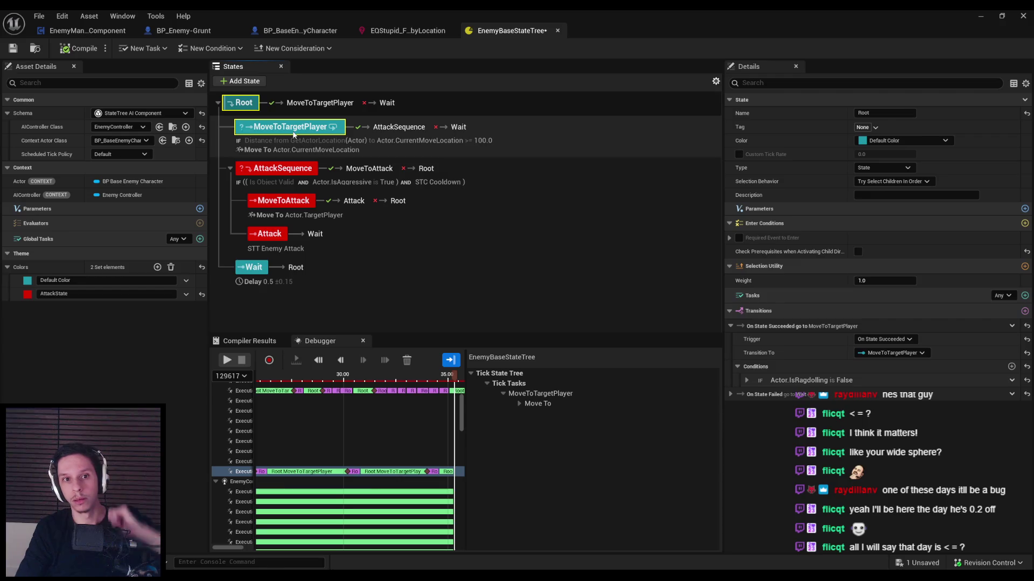
click(294, 130)
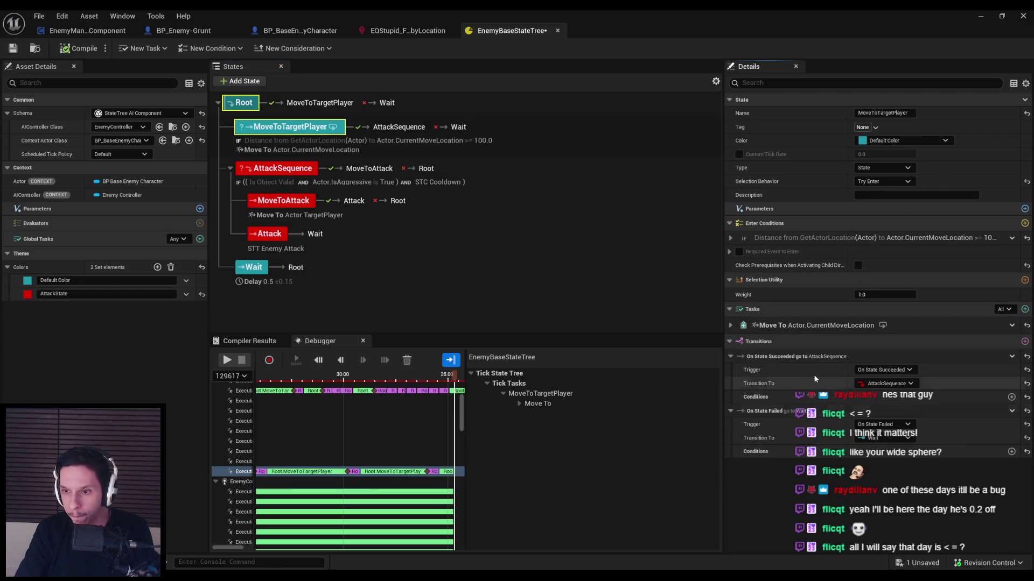
Step: Add an On State Succeeded transition with a Bool Compare condition: Actor.IsAggressive equals True
click(1024, 342)
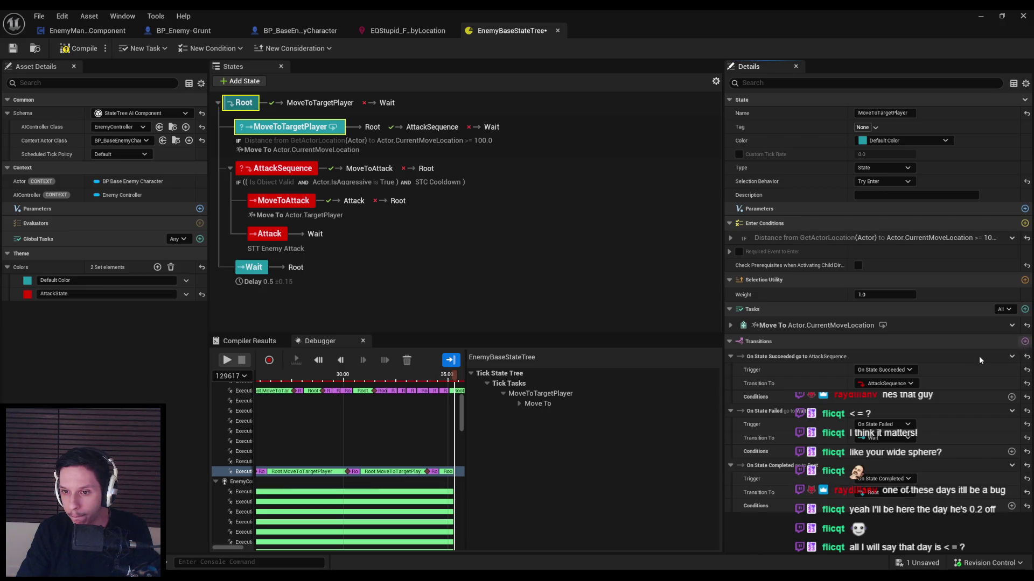
click(899, 484)
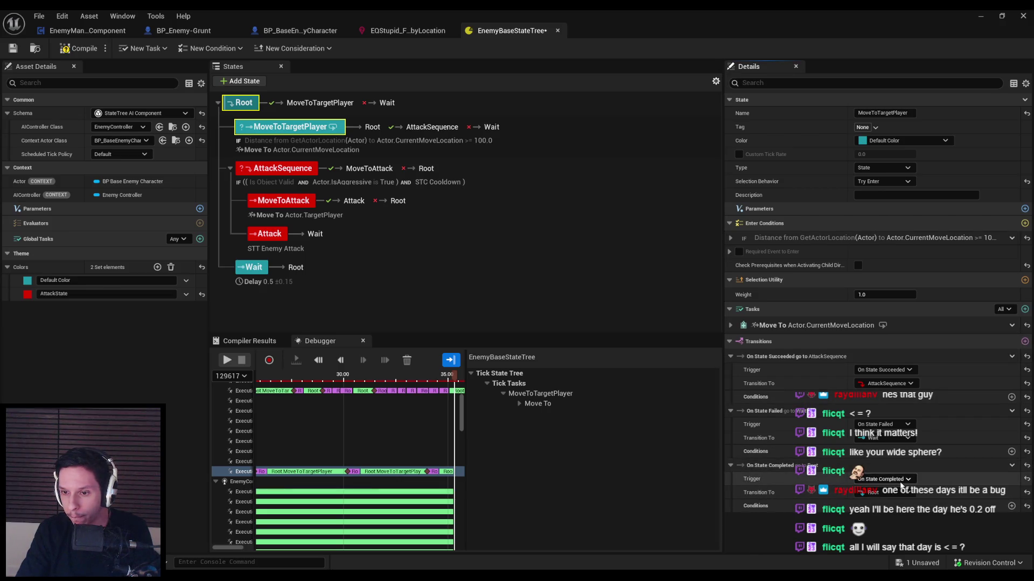
click(882, 496)
click(1010, 507)
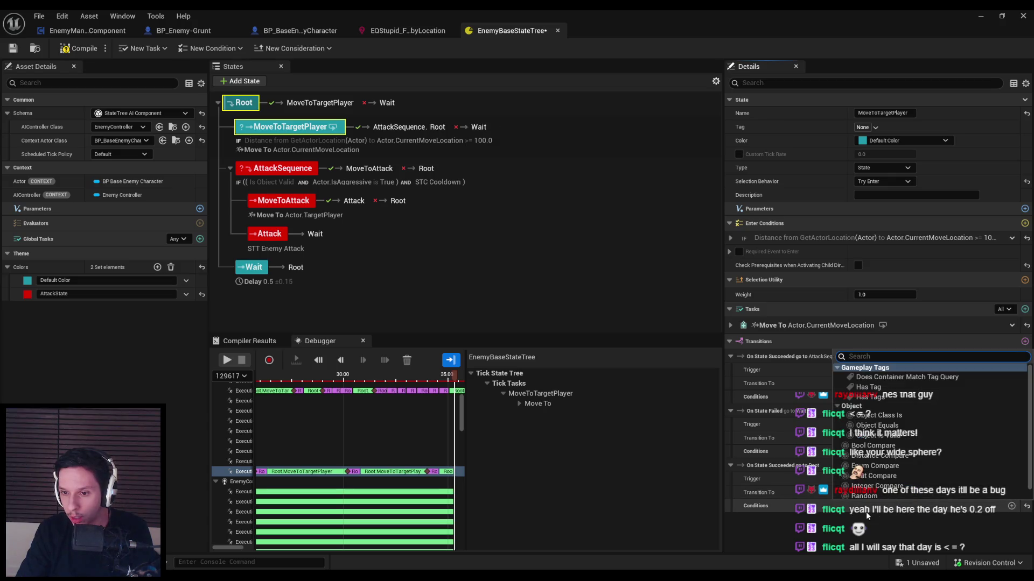
click(873, 445)
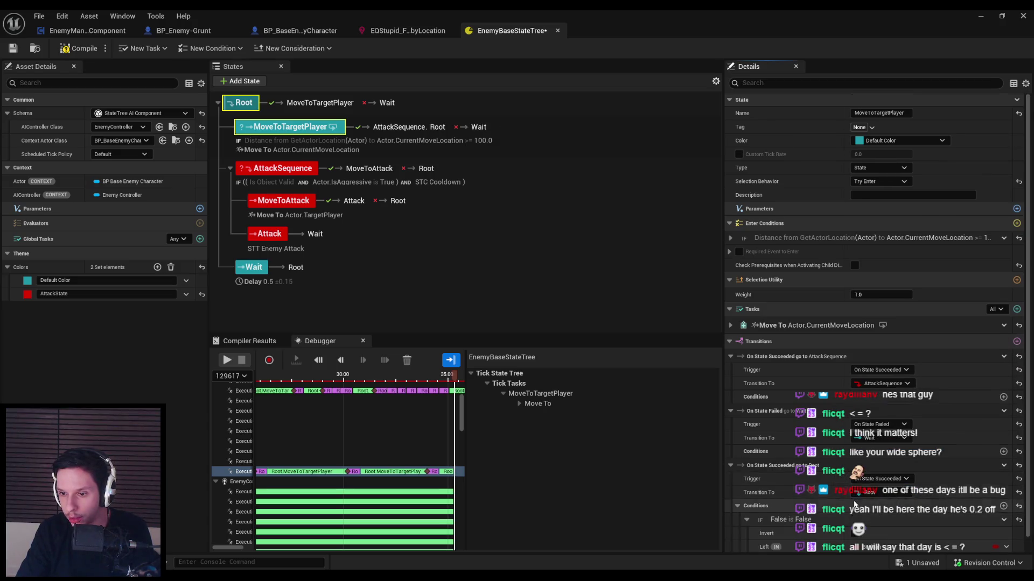
click(1005, 532)
mouse_move(958, 460)
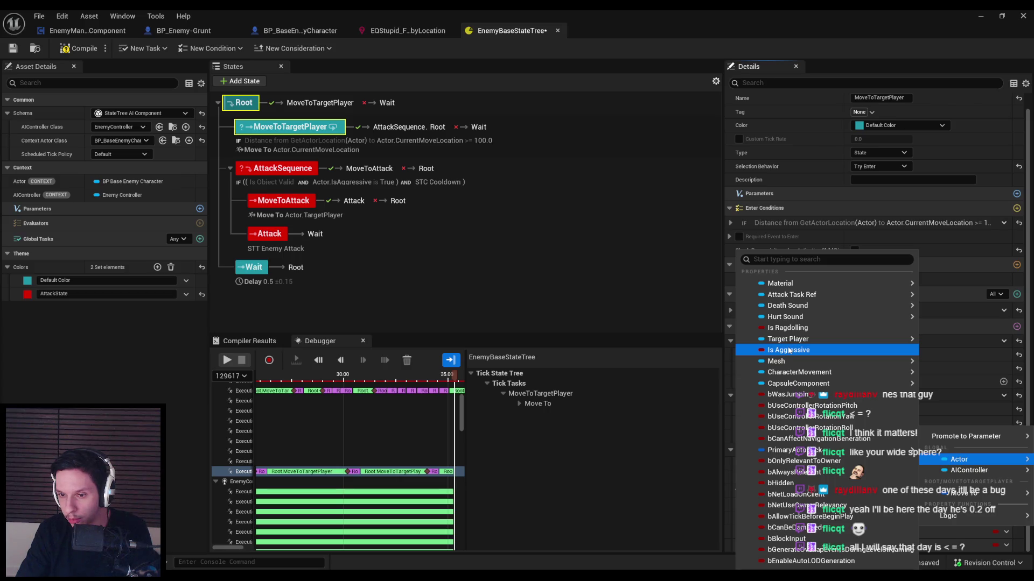
click(789, 350)
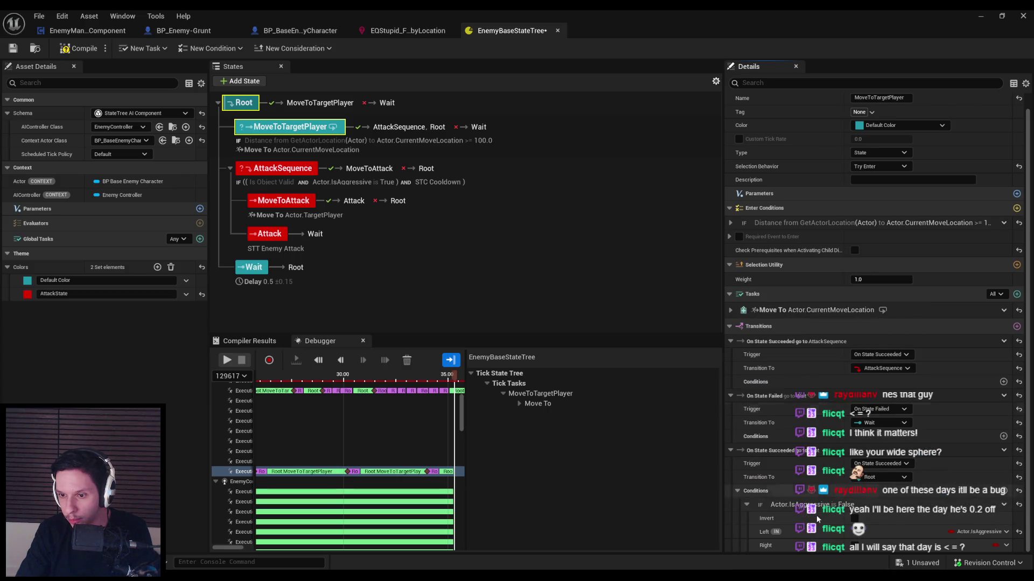
click(855, 546)
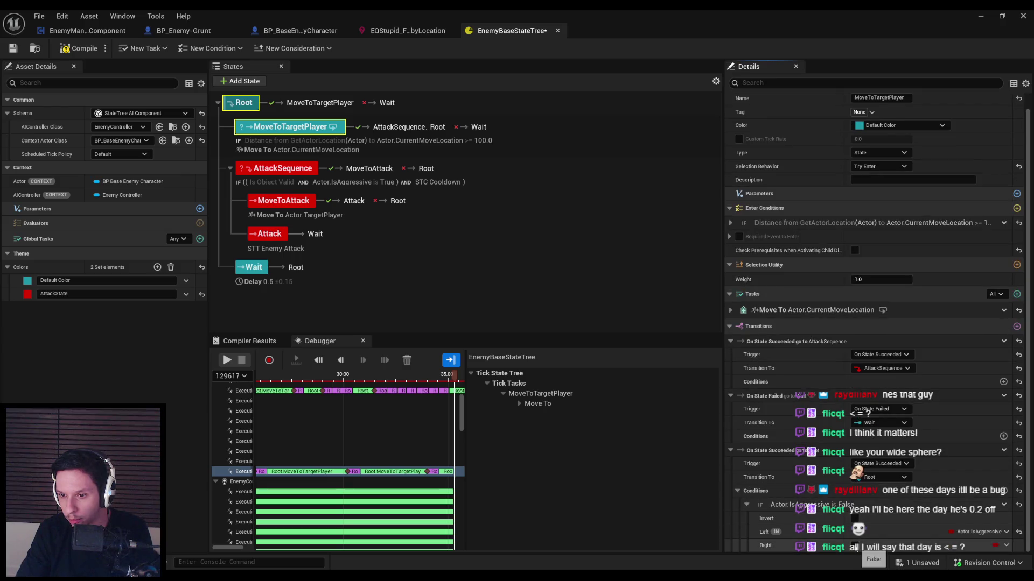
Step: Set the new transition's target state to AttackSequence
click(876, 477)
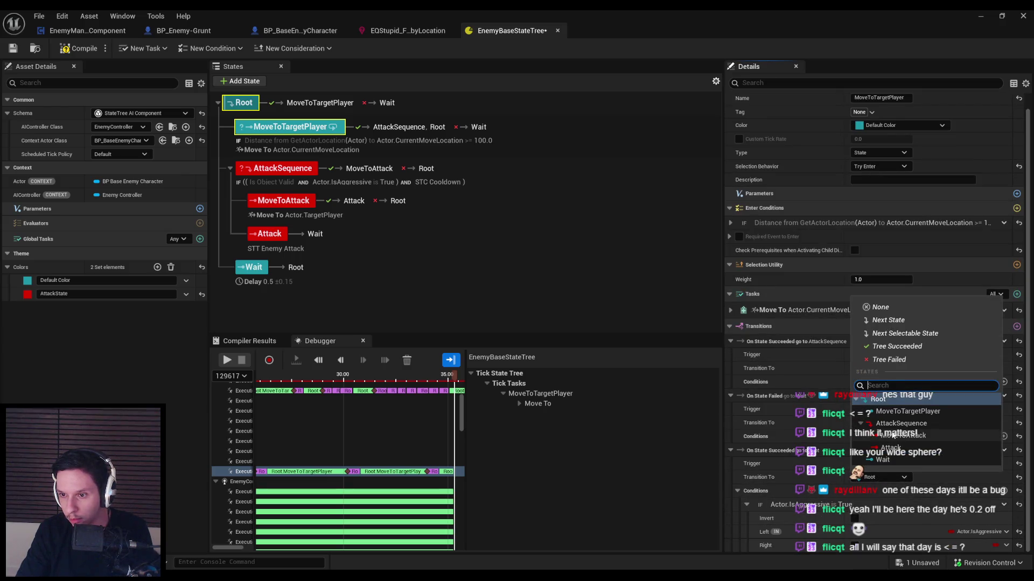
click(871, 475)
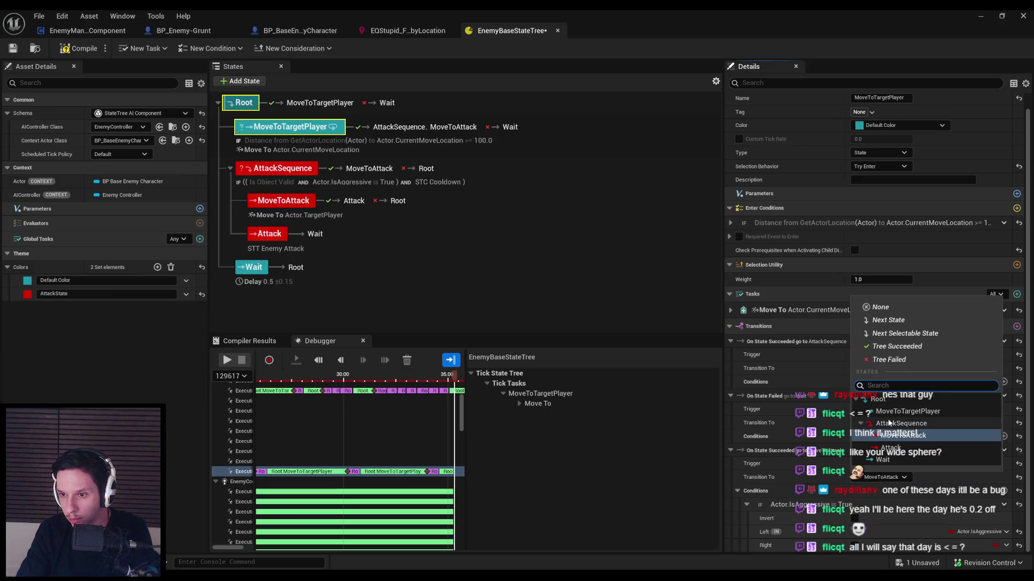
click(891, 425)
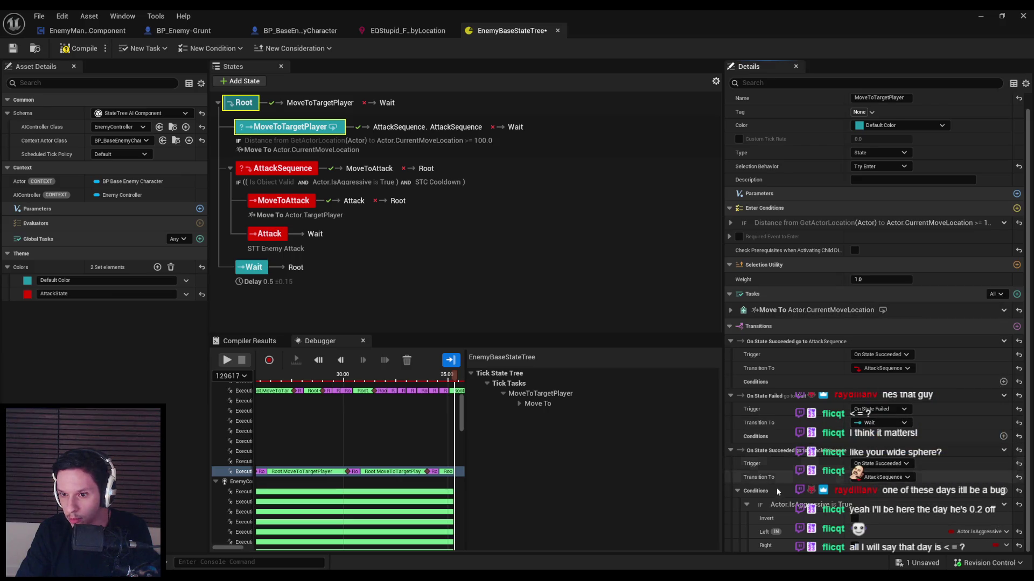
click(879, 463)
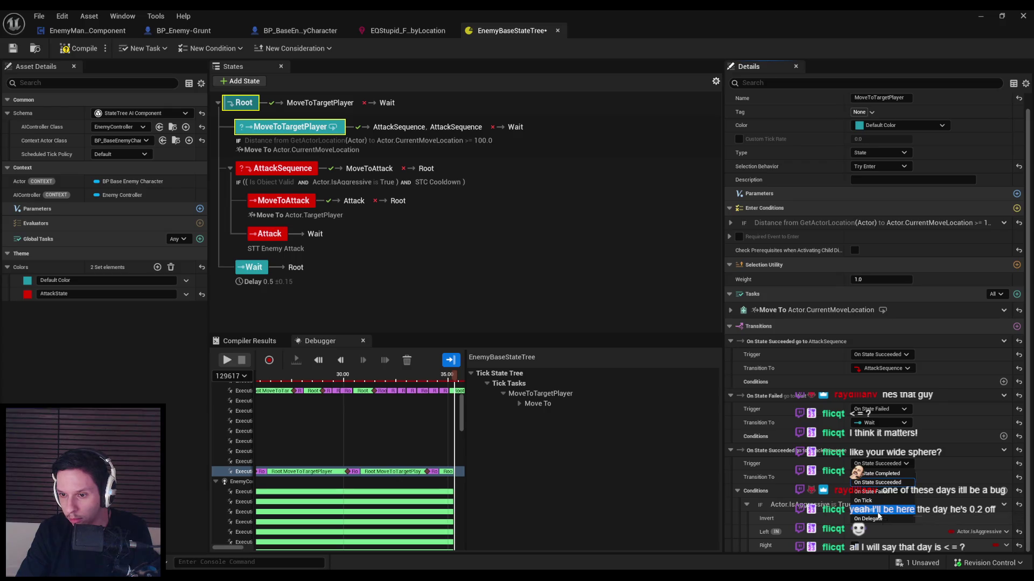
Step: Make the IsAggressive transition fire On Tick, move it above the failure-to-Wait transition, and compile
click(879, 517)
scroll(805, 480, down, 2)
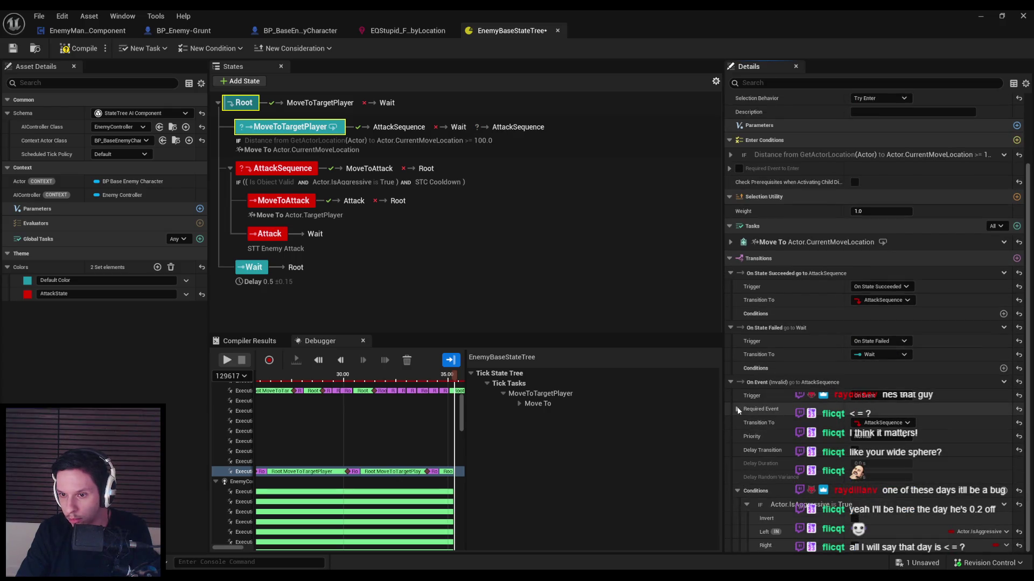
click(737, 409)
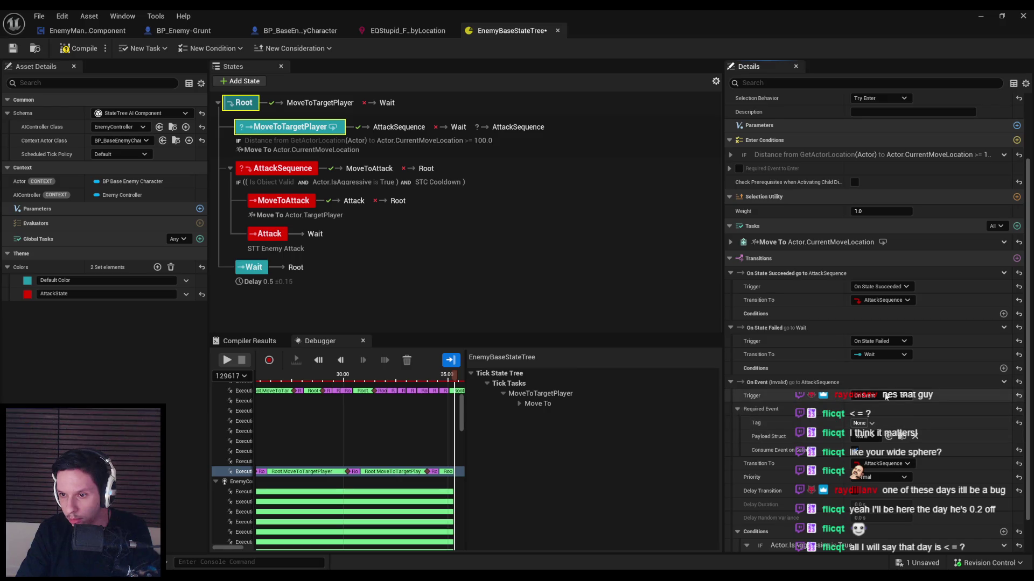
click(885, 434)
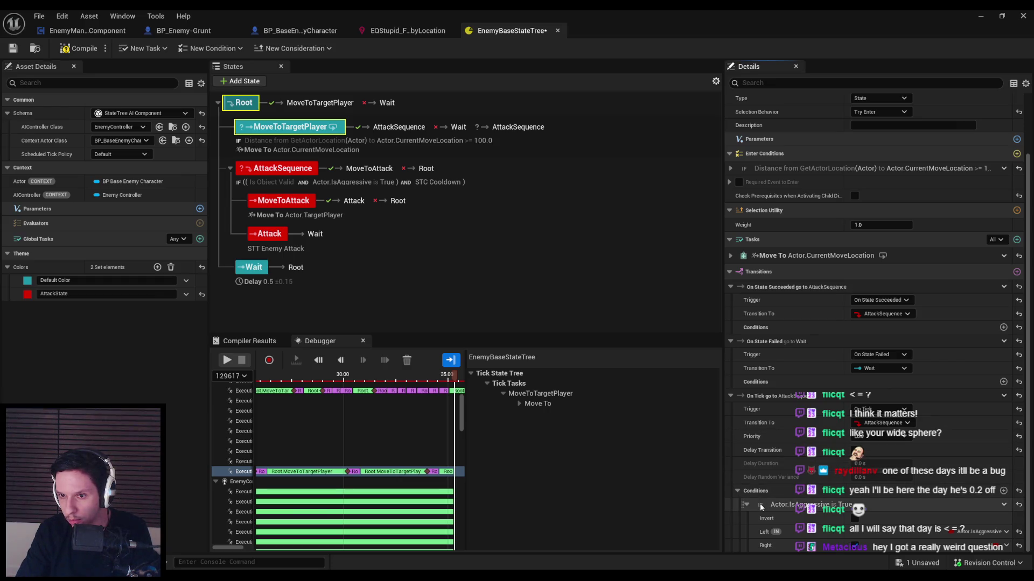
mouse_move(725, 397)
mouse_down()
mouse_move(734, 313)
mouse_move(732, 333)
mouse_up()
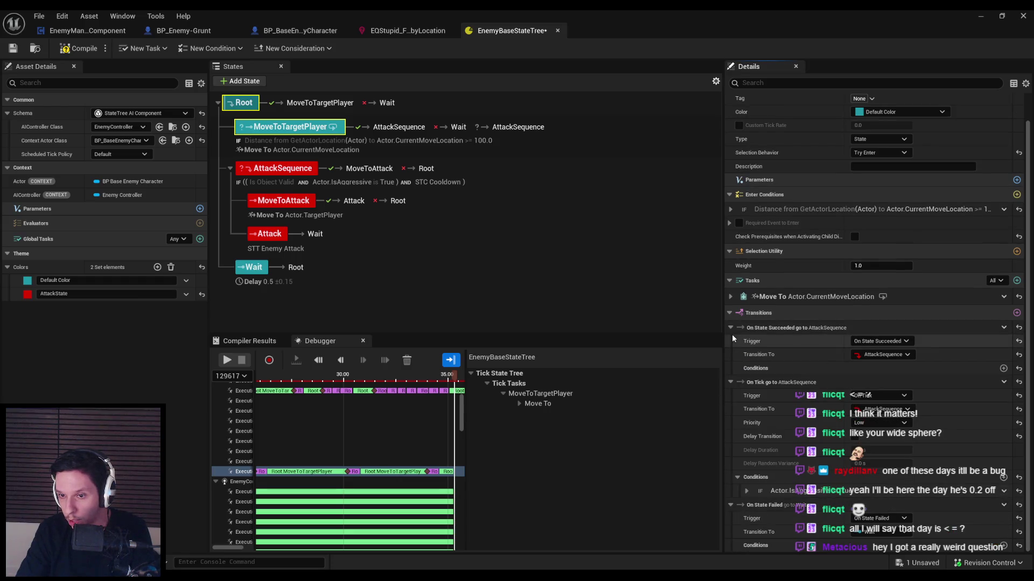
click(68, 51)
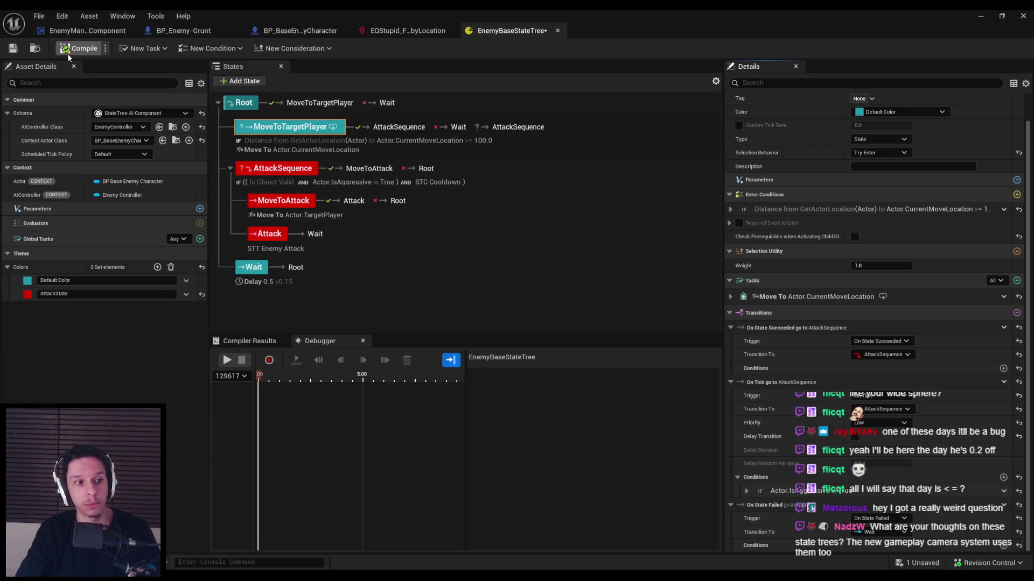
Step: Play the level and cut down the horned enemies and spider crawlers with the sword
click(981, 16)
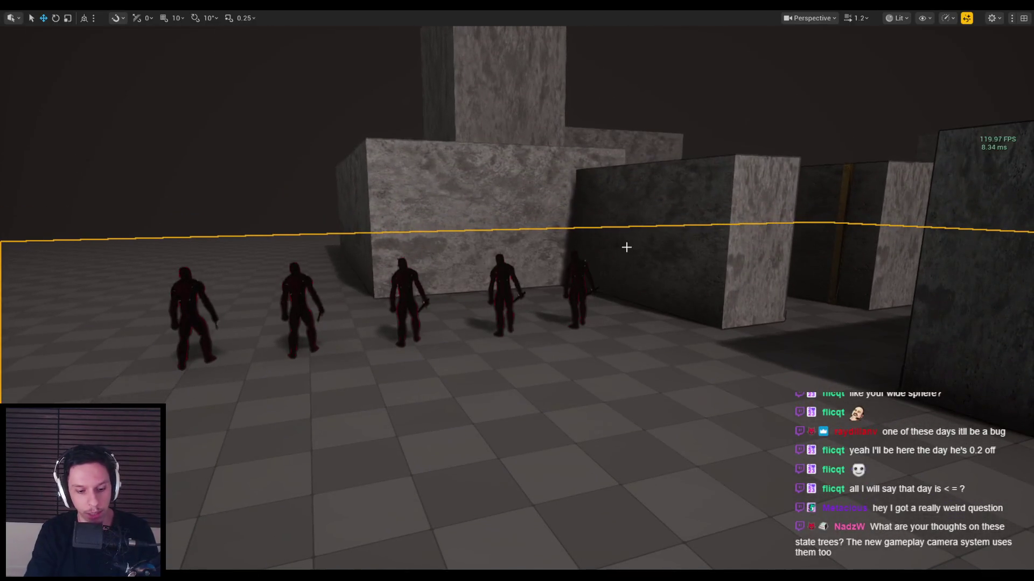
key(alt+p)
key(w)
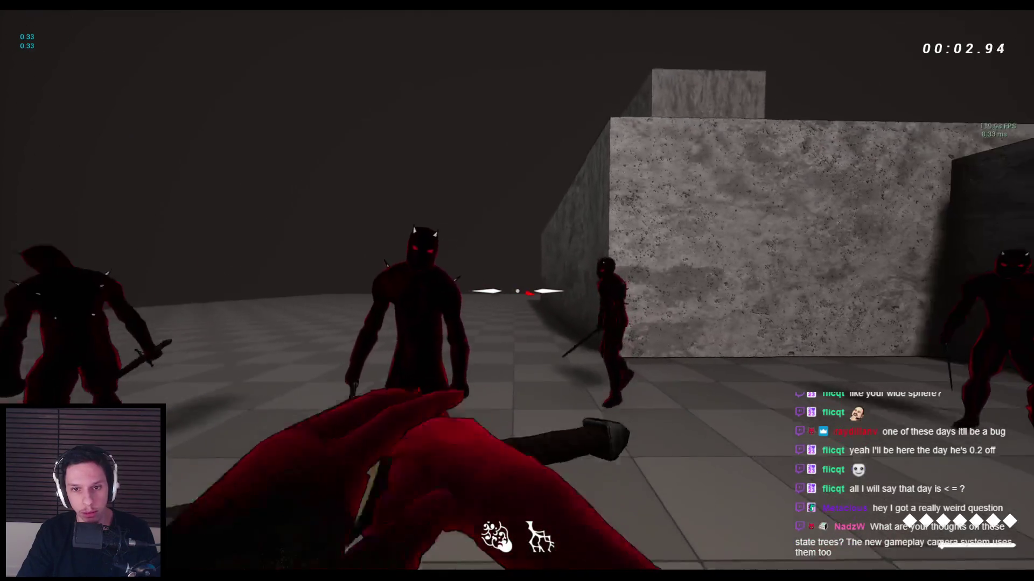
click(517, 291)
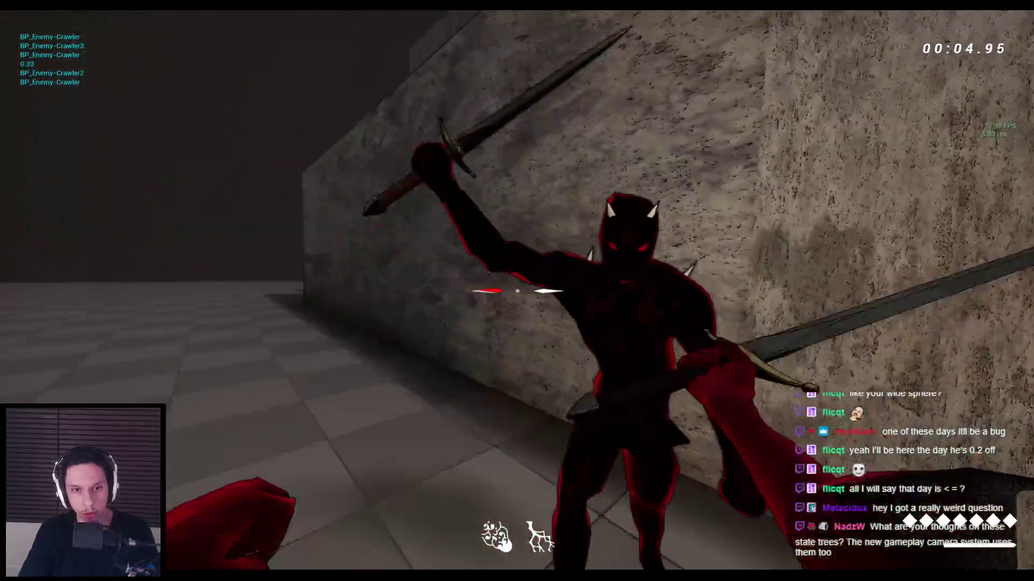
click(517, 290)
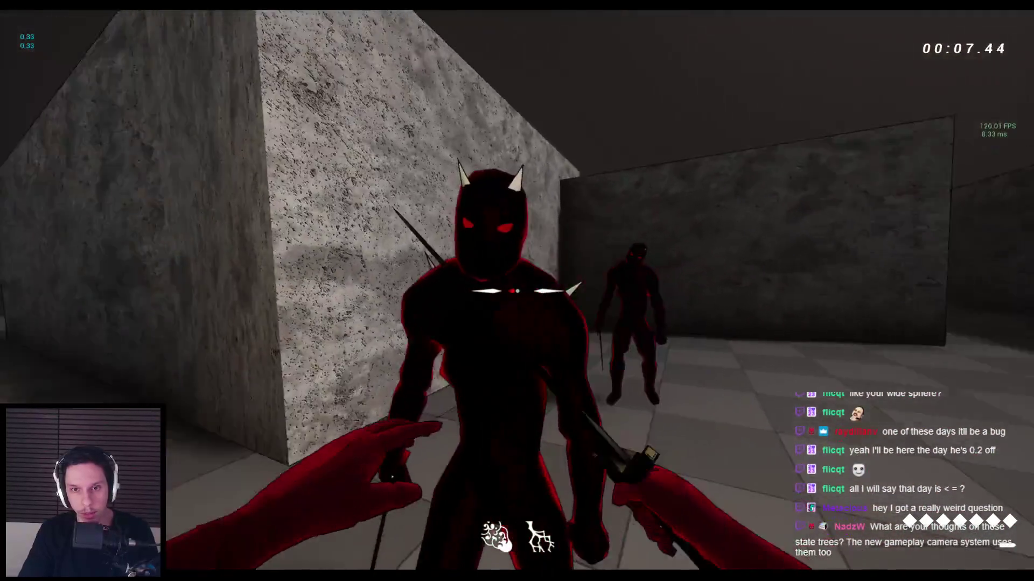
click(517, 291)
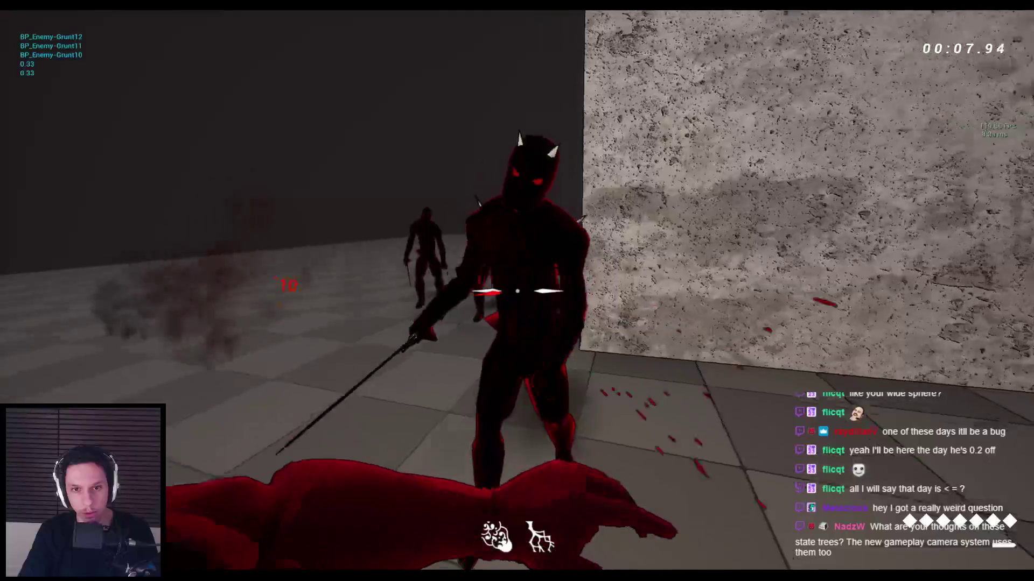
click(517, 291)
click(517, 290)
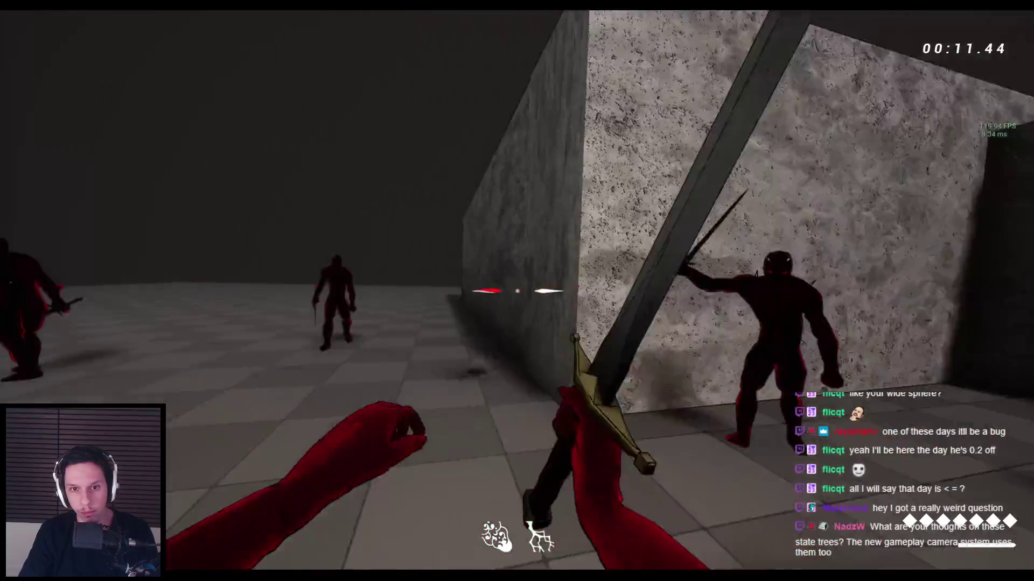
click(517, 291)
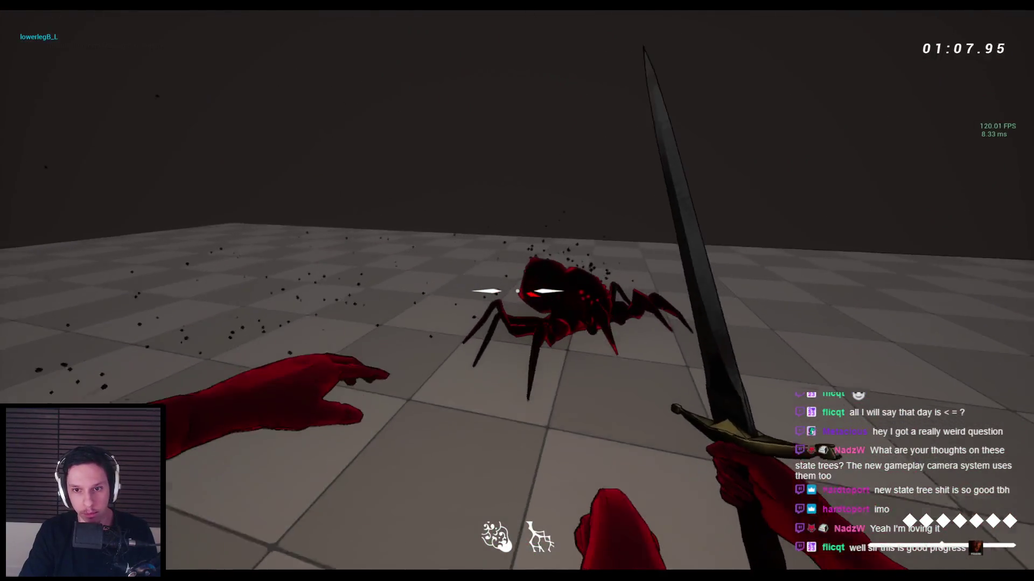
Step: Jump and wall-run across the stone wall blocks onto the maze wall tops, then stop playing
key(space)
key(space)
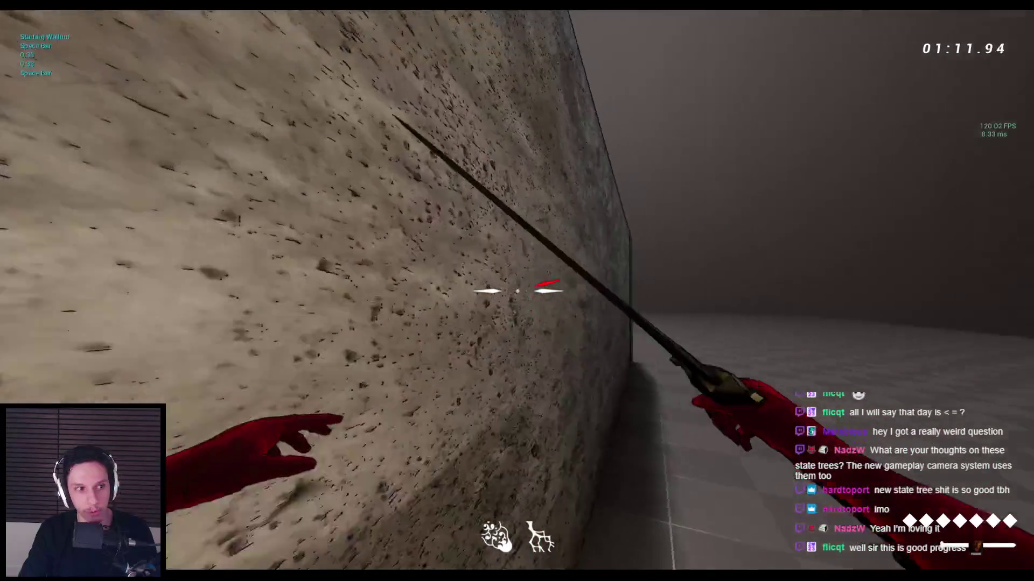
key(space)
key(space)
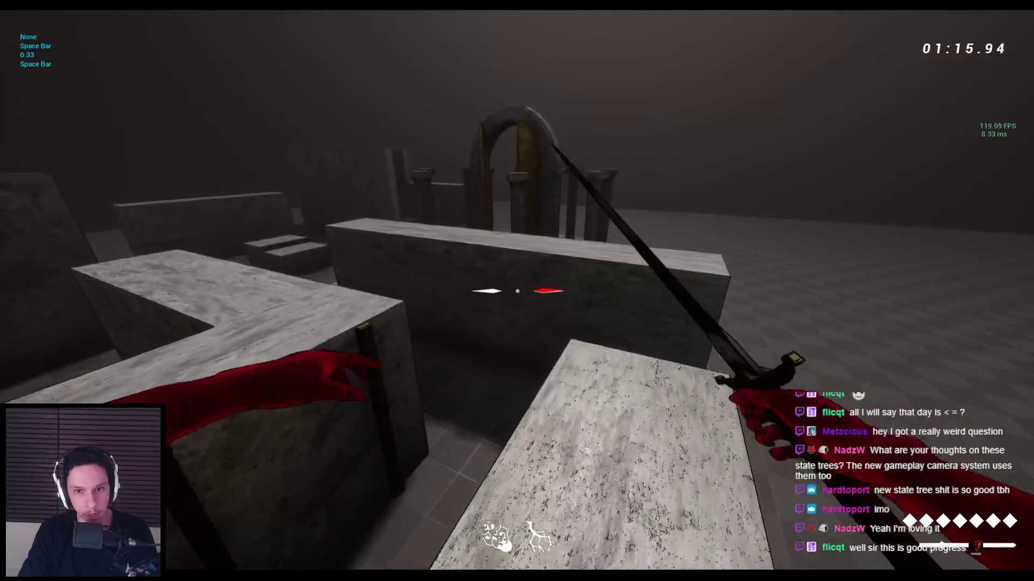
key(space)
key(space)
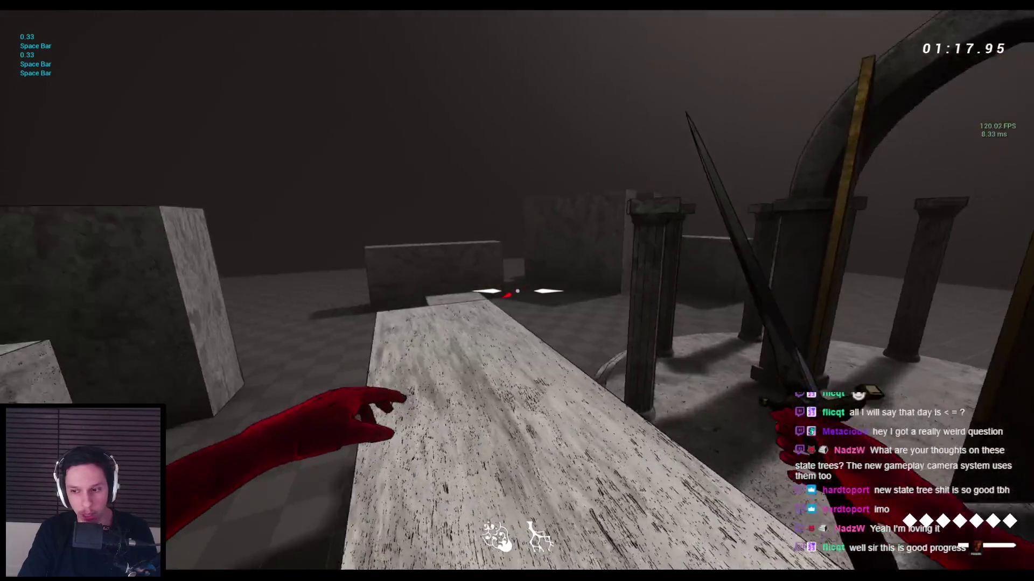
key(space)
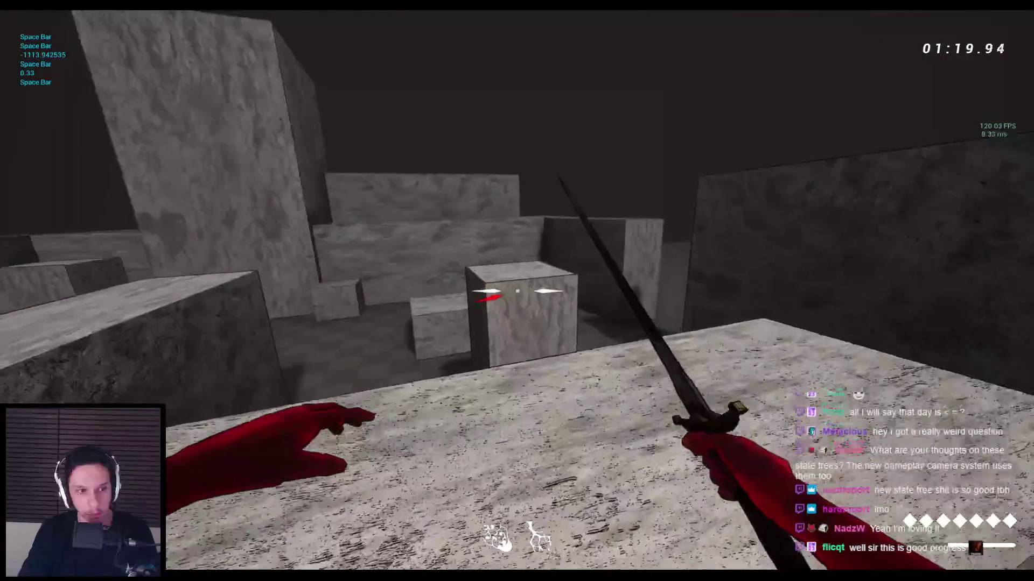
key(space)
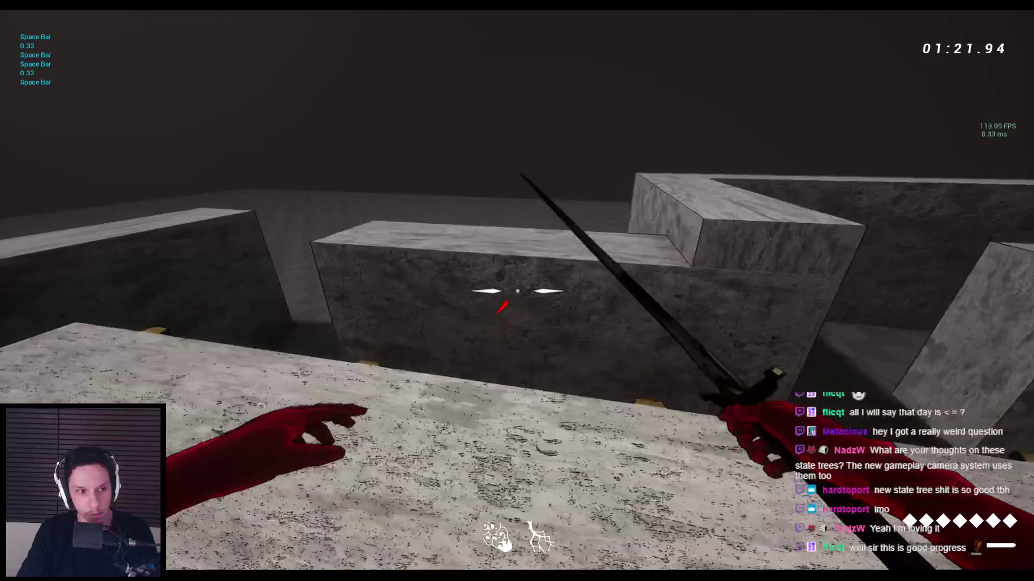
key(space)
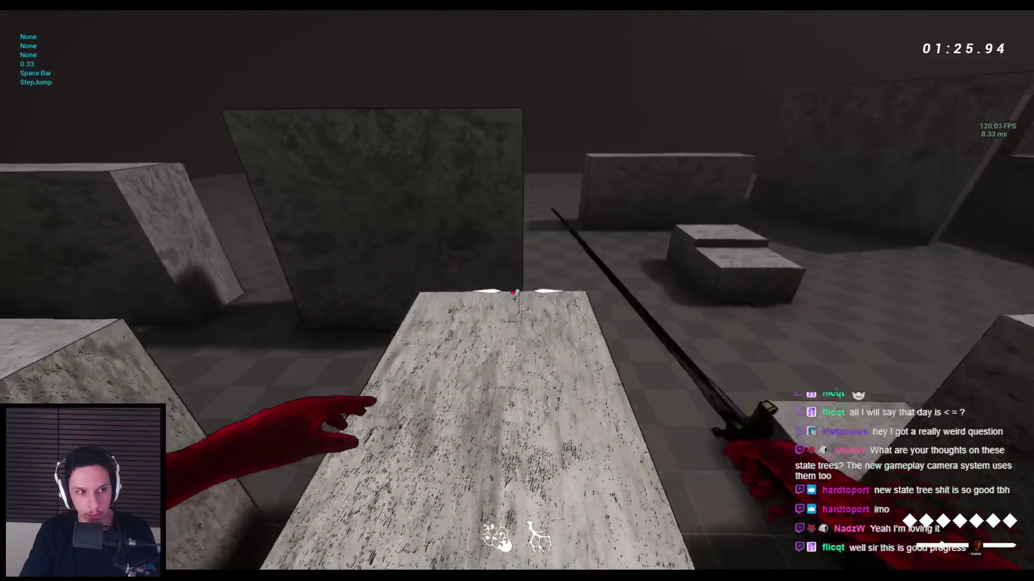
key(space)
key(space)
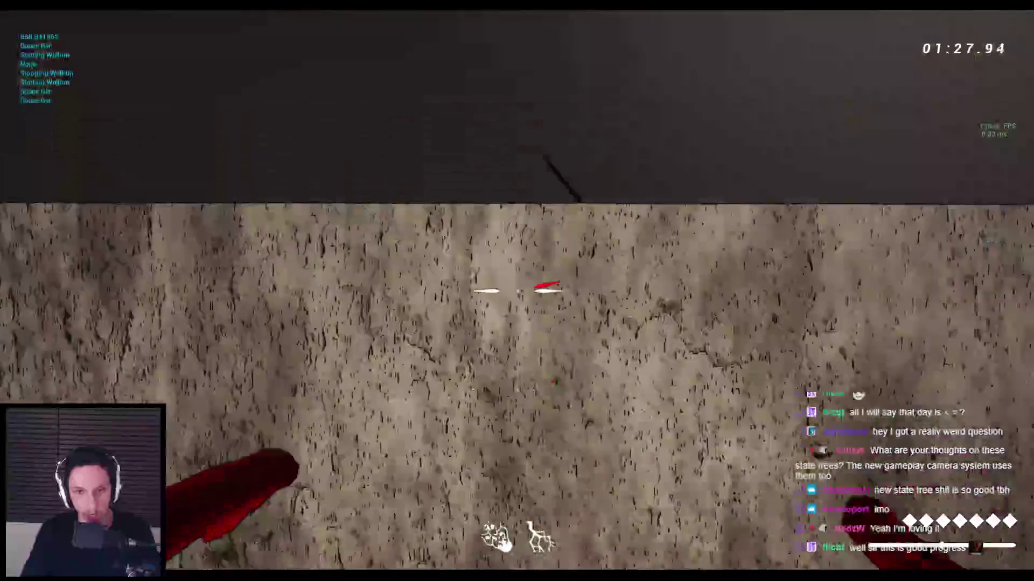
key(space)
key(space)
key(space)
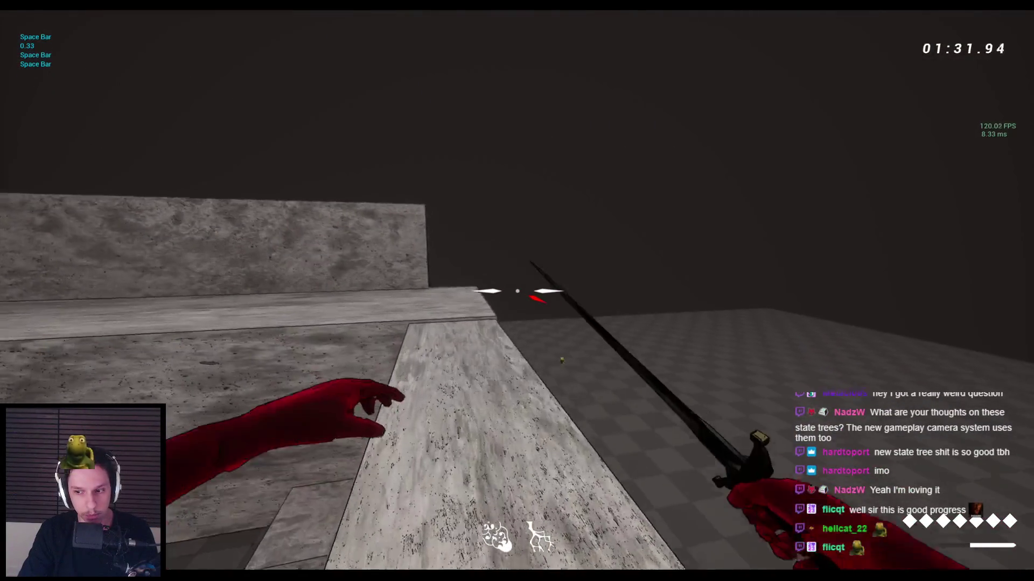
key(space)
key(space)
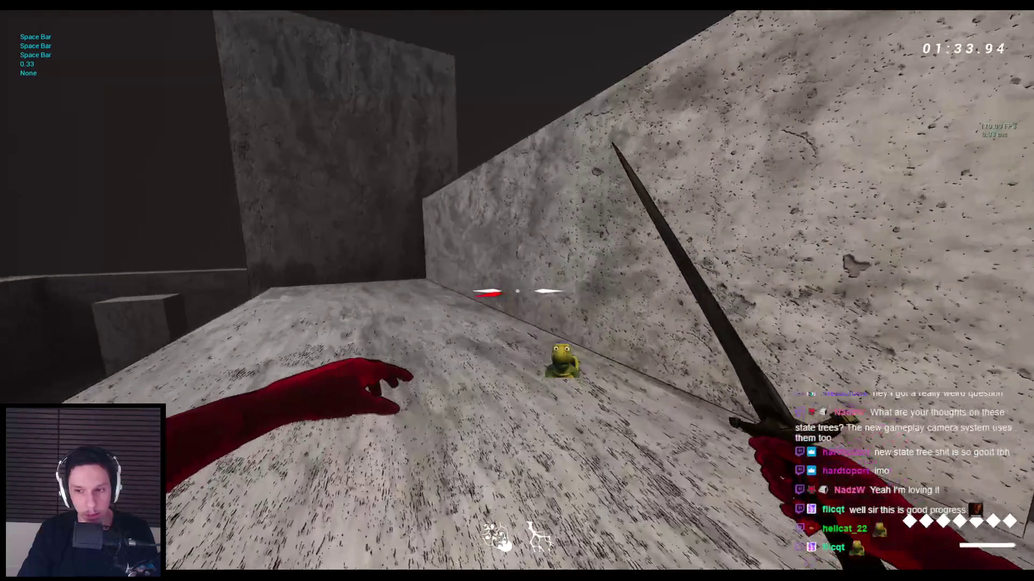
key(space)
key(space)
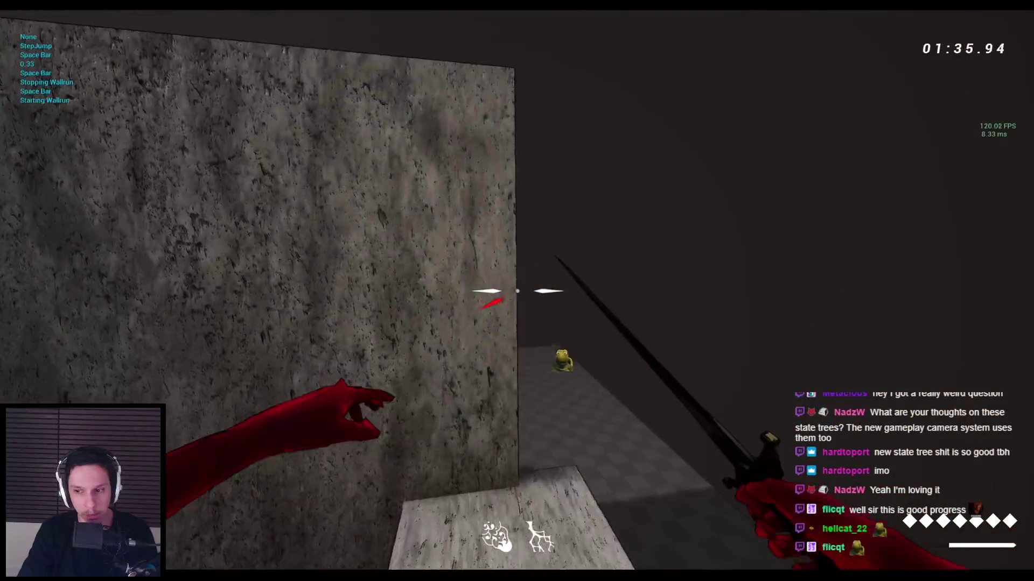
key(space)
key(space)
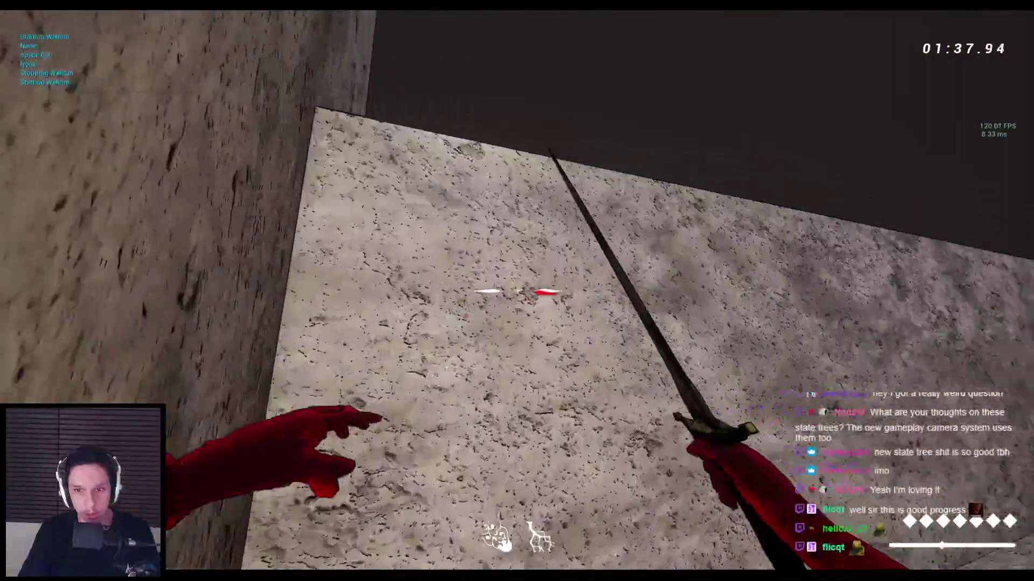
key(space)
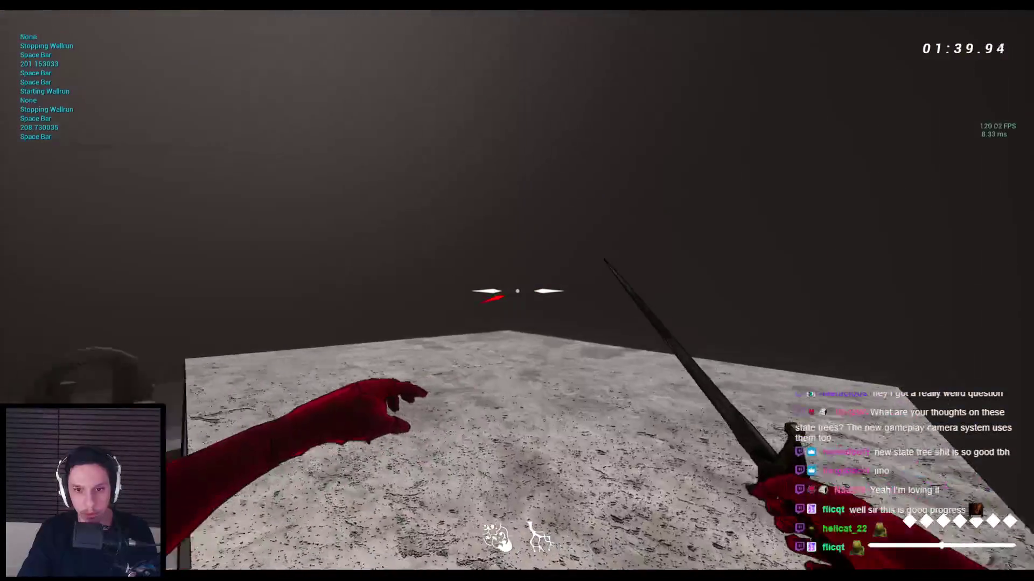
key(space)
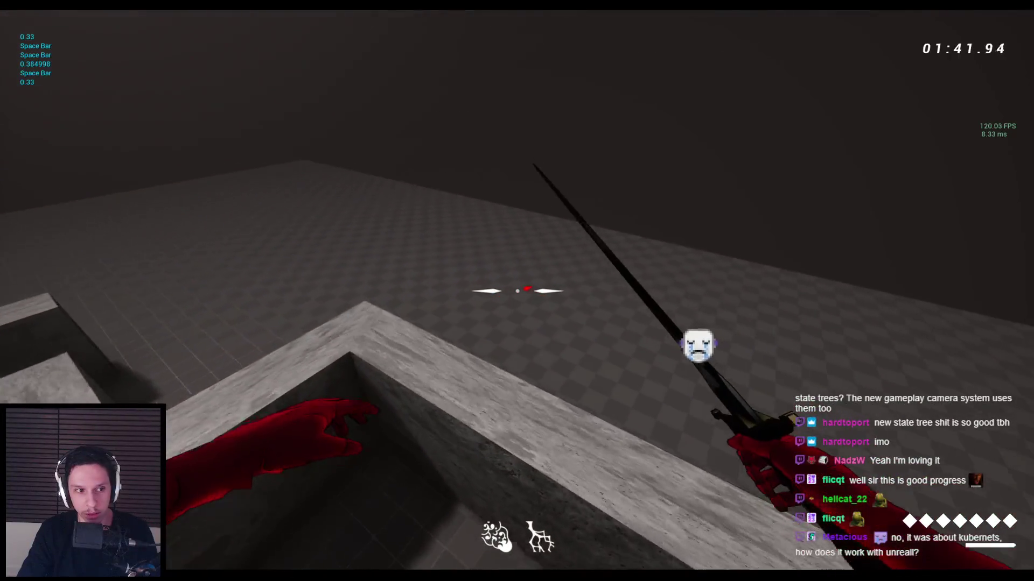
key(space)
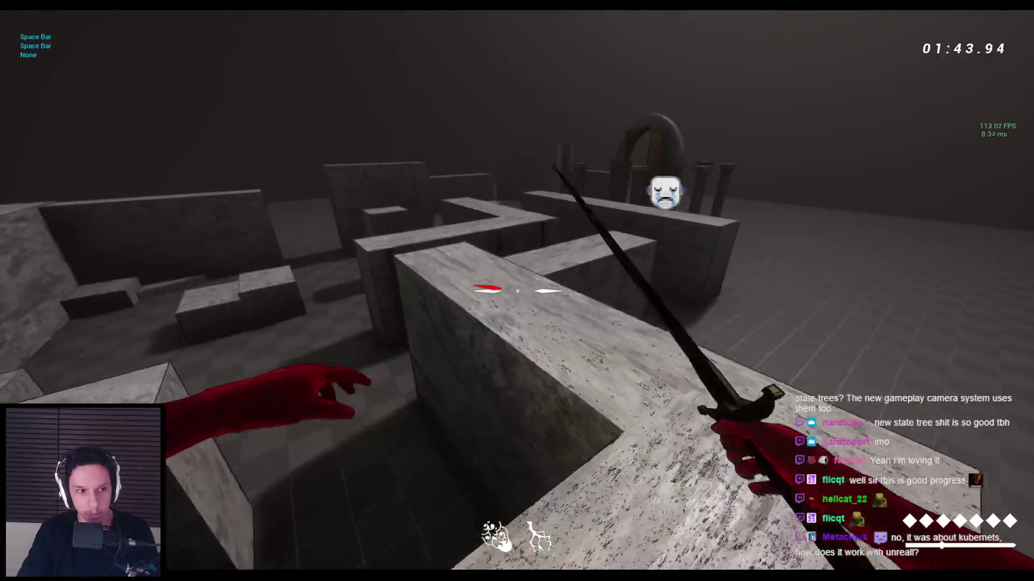
key(space)
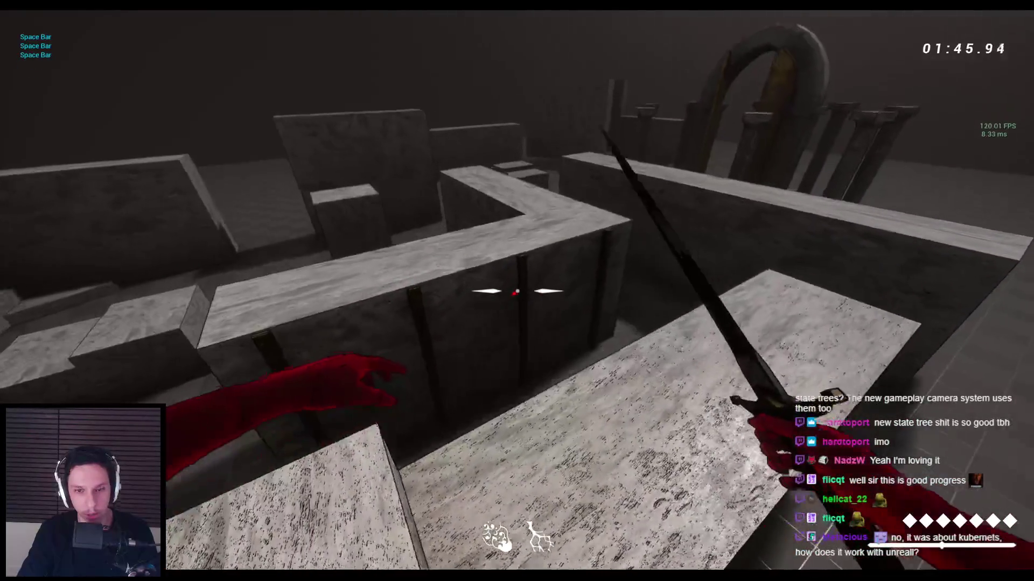
key(space)
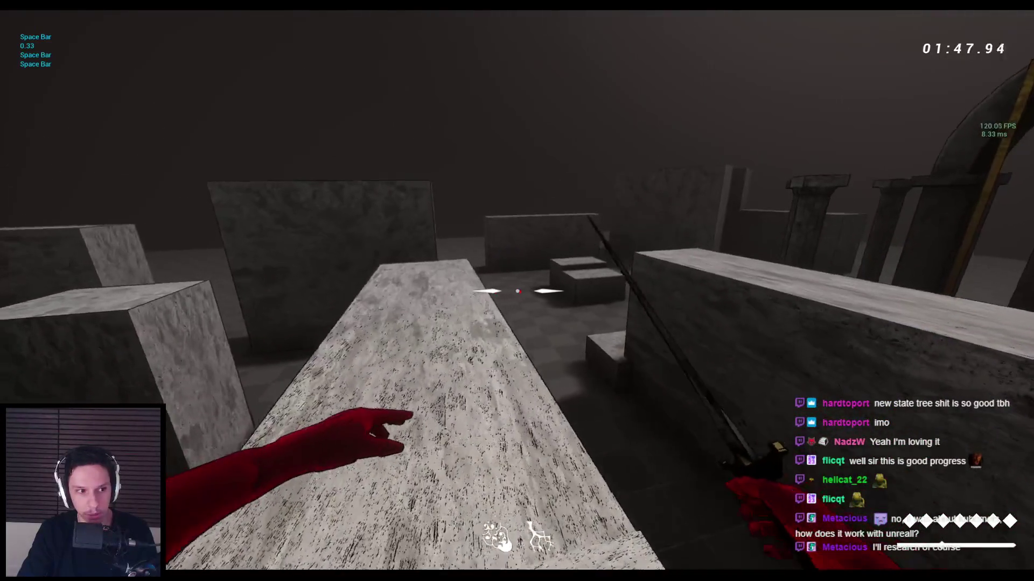
key(Escape)
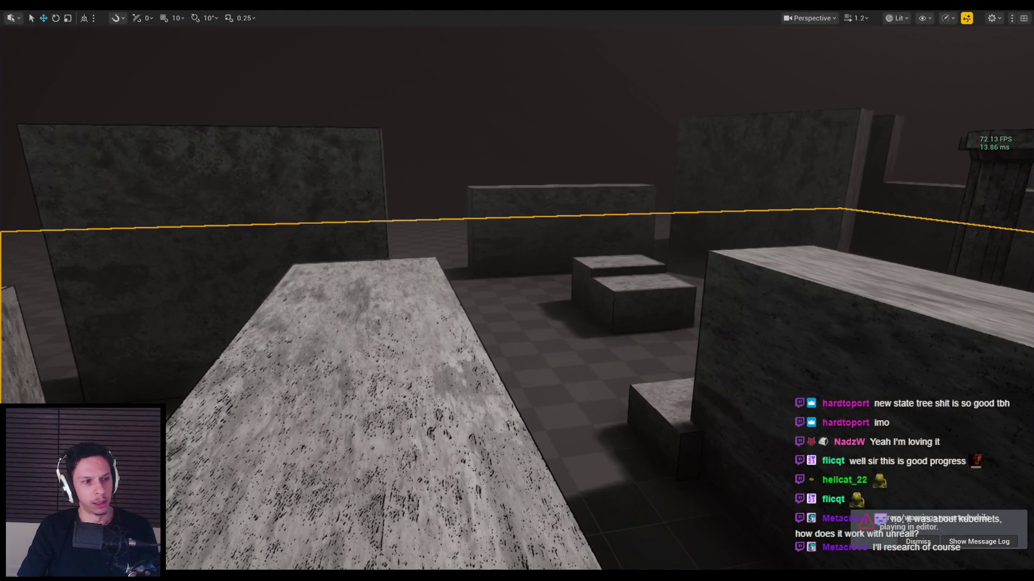
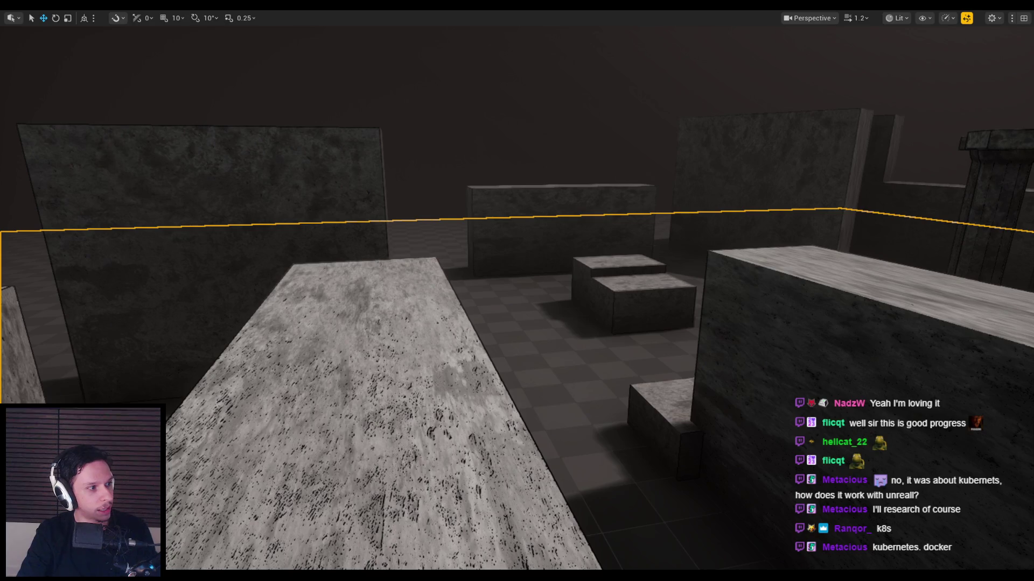
Step: Clear the EnemyBaseStateTree debugger tracks, select the Wait state, and minimize the editor
scroll(291, 548, down, 10)
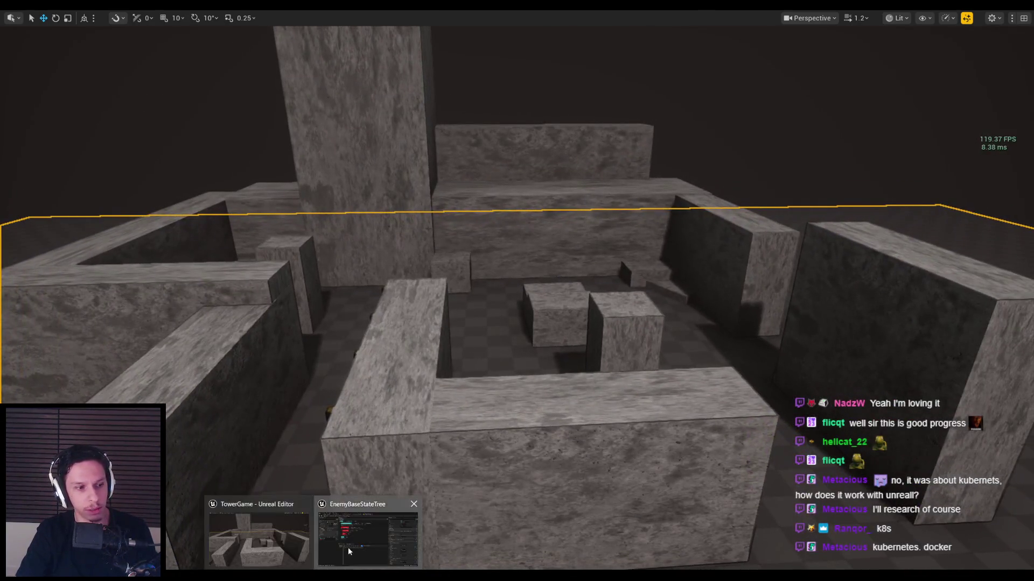
click(349, 552)
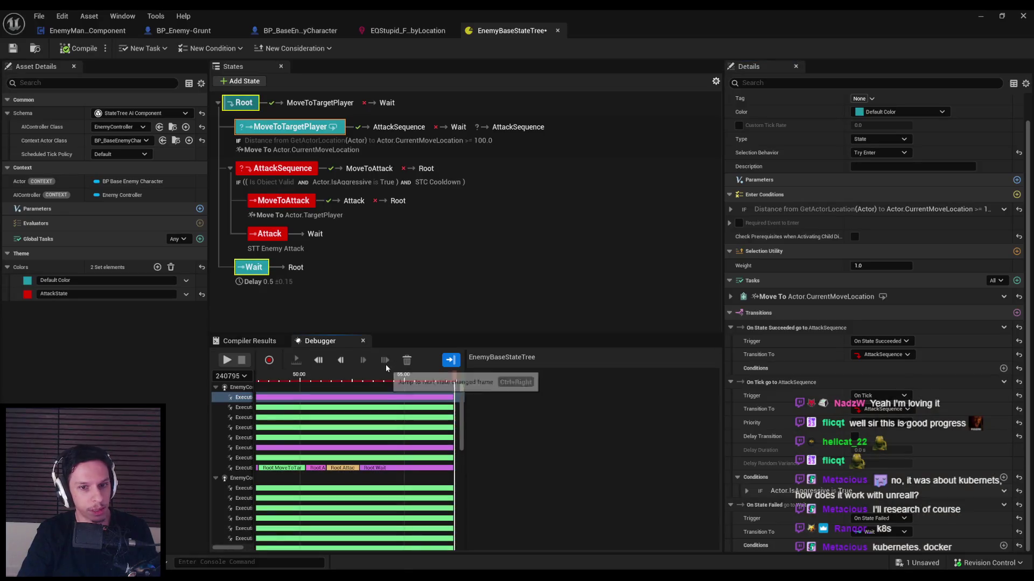
click(406, 361)
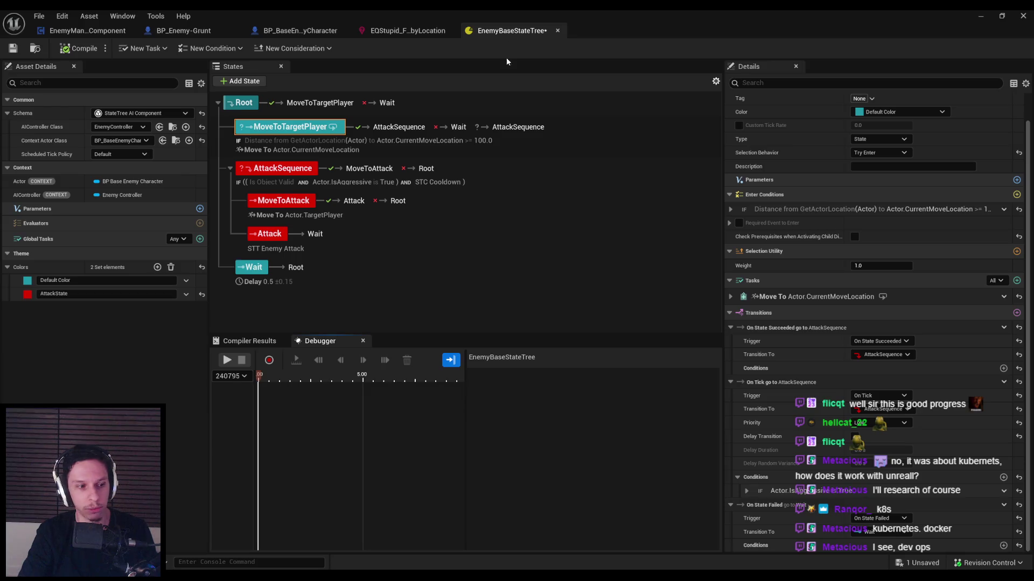
click(462, 274)
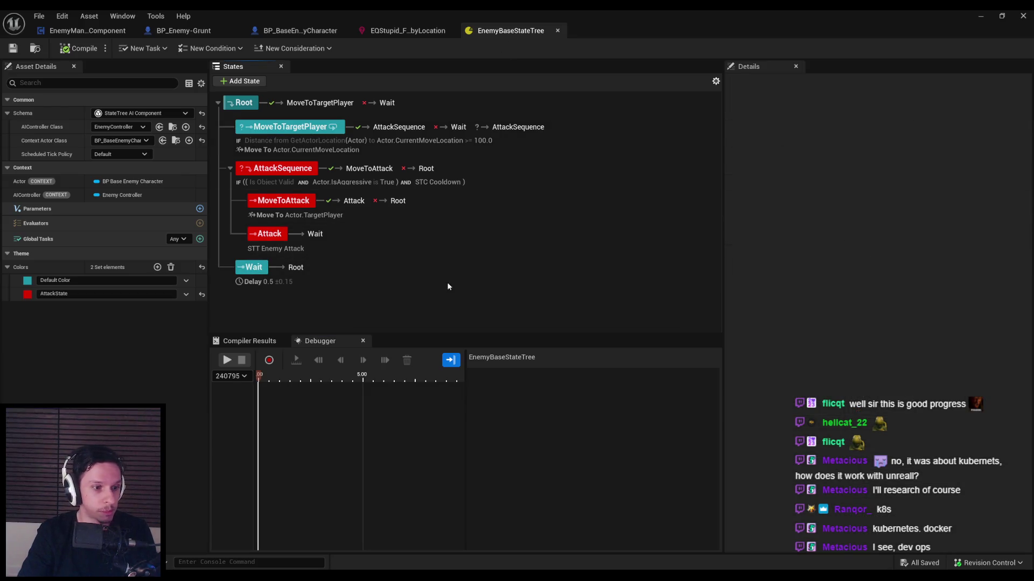
click(981, 16)
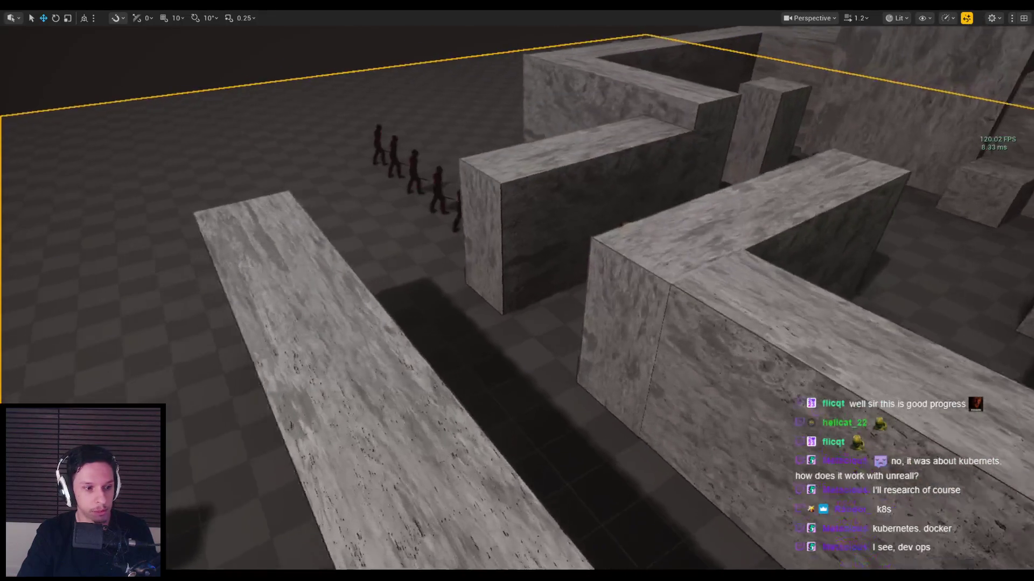
Step: Start a Play-in-Editor test and attack the first enemy group with sword swings and a fireball
key(alt+p)
key(space)
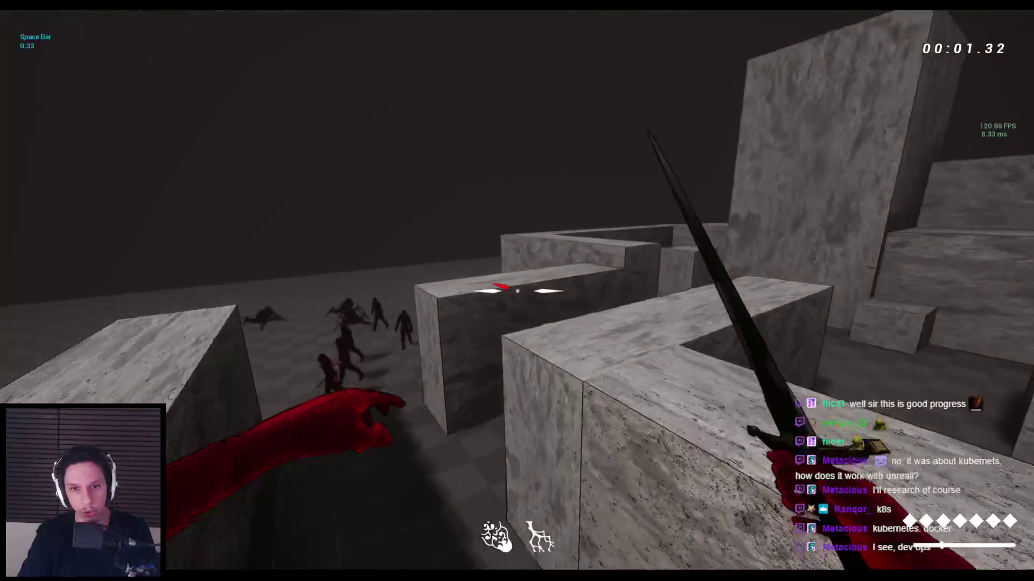
key(w)
click(517, 292)
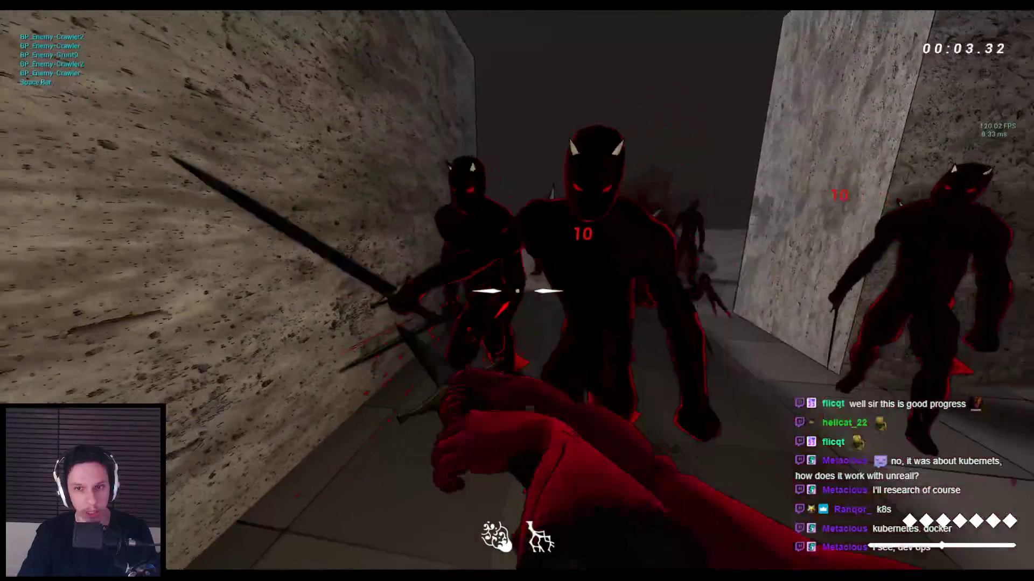
click(517, 291)
click(517, 291)
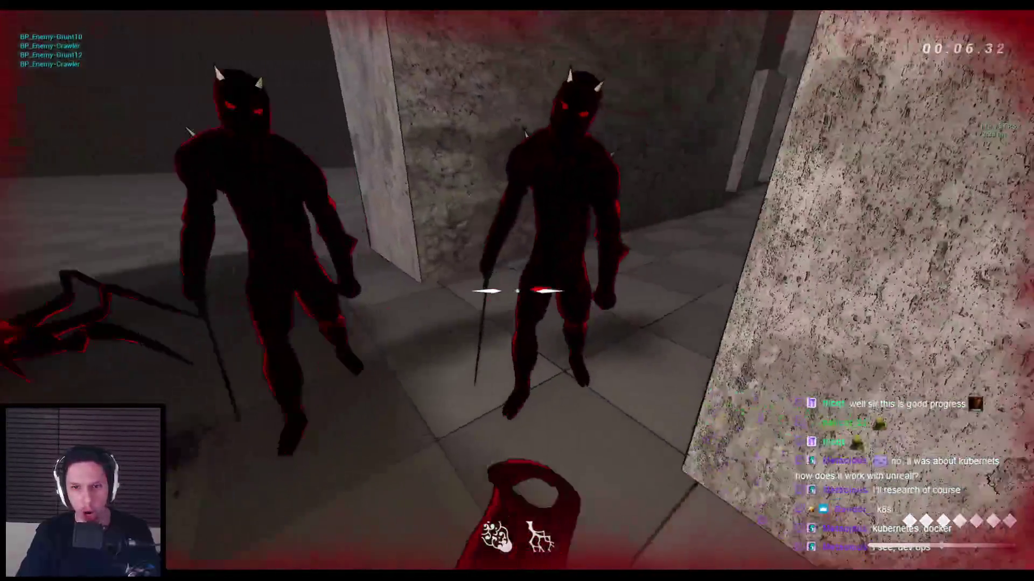
key(space)
click(517, 291)
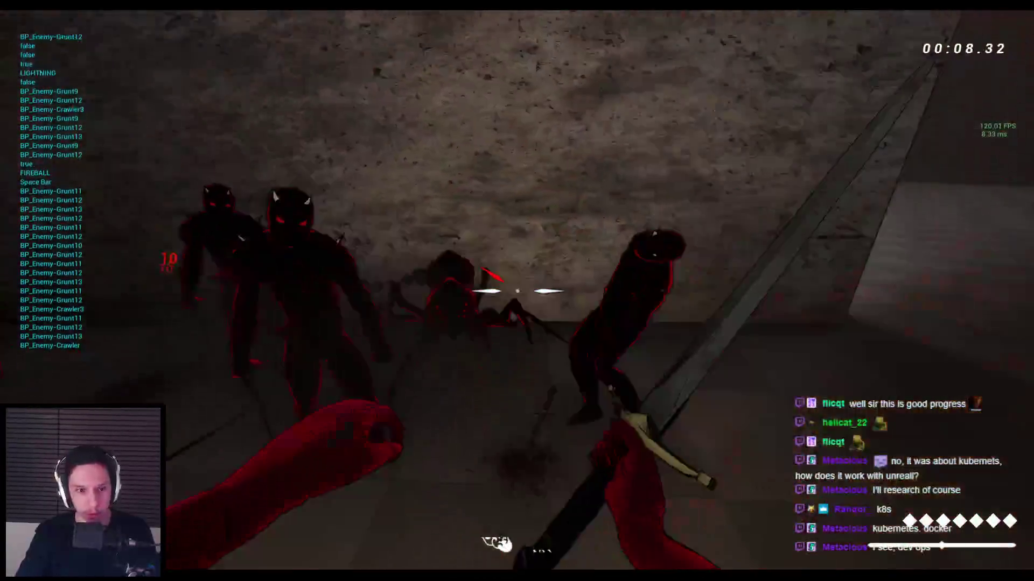
click(517, 290)
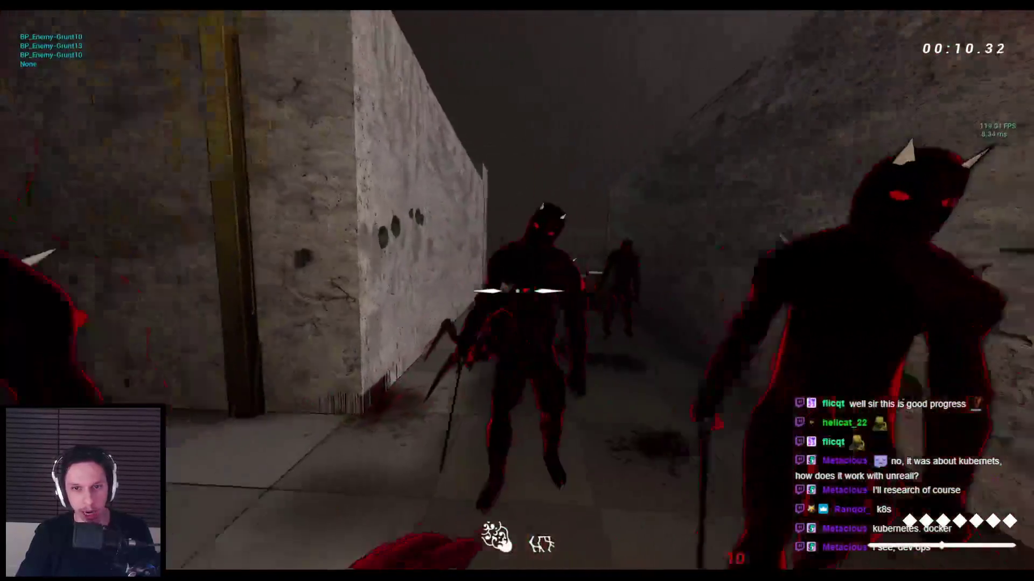
click(517, 290)
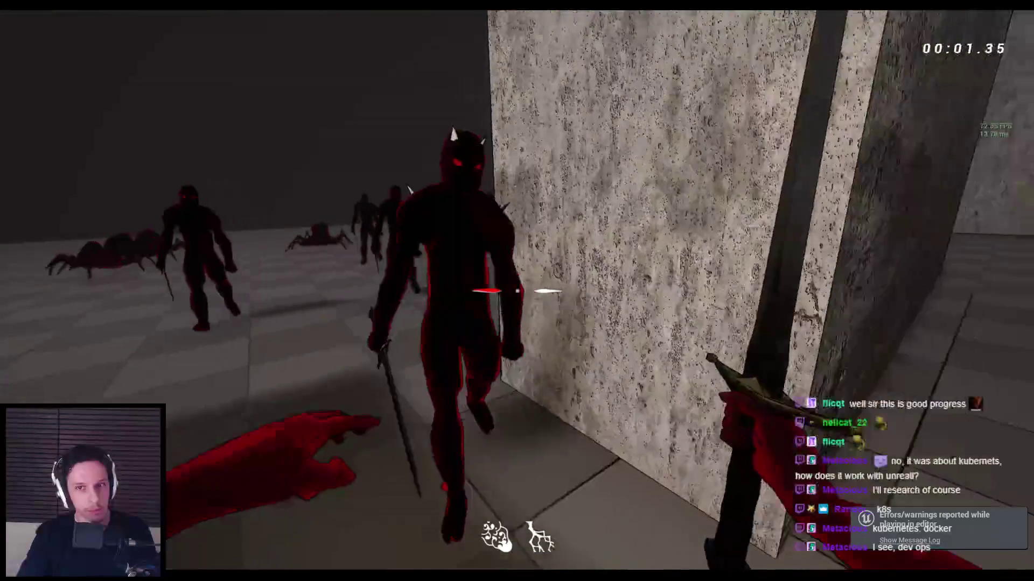
Step: Fight the horned demons and spider crawlers with the sword until dying, then stop the playtest
click(518, 291)
click(517, 291)
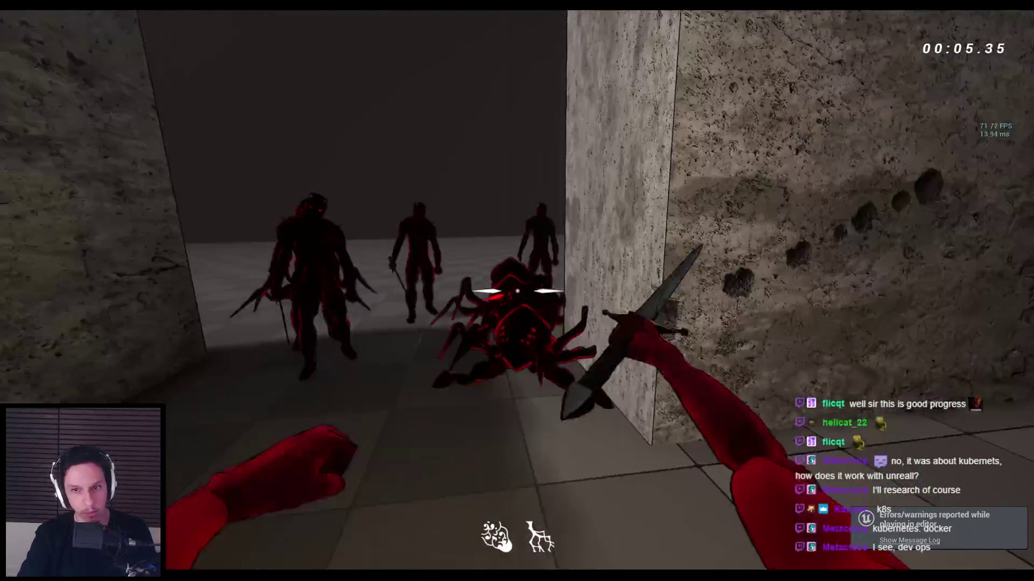
click(517, 291)
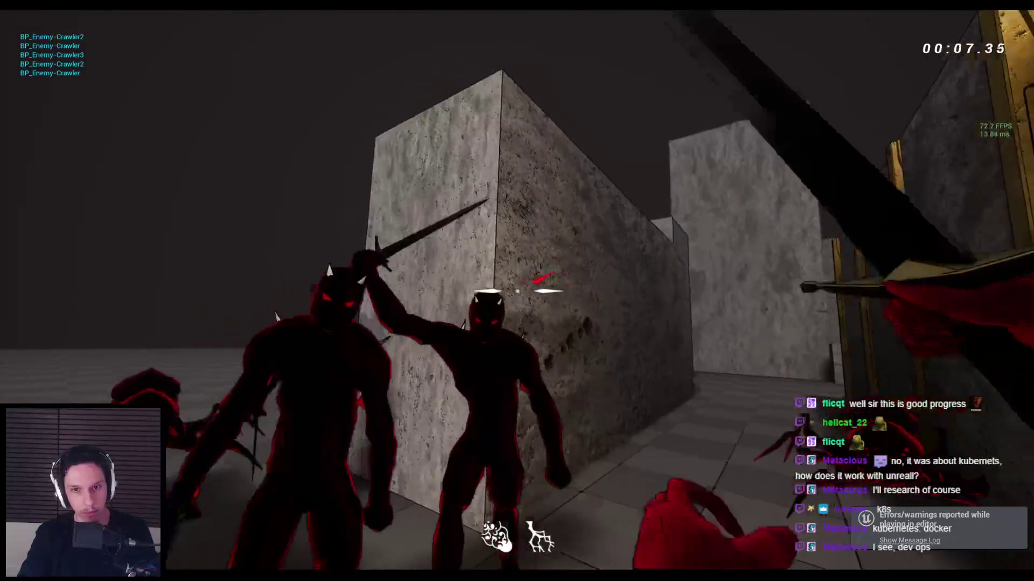
click(517, 291)
click(516, 291)
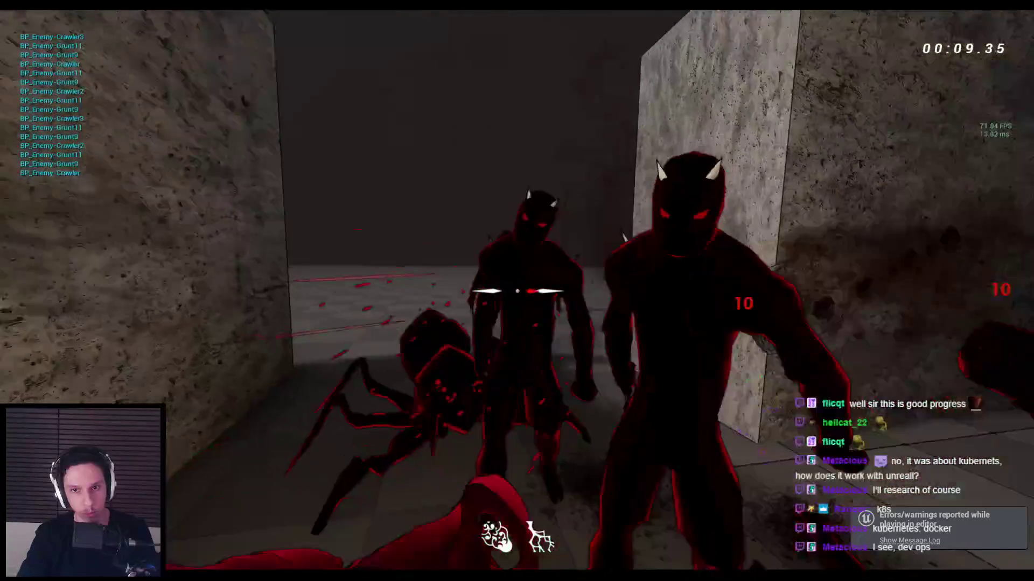
click(517, 291)
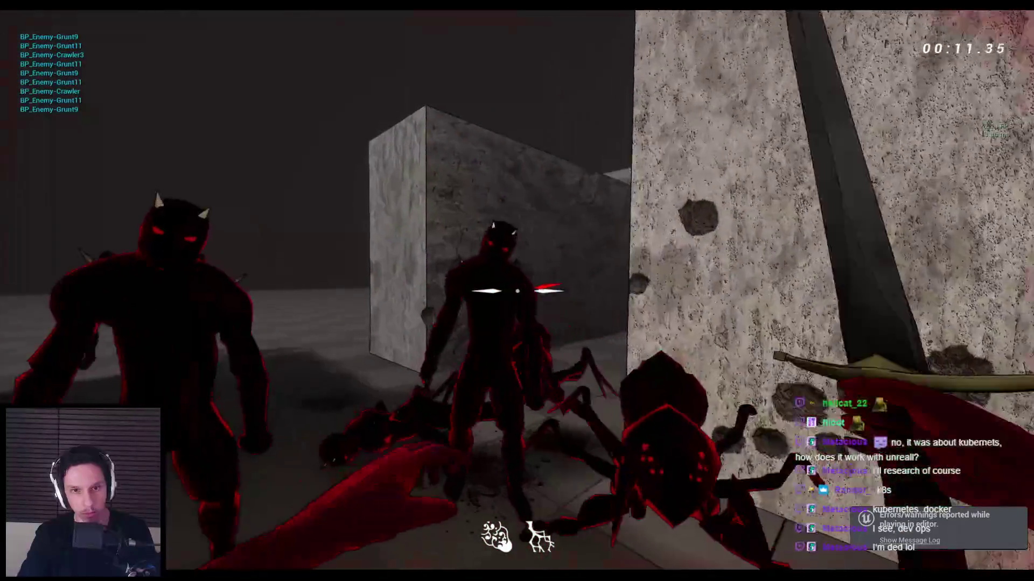
click(517, 291)
click(517, 291)
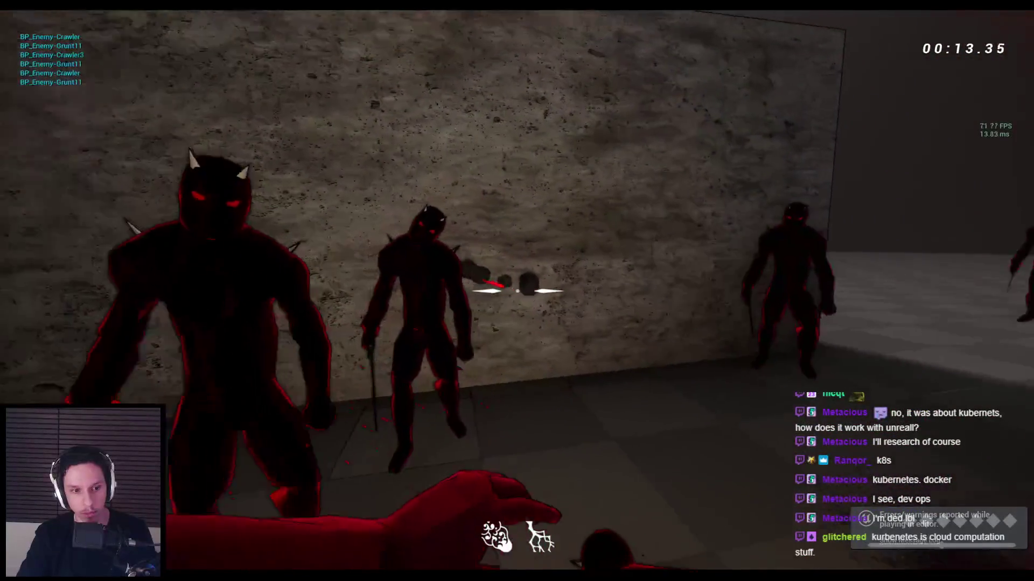
click(516, 291)
click(517, 292)
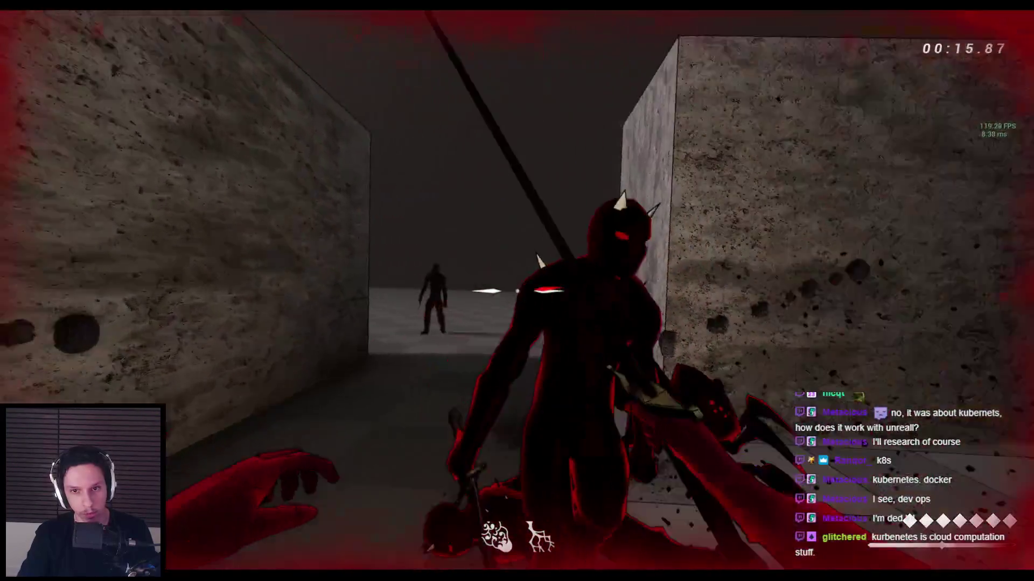
click(516, 291)
click(516, 291)
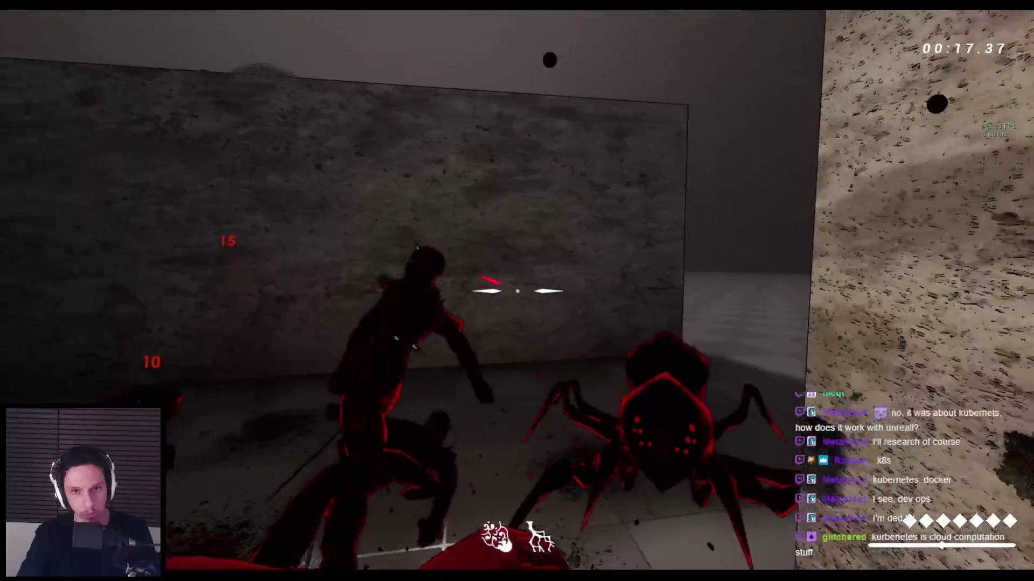
click(517, 290)
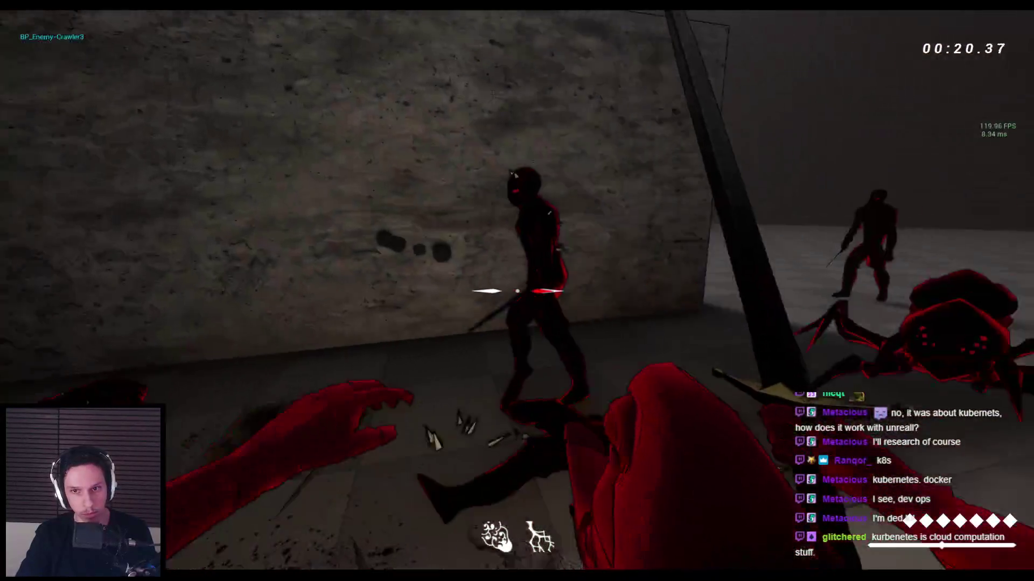
click(517, 290)
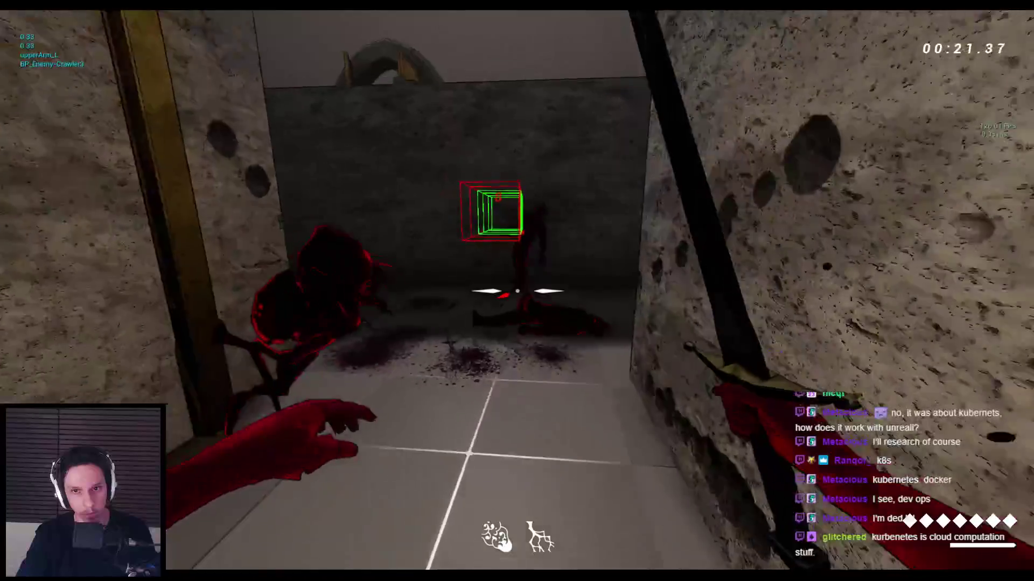
click(517, 291)
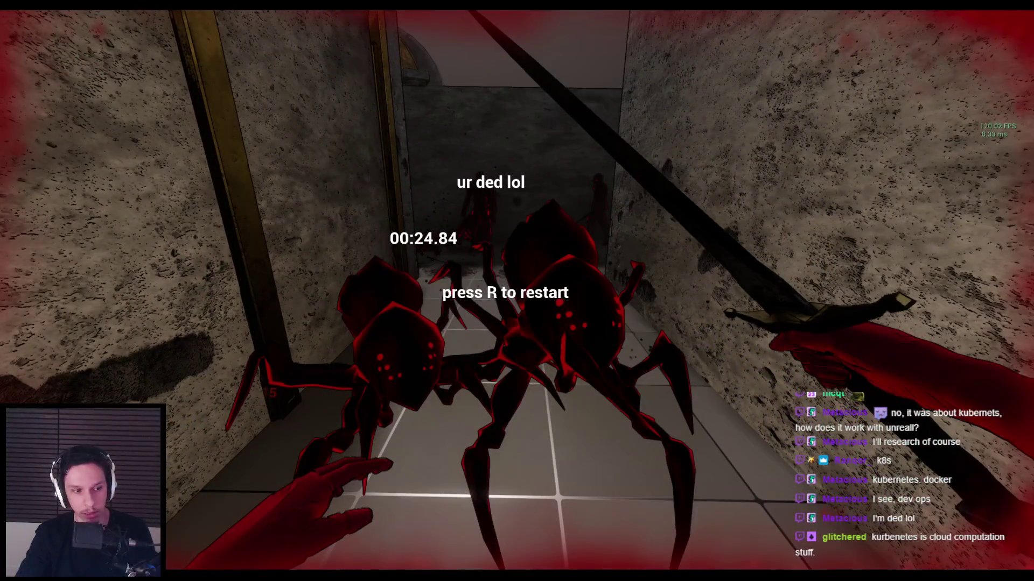
key(Escape)
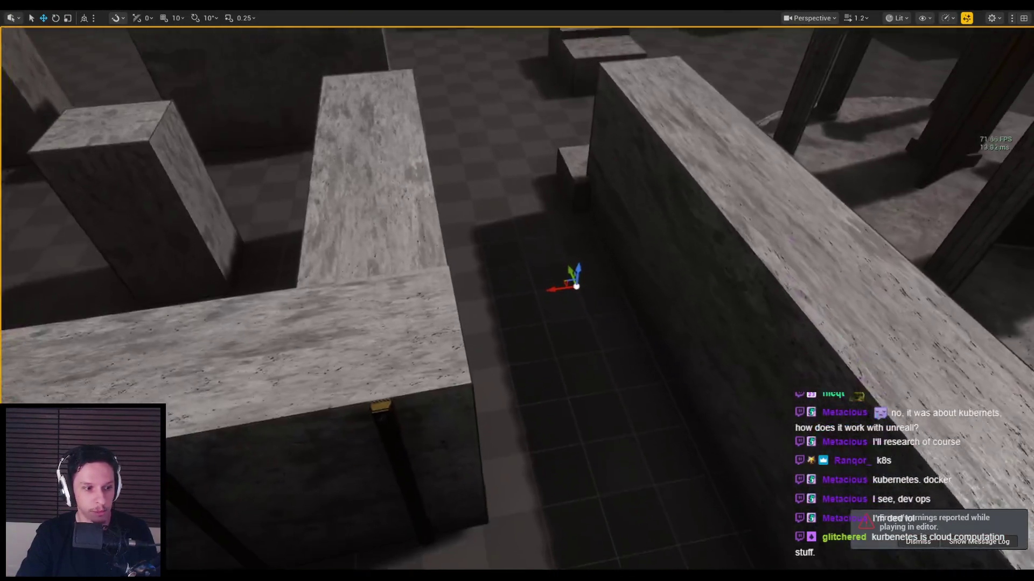
Step: Start another playtest, jump across the blocks and blast the spider with fireballs
mouse_move(517, 290)
mouse_down()
mouse_move(484, 280)
mouse_move(517, 302)
mouse_move(506, 269)
mouse_up()
key(alt+p)
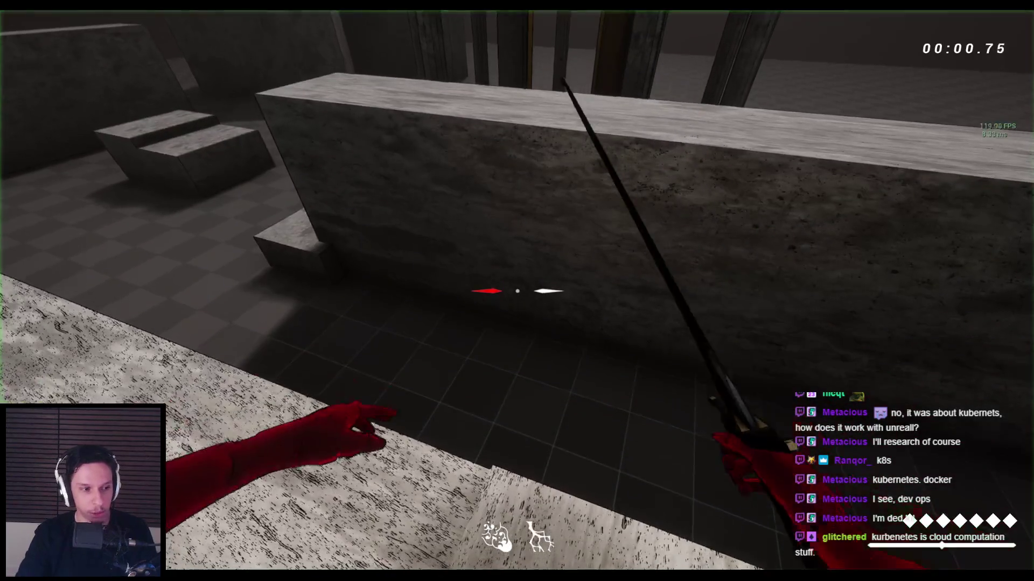
key(space)
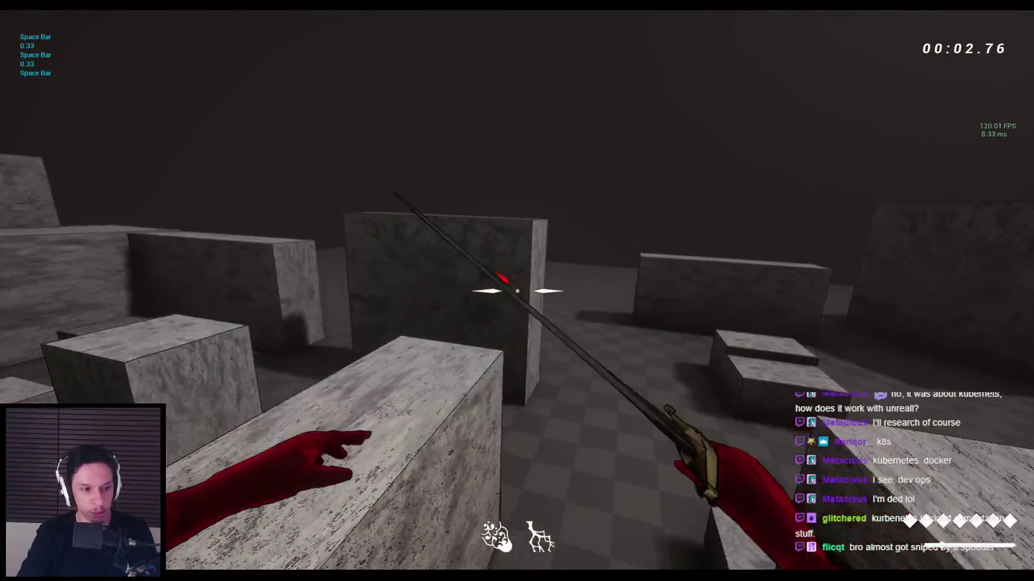
key(space)
key(space)
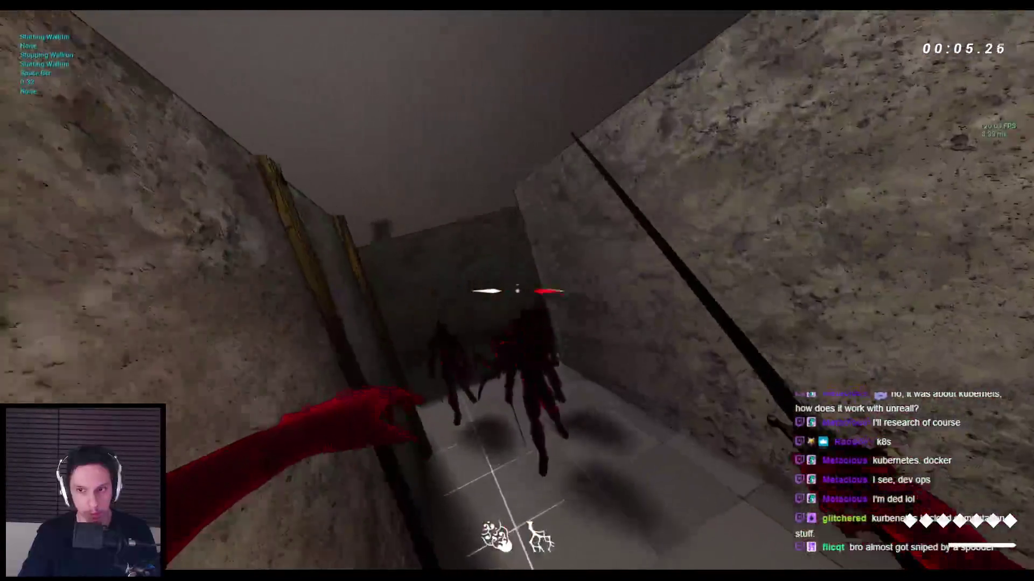
click(518, 292)
click(517, 291)
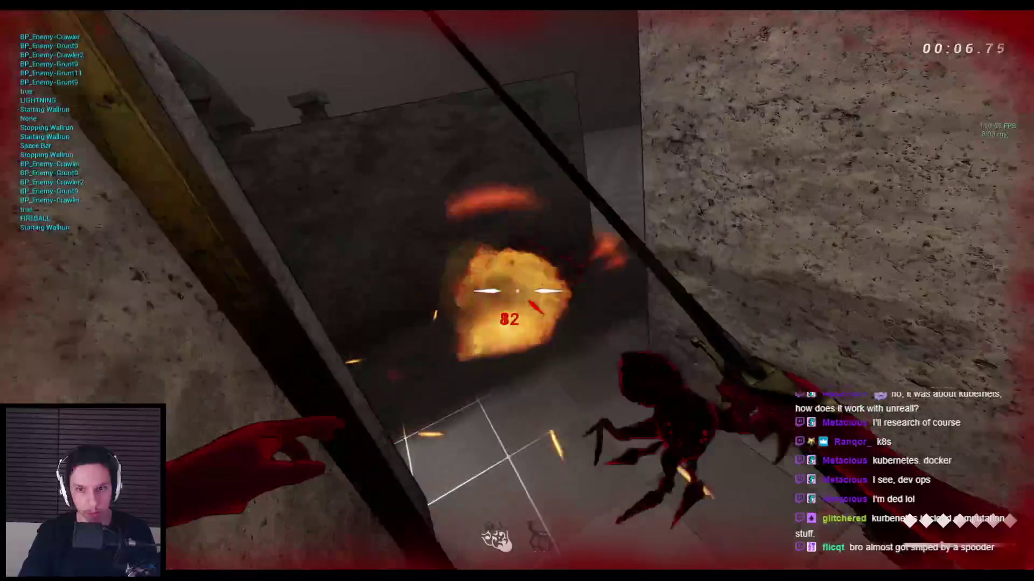
key(space)
click(518, 290)
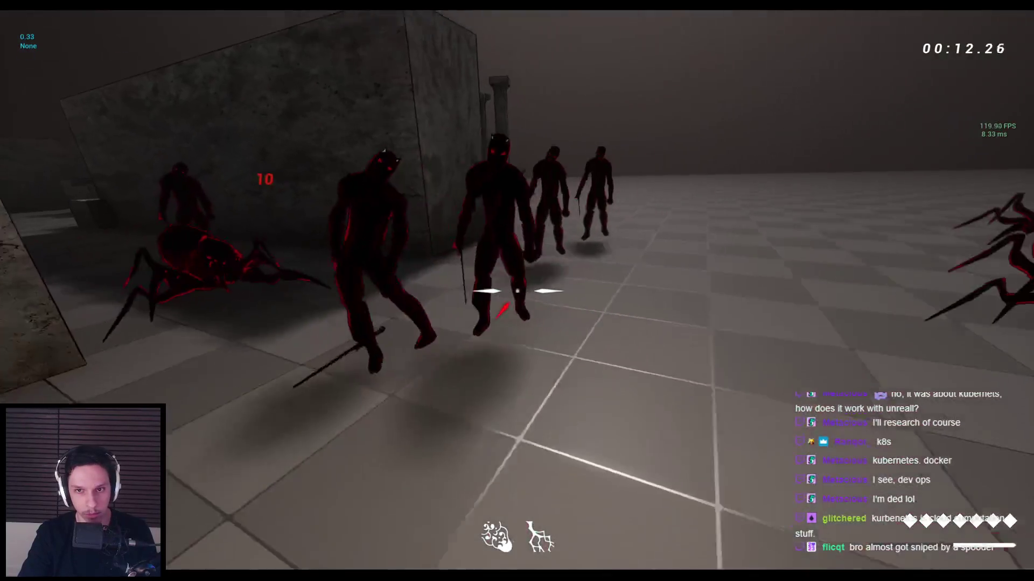
Step: Slash the spider and horned demon, throw a sword, and finish off the spider
click(517, 291)
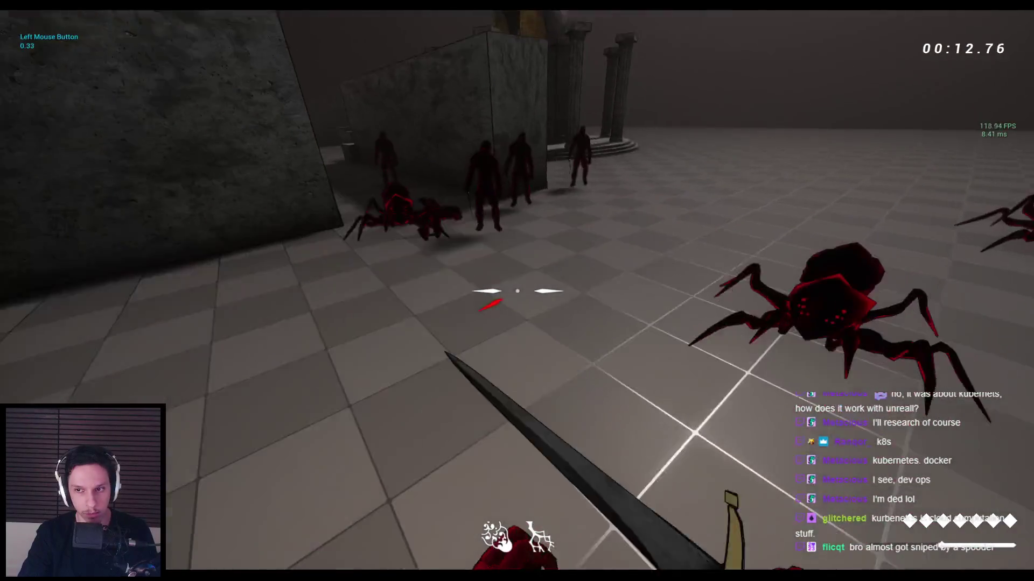
click(516, 292)
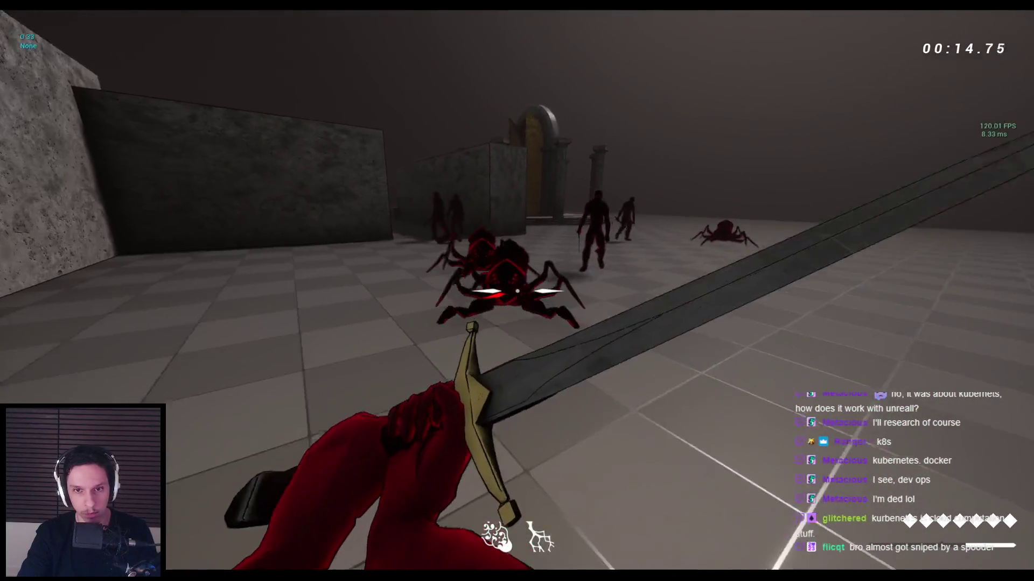
click(518, 290)
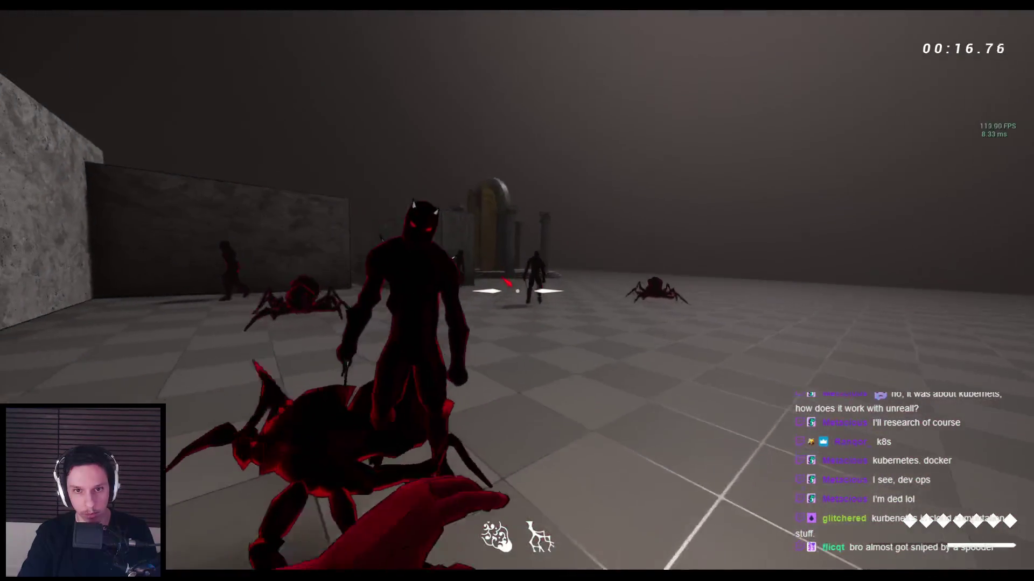
click(517, 292)
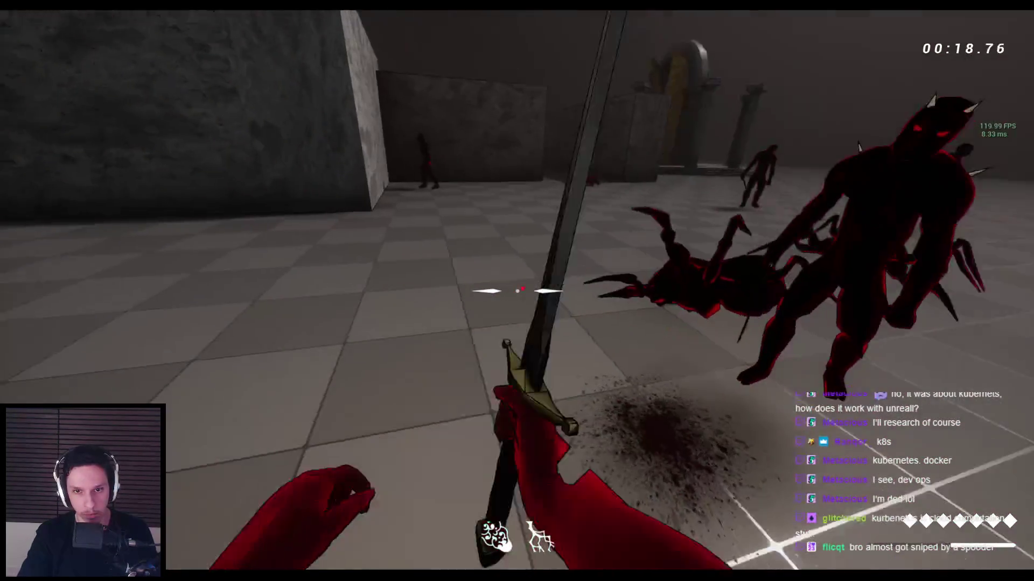
click(517, 291)
click(517, 291)
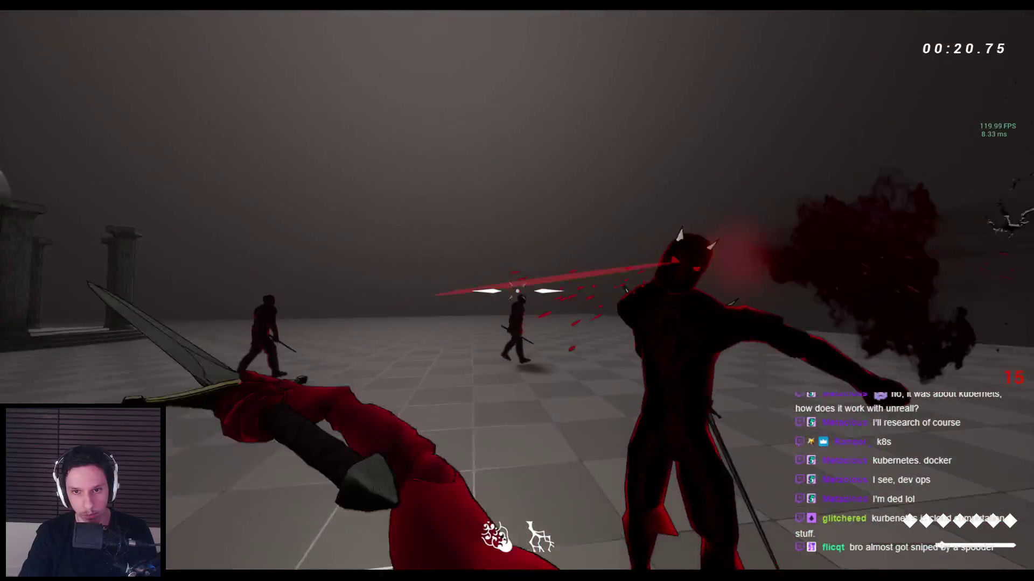
right_click(517, 291)
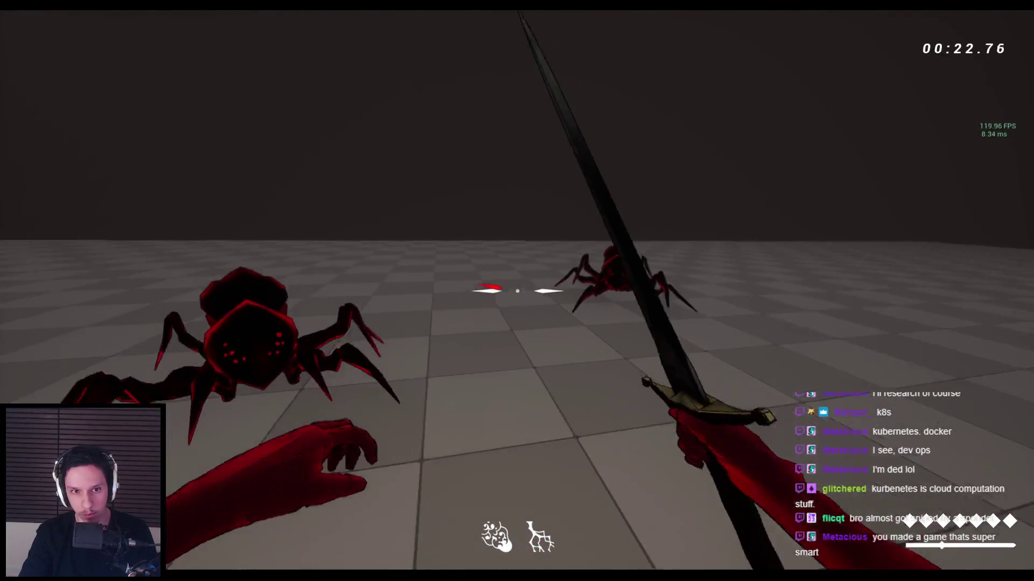
click(517, 291)
click(517, 290)
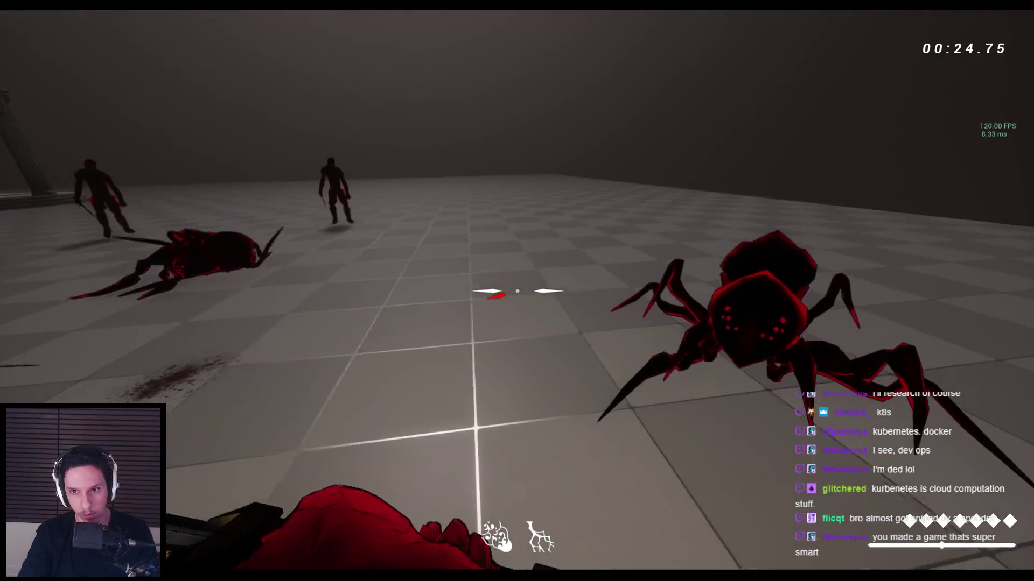
click(517, 291)
Step: Kill the charging horned grunts with repeated sword slashes and a fireball
click(517, 291)
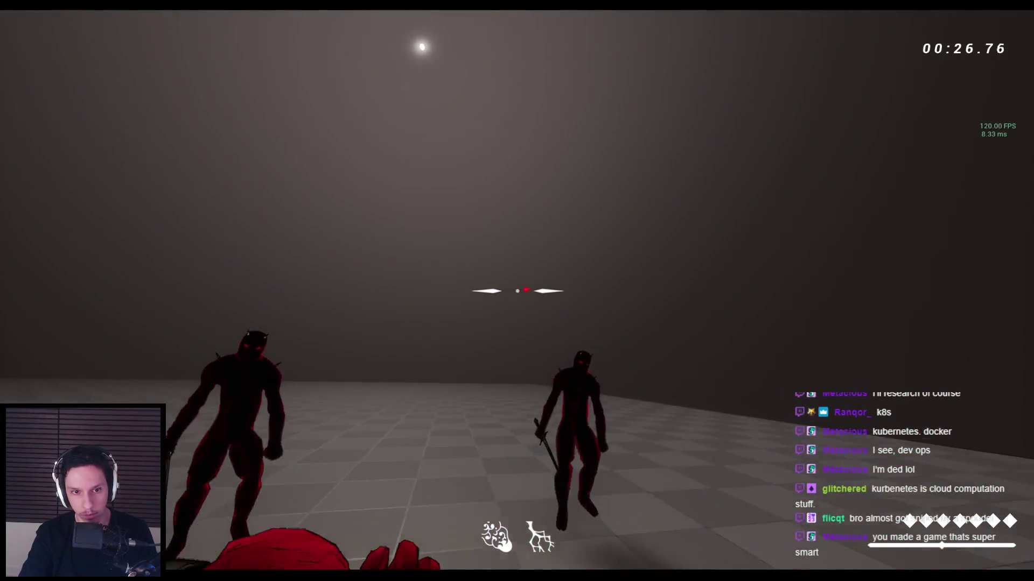
click(517, 290)
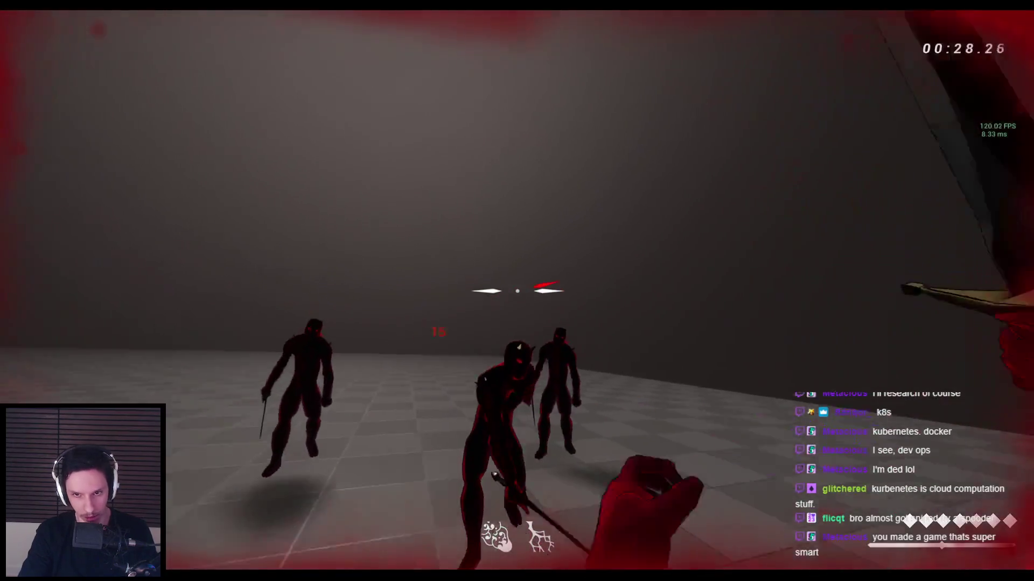
click(517, 291)
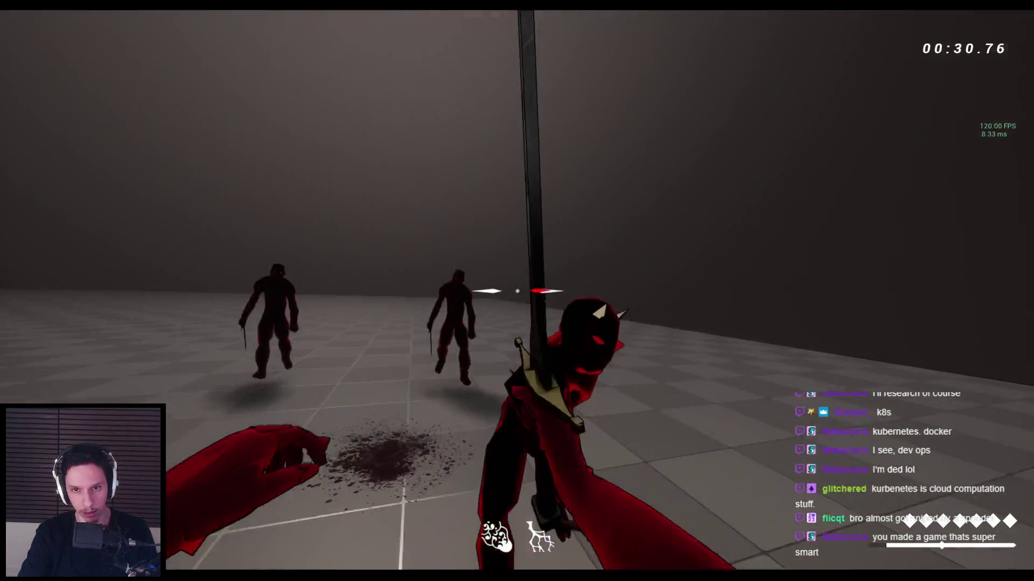
click(517, 290)
click(517, 290)
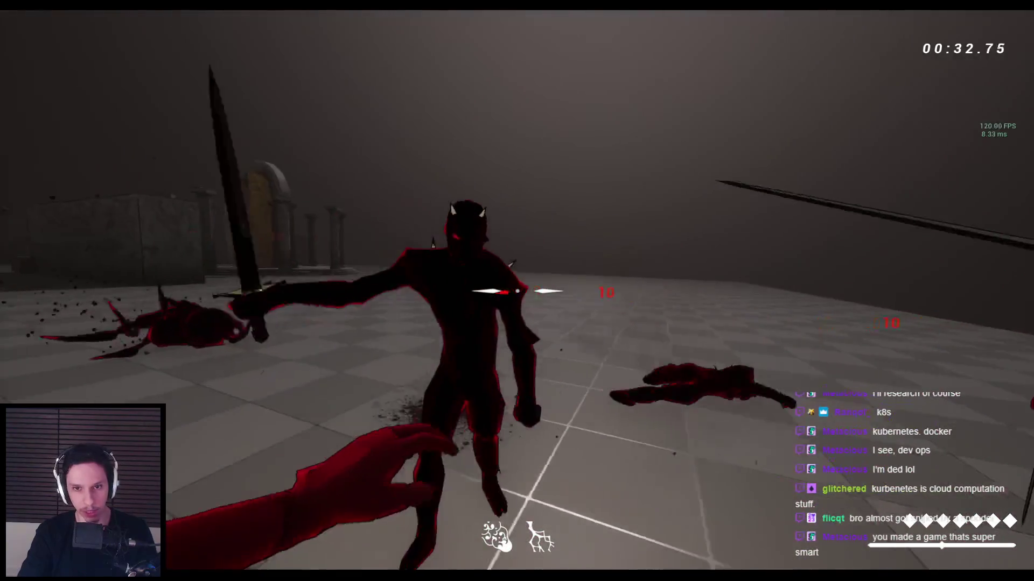
click(517, 291)
click(517, 291)
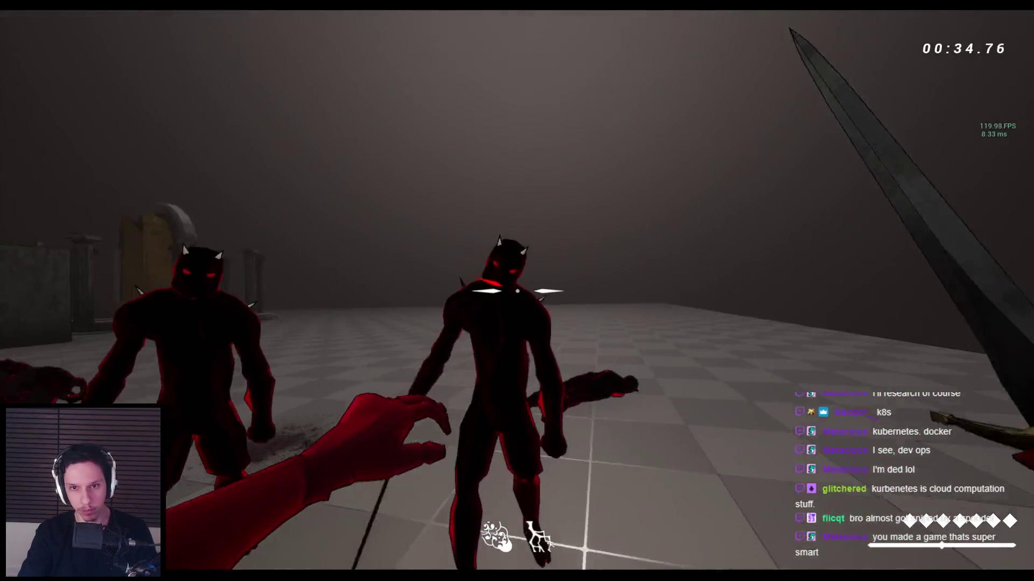
click(517, 291)
click(517, 291)
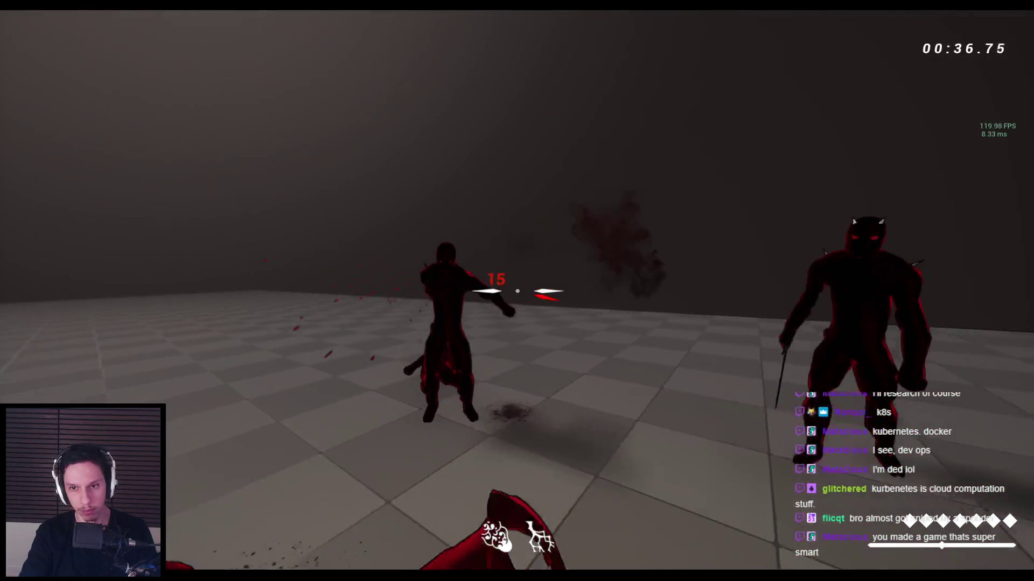
click(517, 291)
click(517, 291)
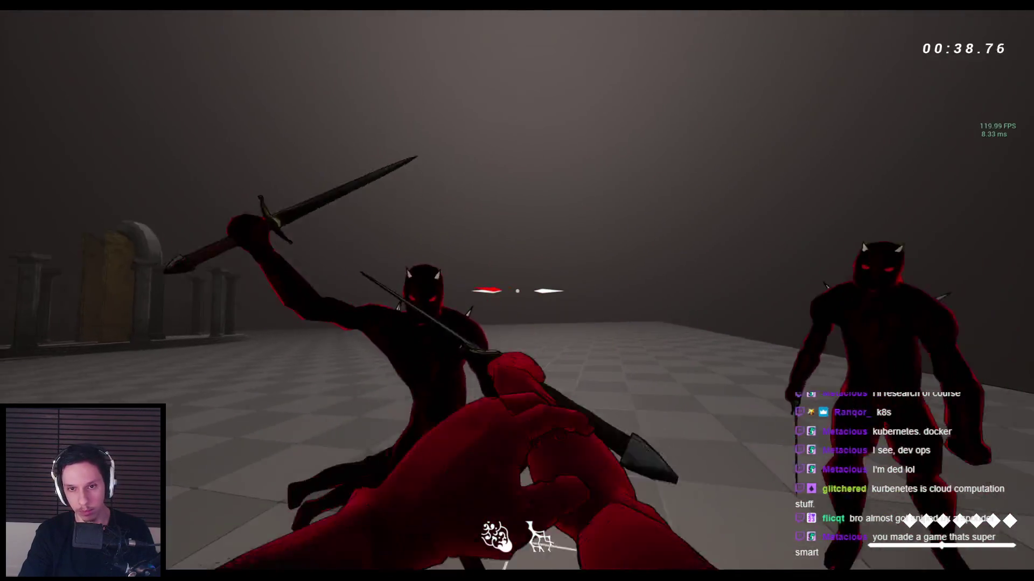
click(516, 291)
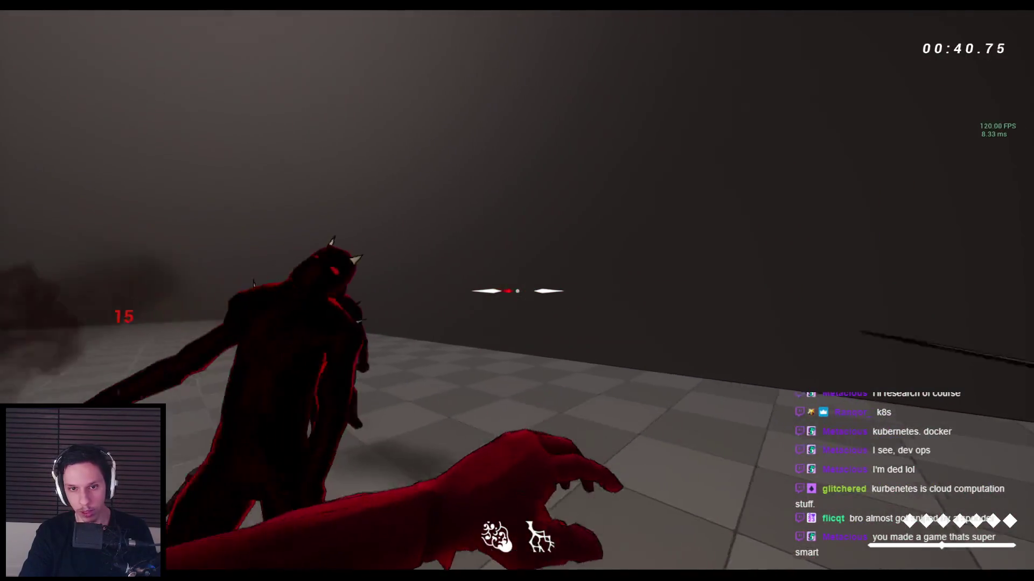
click(517, 290)
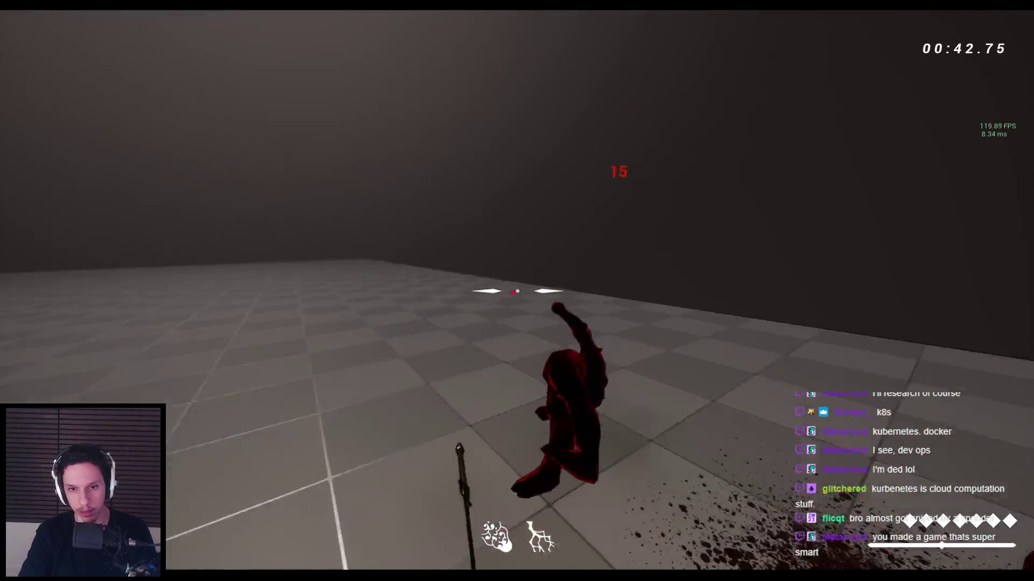
key(space)
click(517, 291)
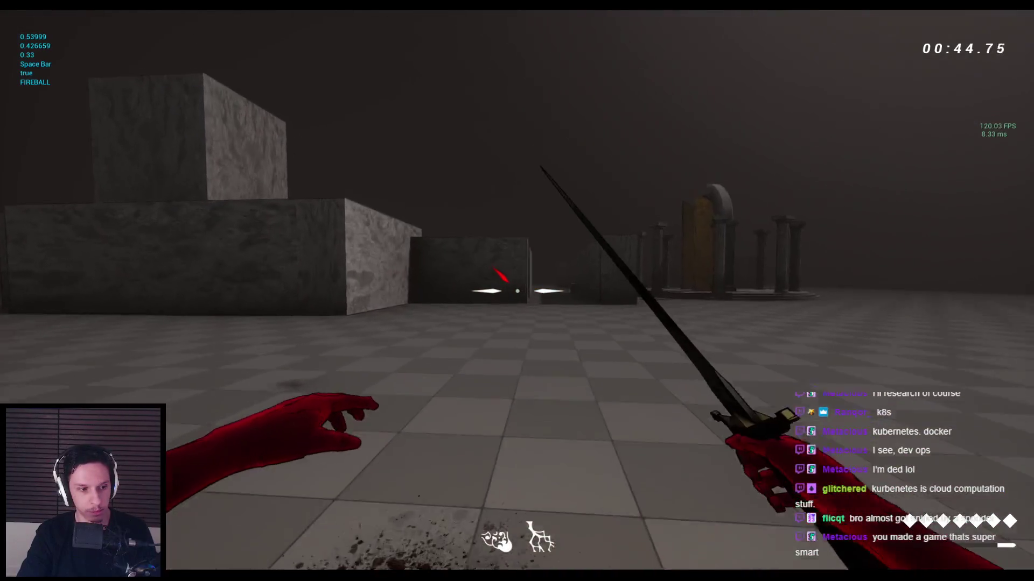
Step: Wallrun along the stone corridor onto the wall top and launch a fireball across the floor
key(w)
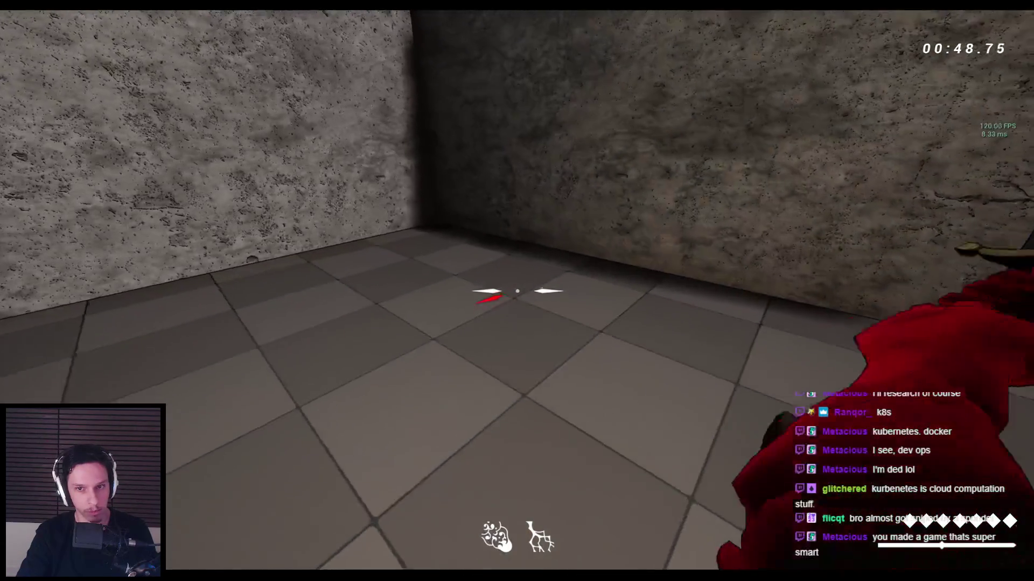
key(space)
key(space)
key(space)
key(space)
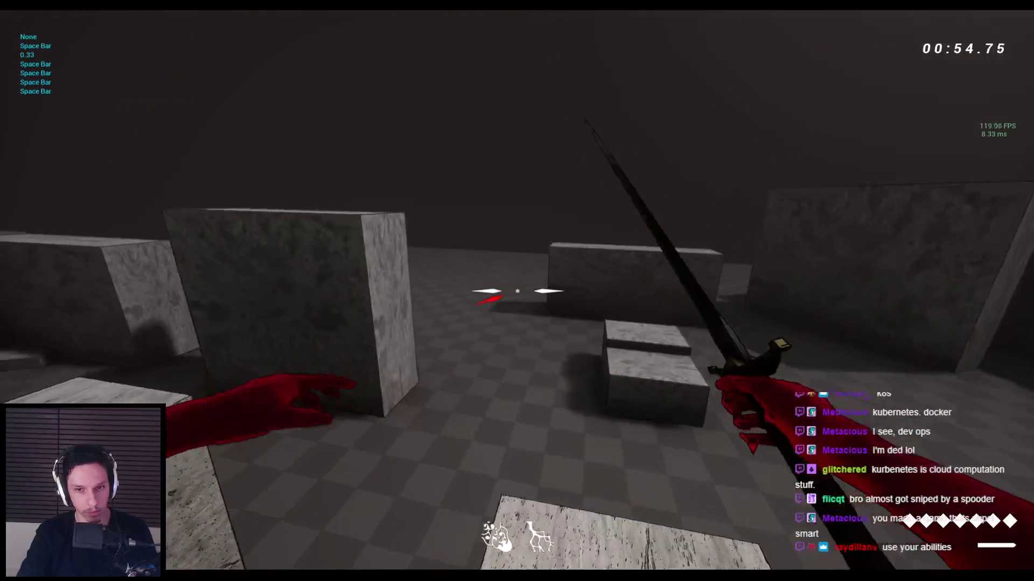
key(space)
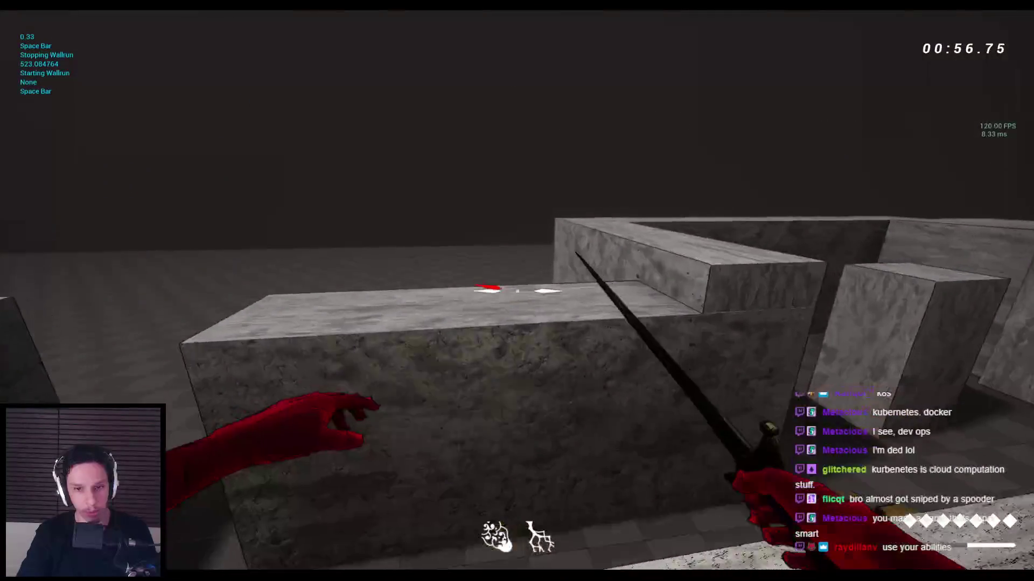
key(space)
key(space)
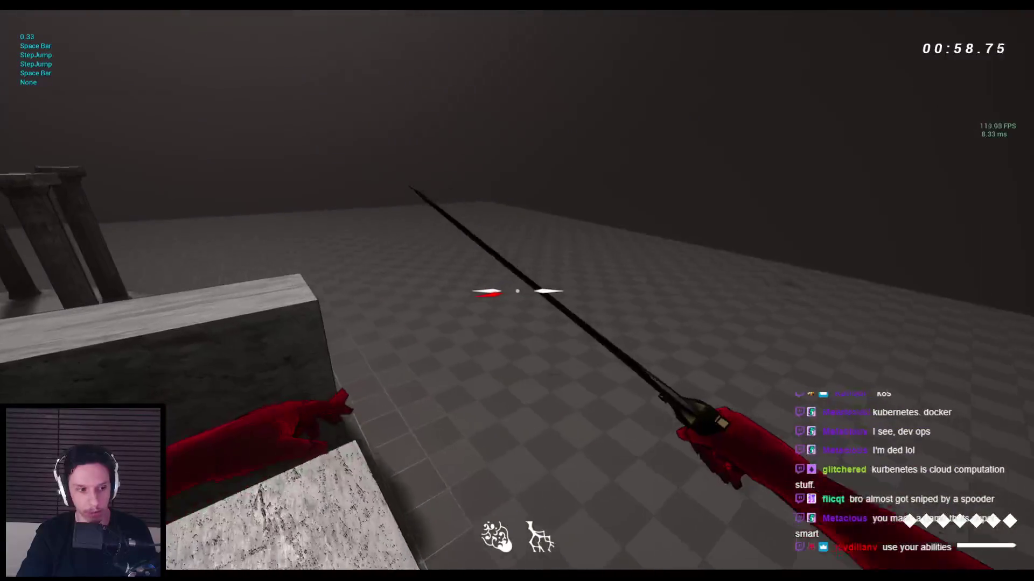
key(space)
key(space)
key(q)
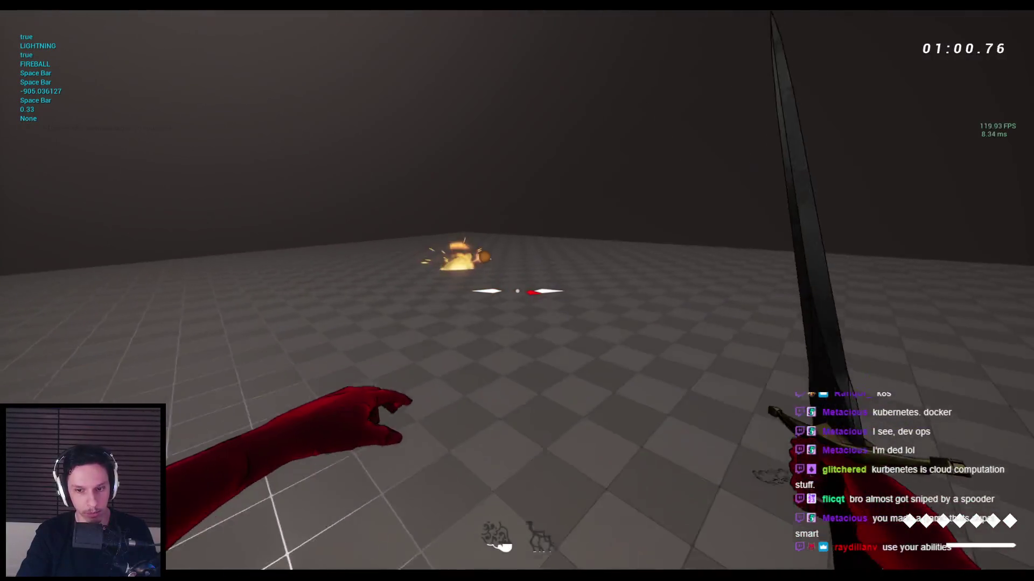
key(space)
key(space)
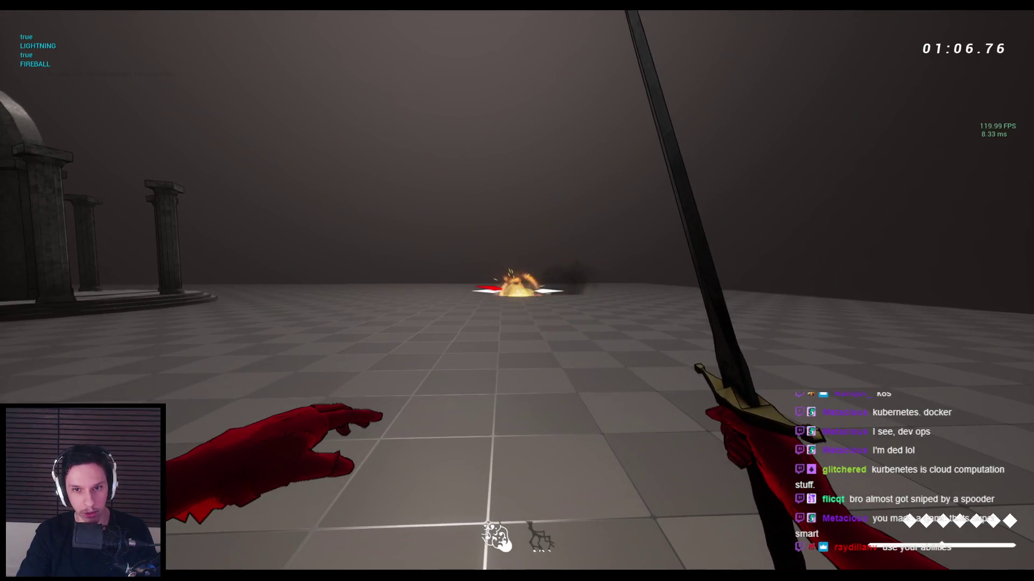
Step: Run through the corridor, climb over the pillared temple arch and drop into the room
key(w)
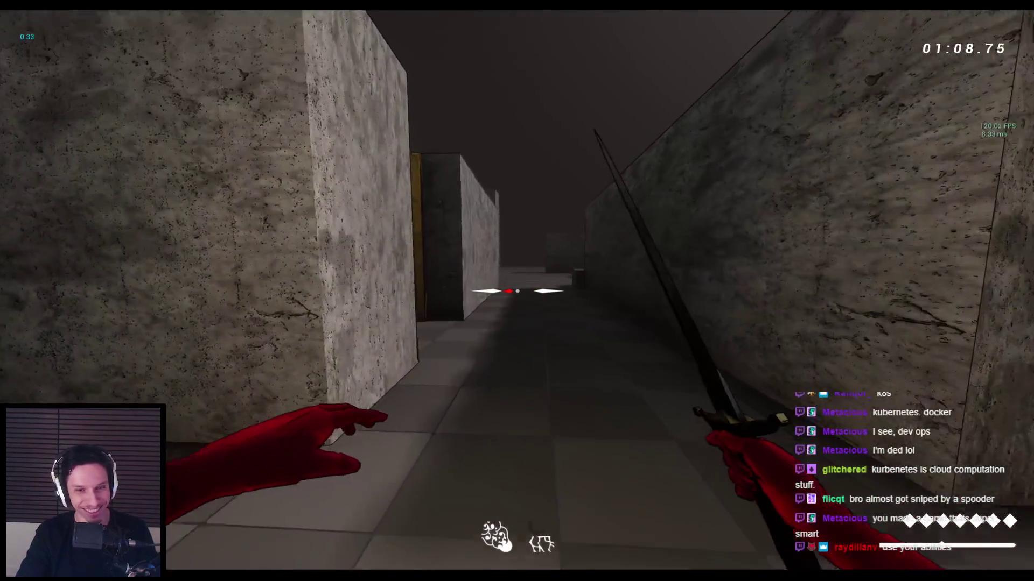
key(space)
key(space)
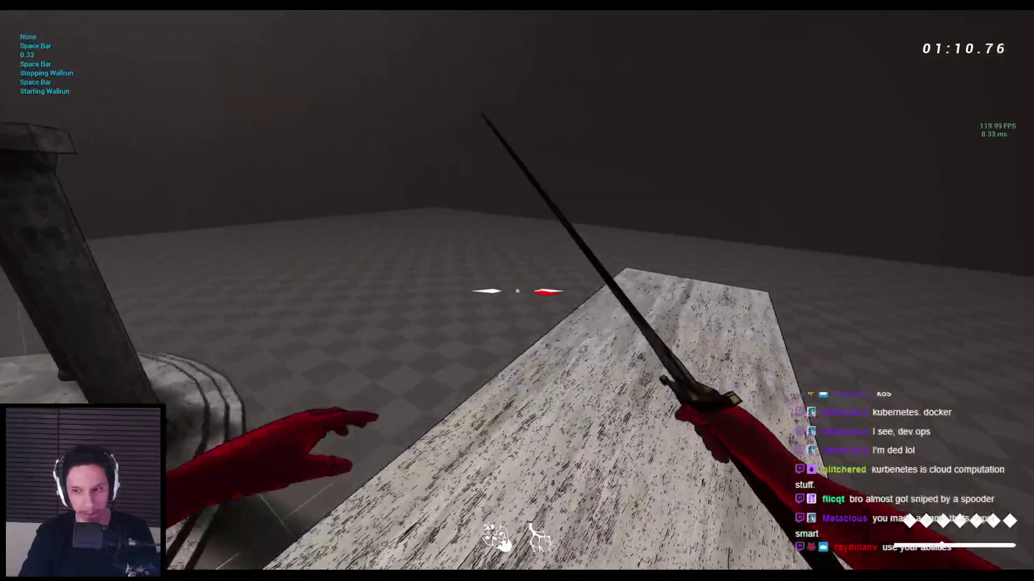
click(517, 291)
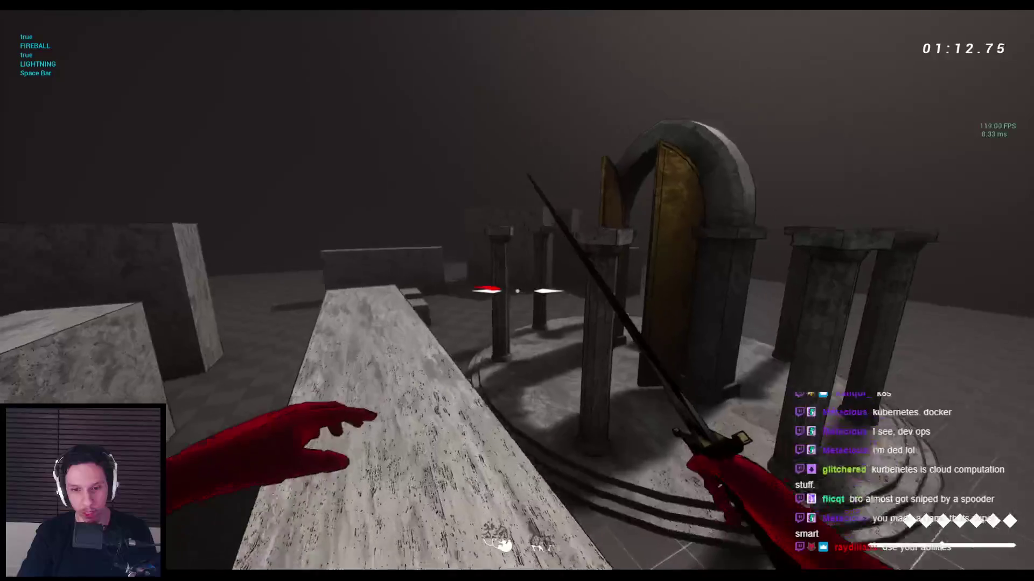
key(w)
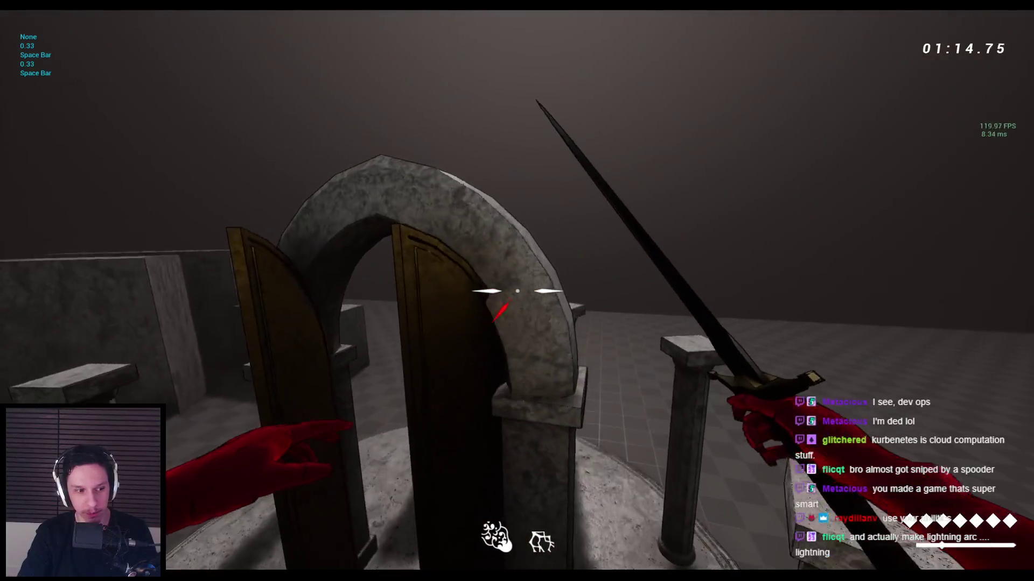
key(space)
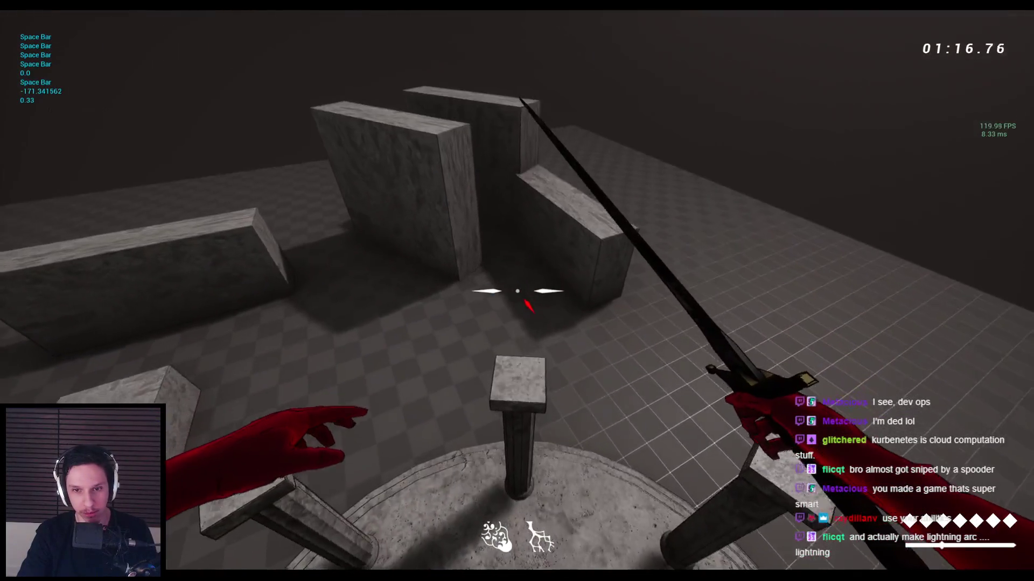
key(space)
key(space)
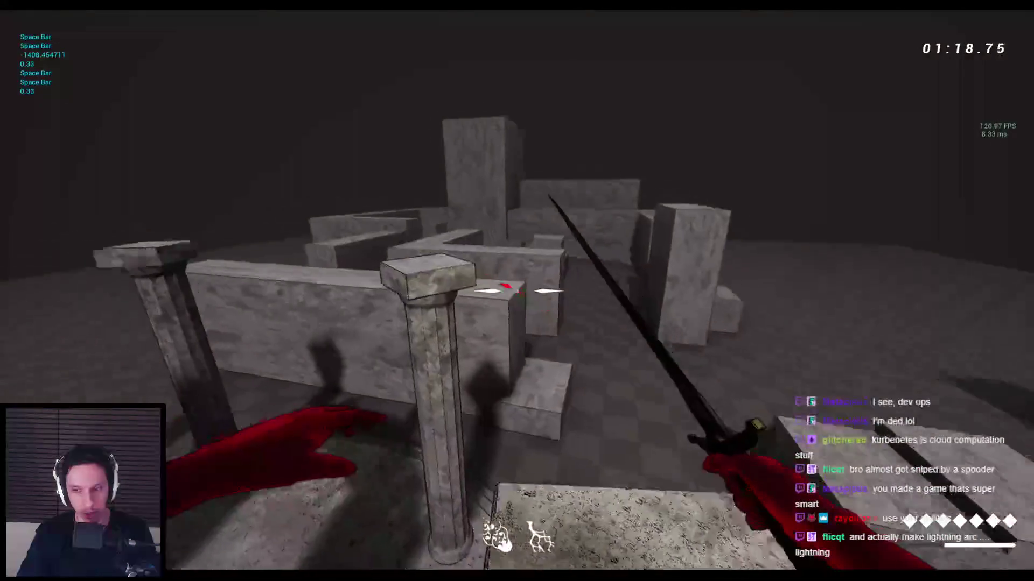
key(space)
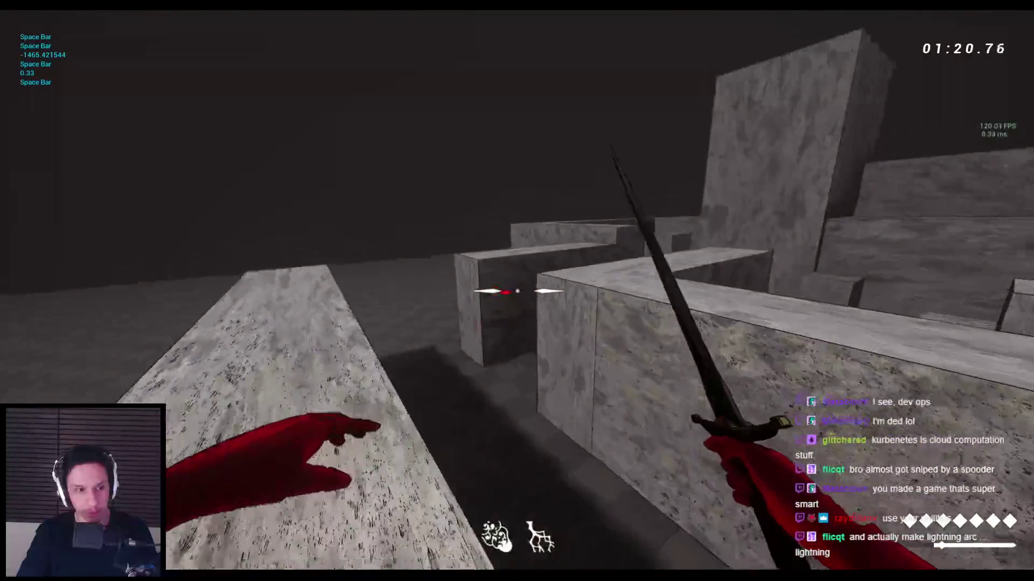
key(w)
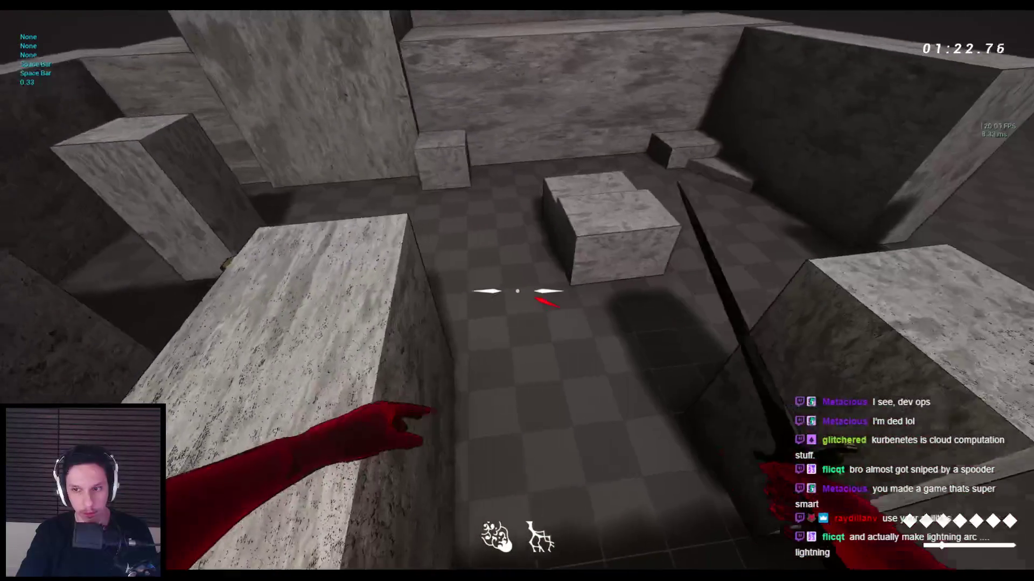
key(space)
key(space)
key(space)
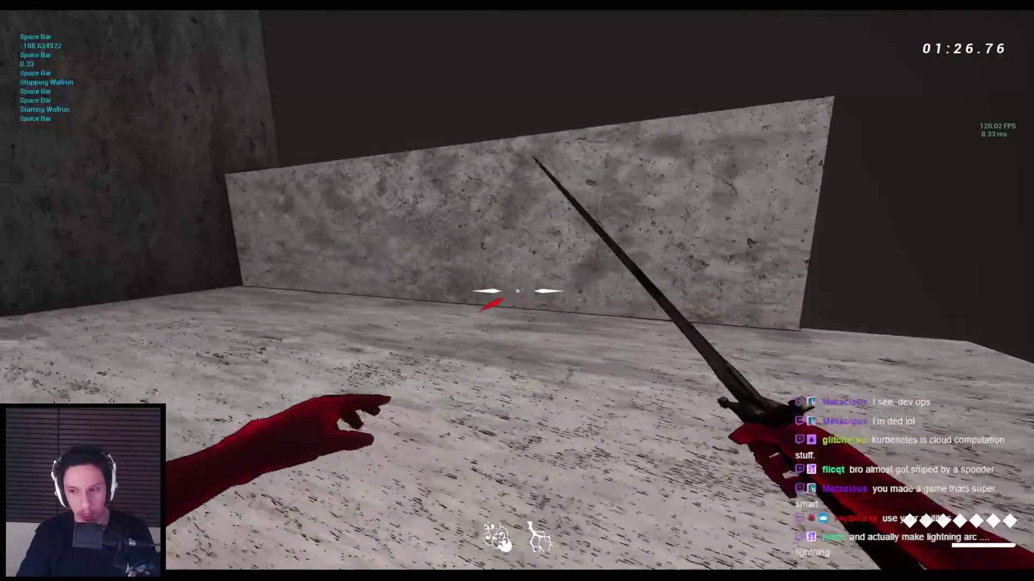
Step: Wall-run and jump across the blocks and maze toward the tall pillar, then stop playing
key(w)
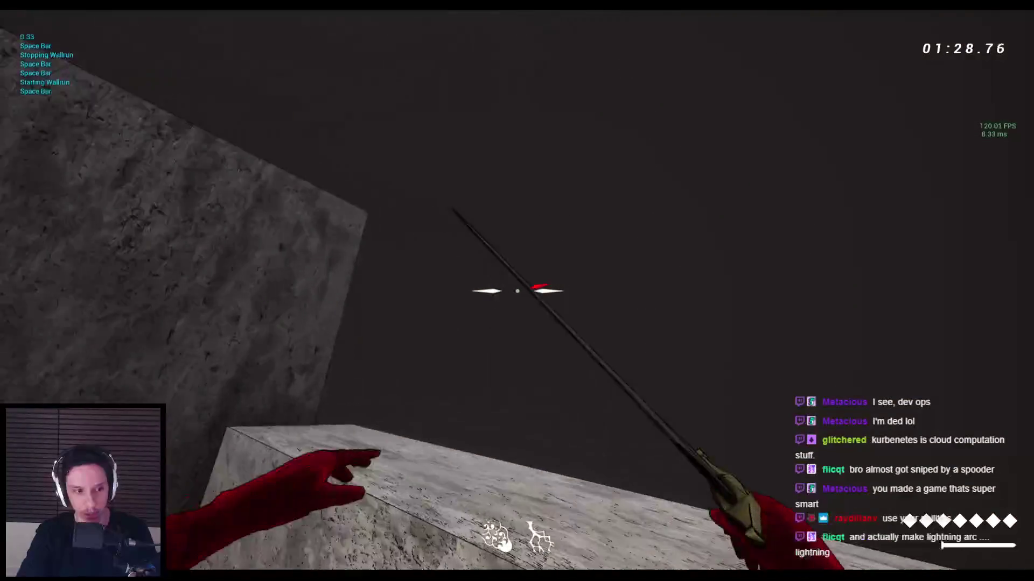
key(w)
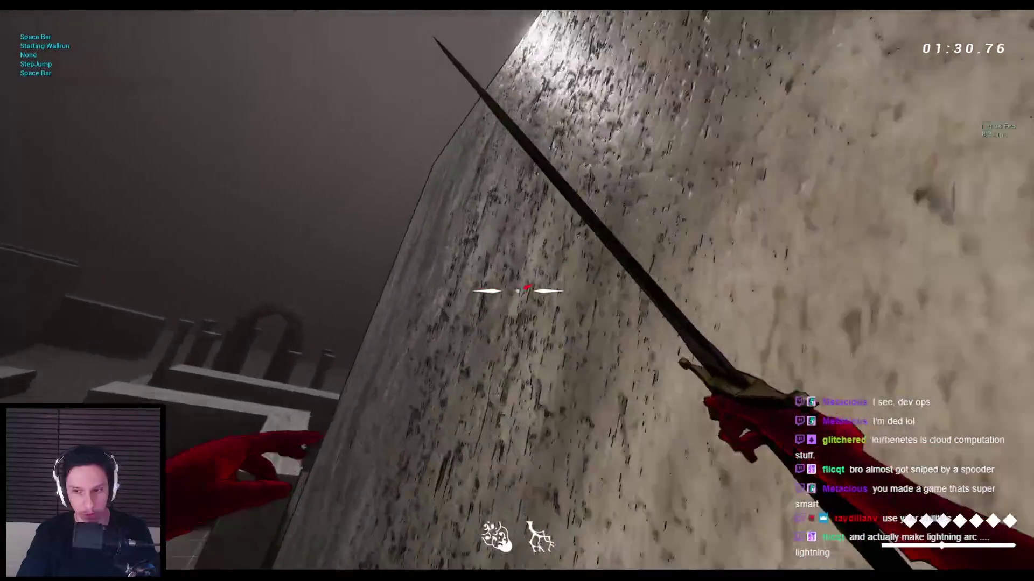
key(space)
key(space)
key(space)
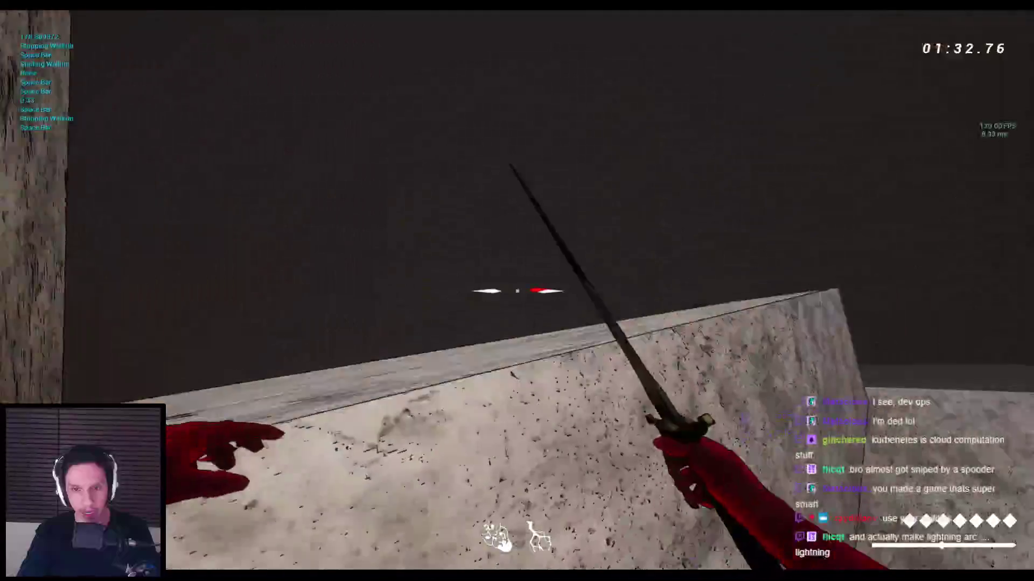
key(space)
key(space)
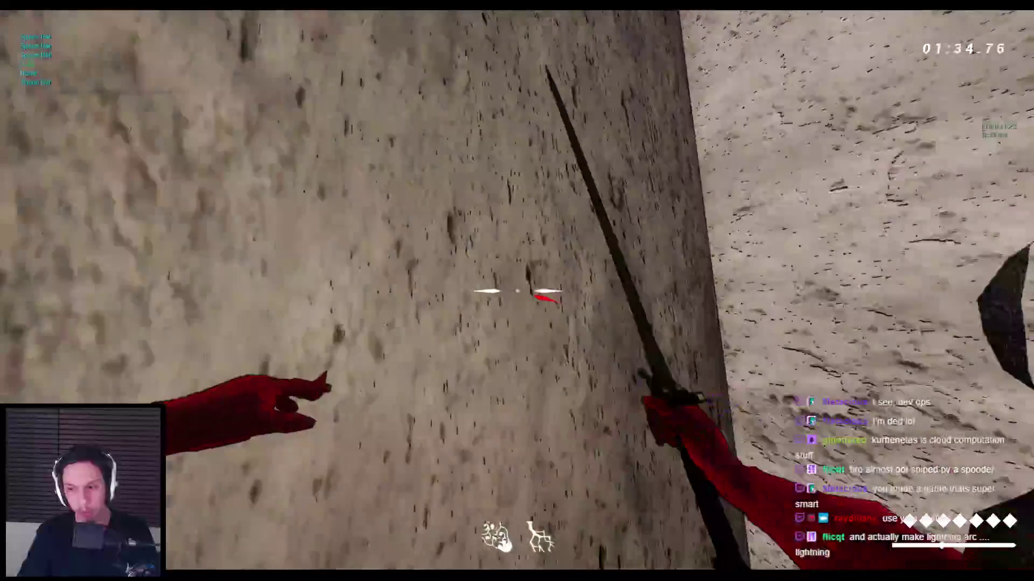
key(space)
key(space)
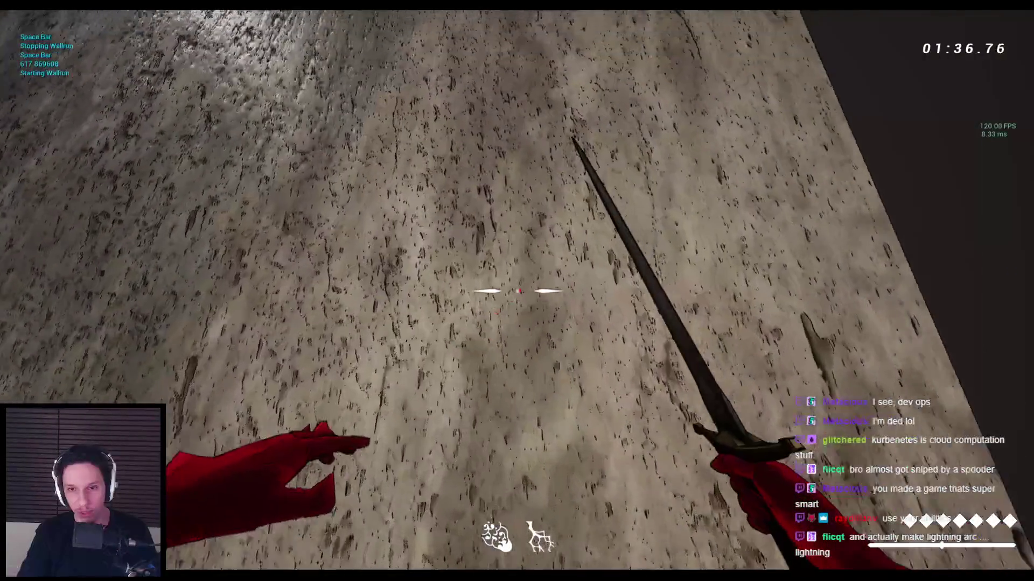
key(space)
key(space)
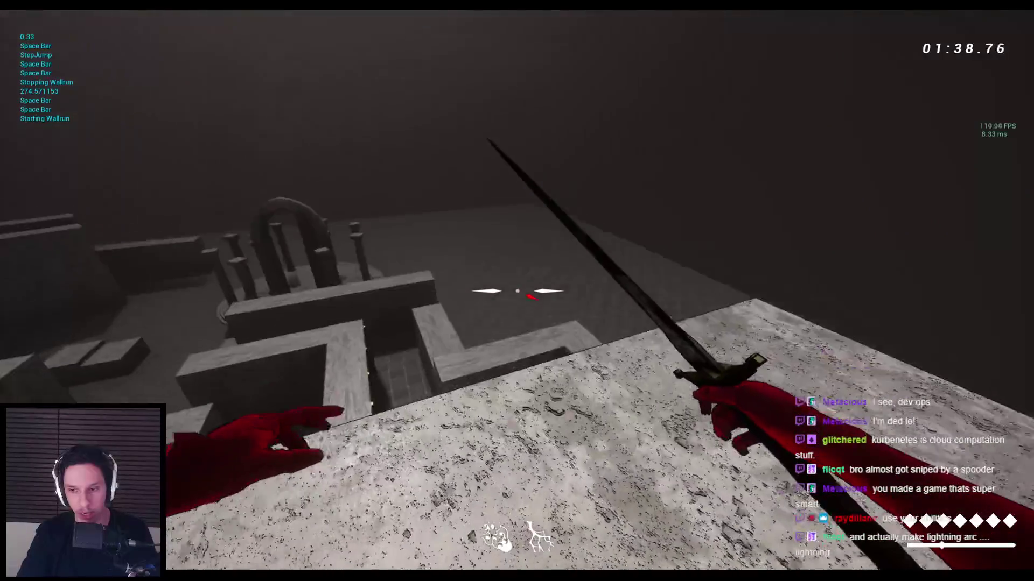
key(space)
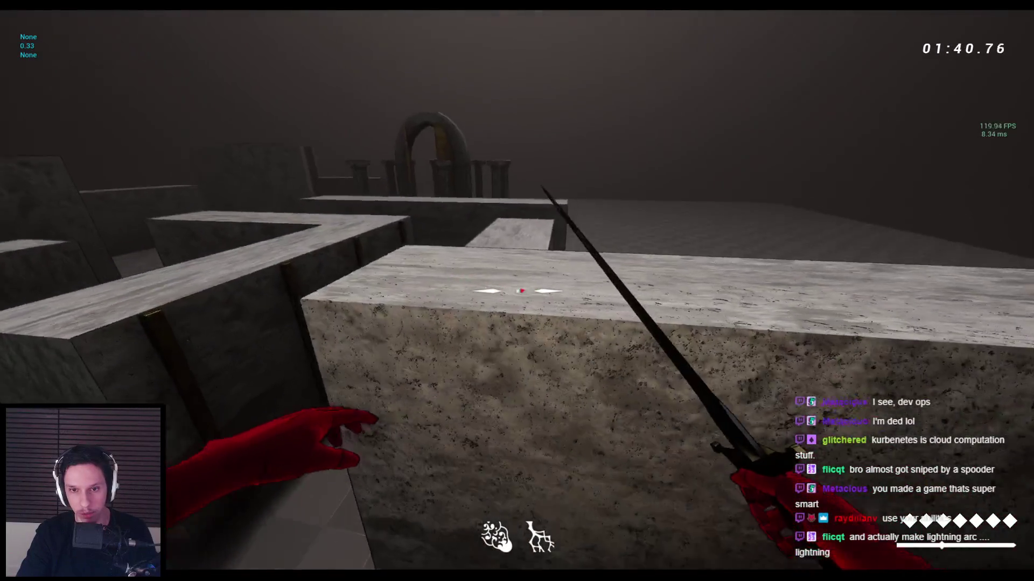
key(space)
key(space)
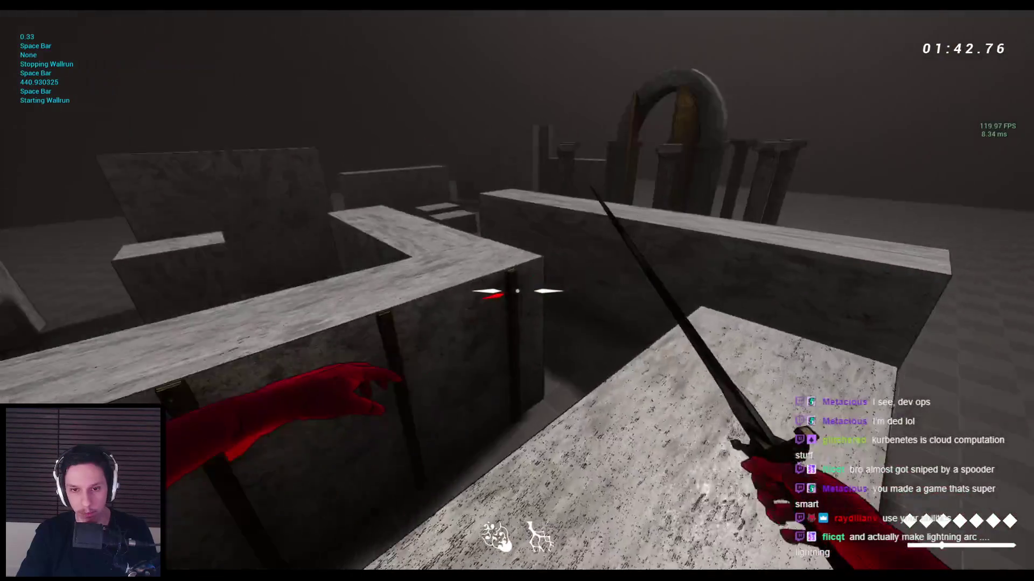
key(space)
key(space)
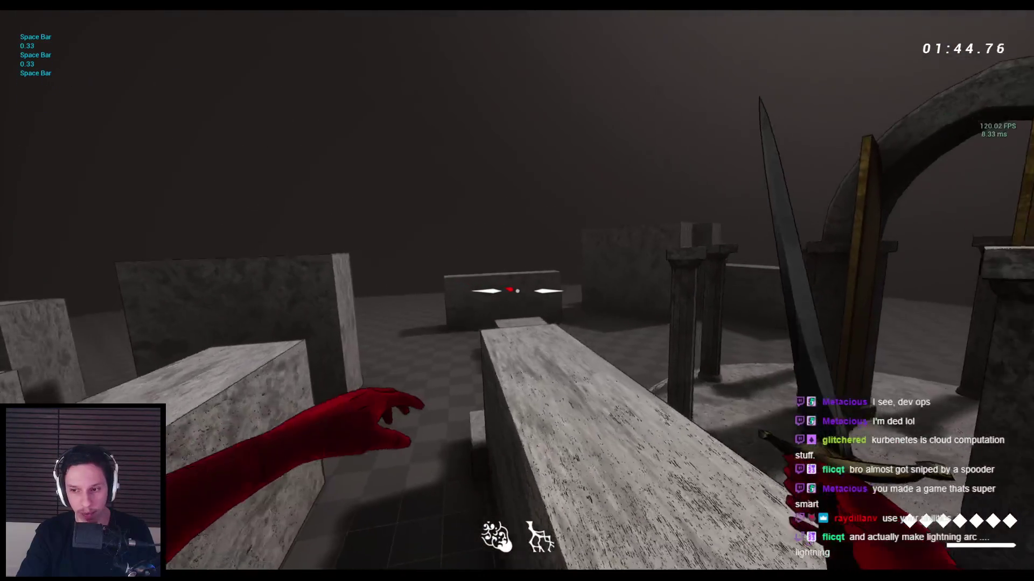
key(space)
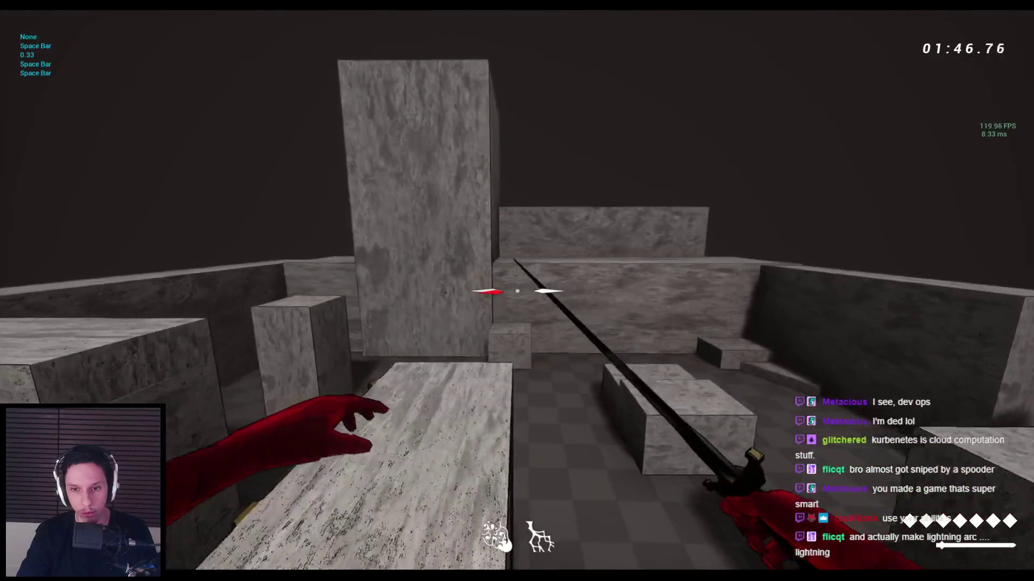
key(Escape)
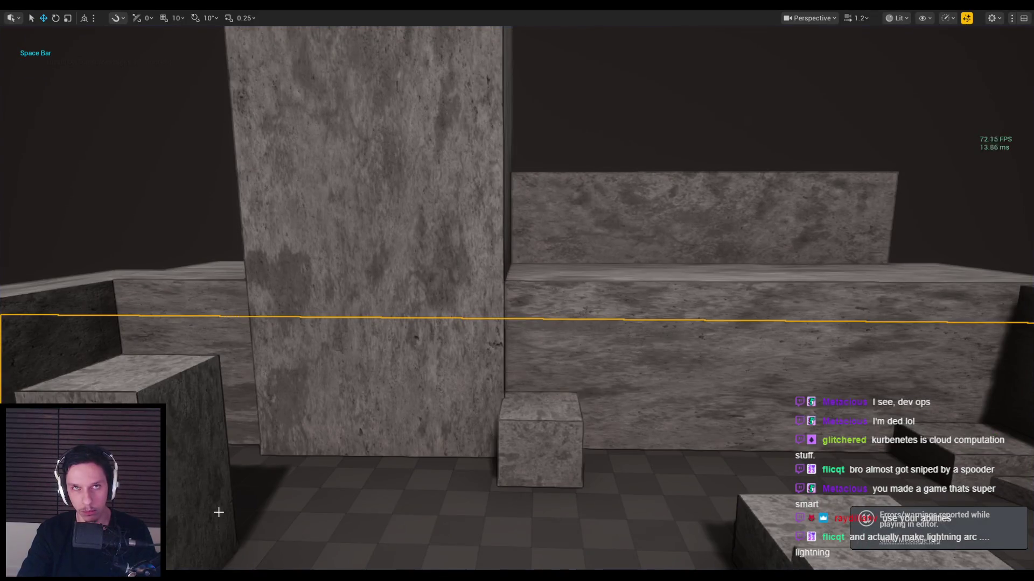
Step: Search the BP_Enemy-Grunt EventGraph node list for 'cone' with Context Sensitive off, then dismiss it
key(alt+Tab)
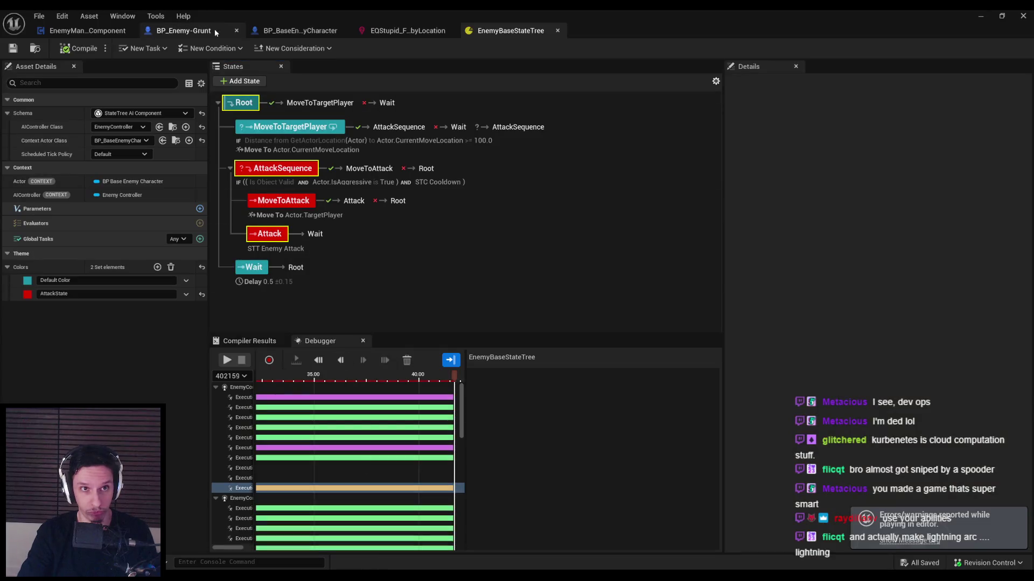
click(183, 30)
right_click(408, 370)
text(cone)
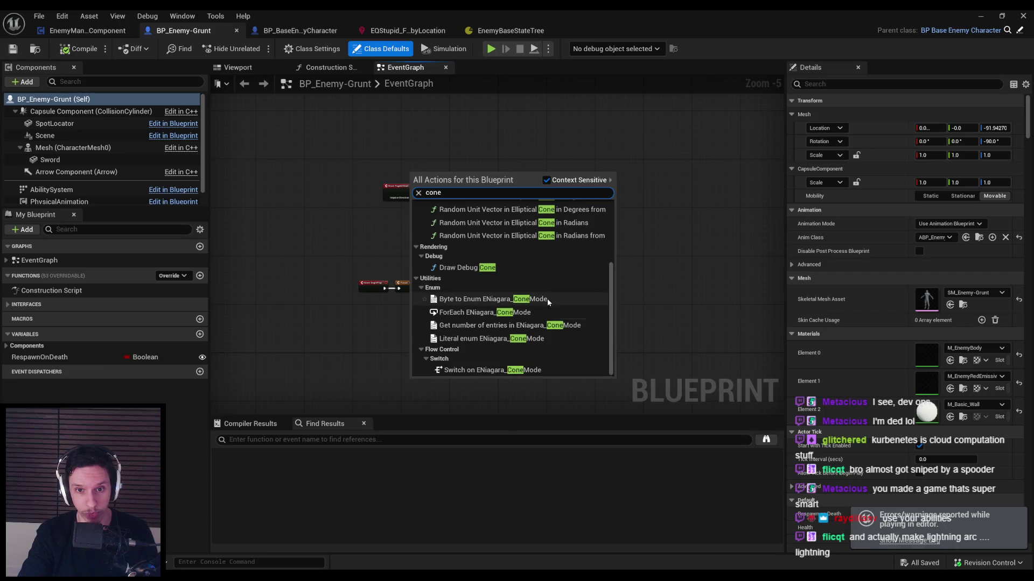
click(564, 180)
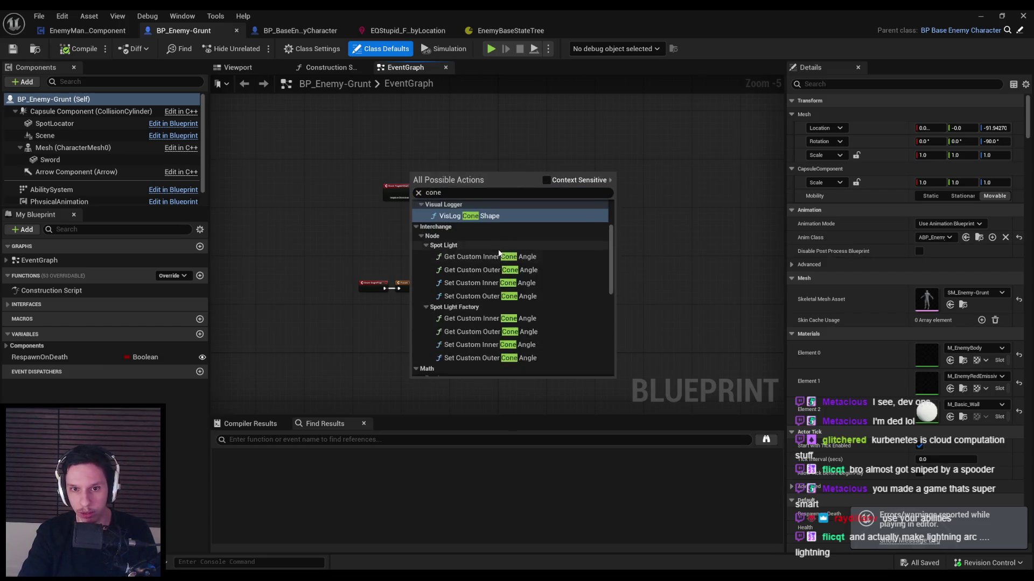
scroll(495, 253, down, 10)
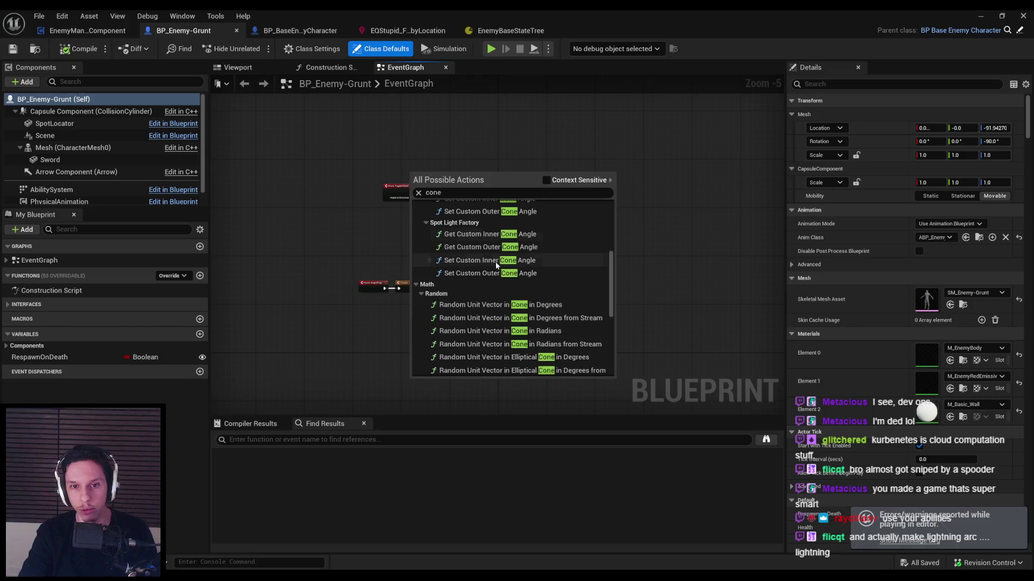
scroll(495, 279, up, 10)
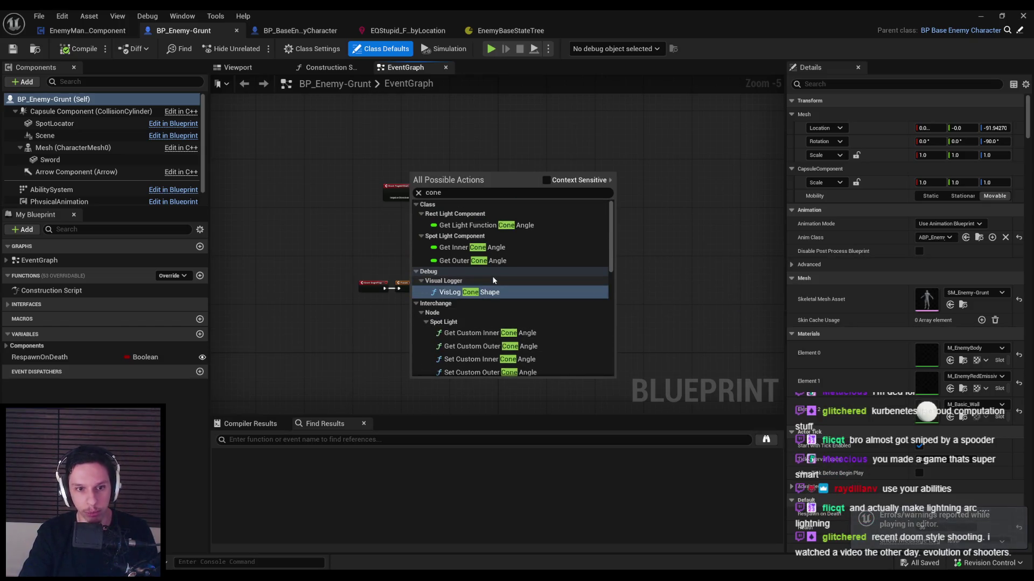
scroll(332, 316, down, 1)
drag(332, 315, 324, 345)
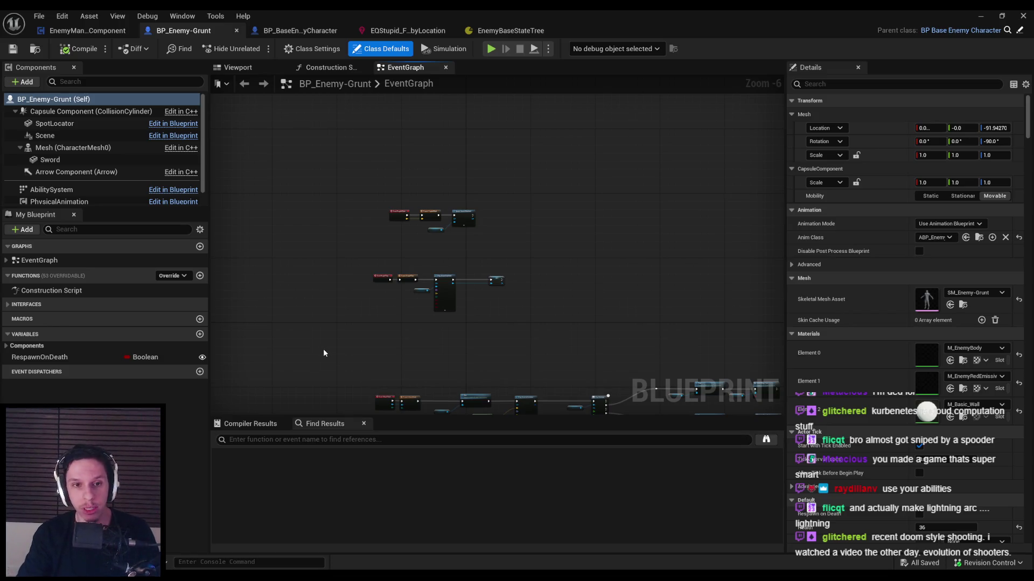
Step: Close the EnemyBaseStateTree, EQStupid and BP_BaseEnemyCharacter editor tabs
scroll(323, 349, up, 3)
scroll(387, 327, down, 1)
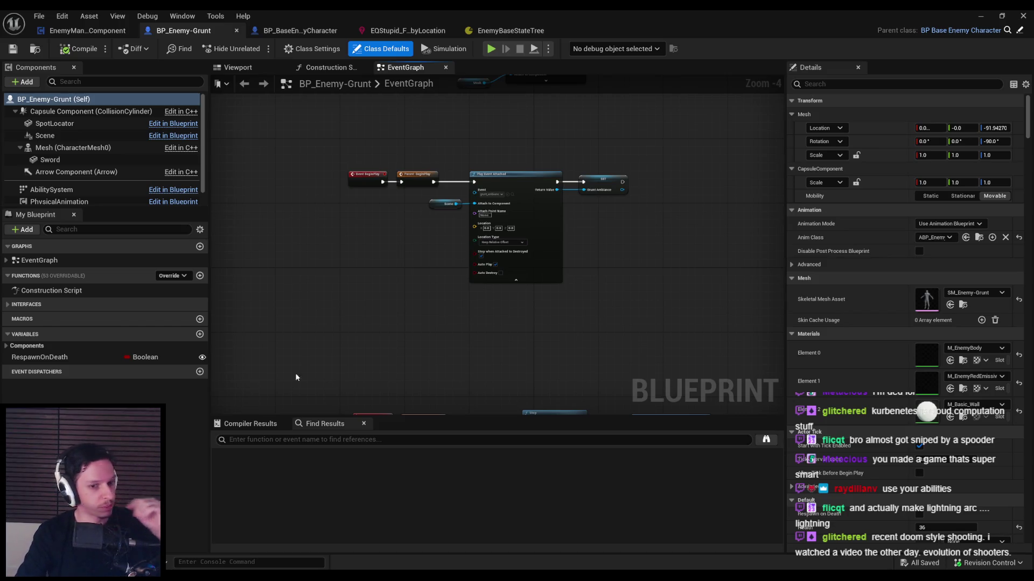
scroll(327, 327, down, 1)
scroll(378, 264, up, 2)
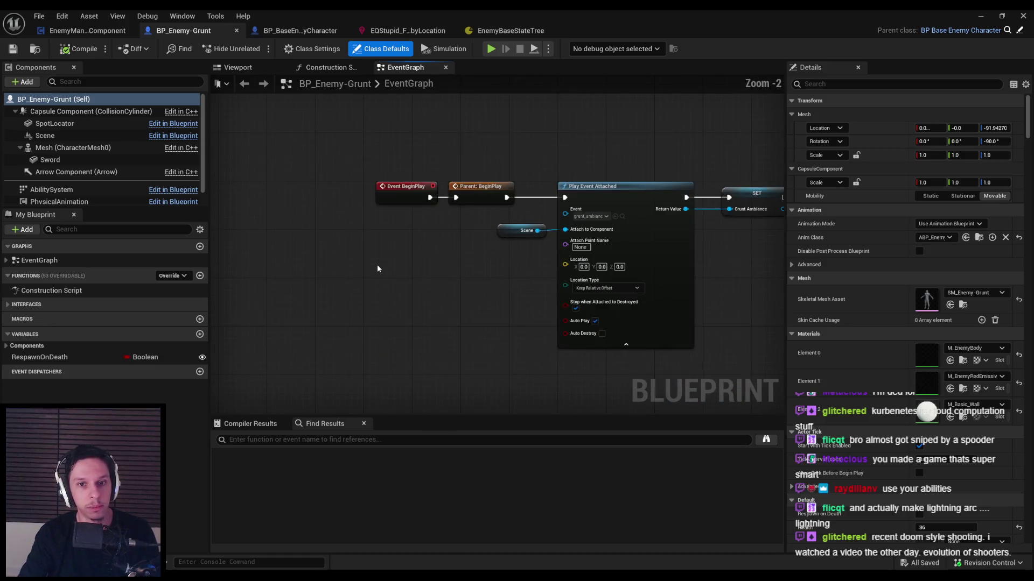
scroll(377, 264, down, 2)
click(502, 29)
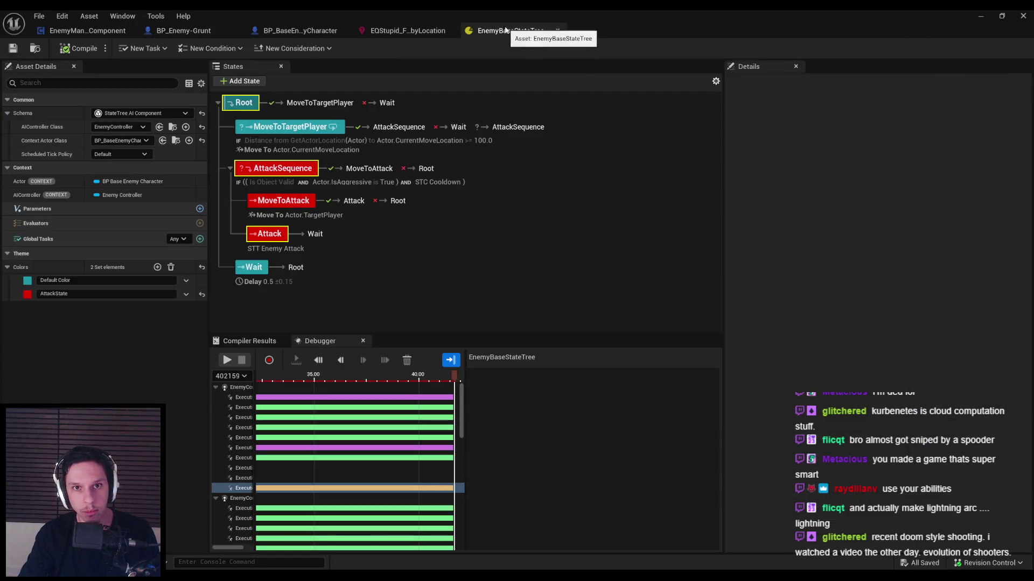
middle_click(502, 30)
middle_click(416, 32)
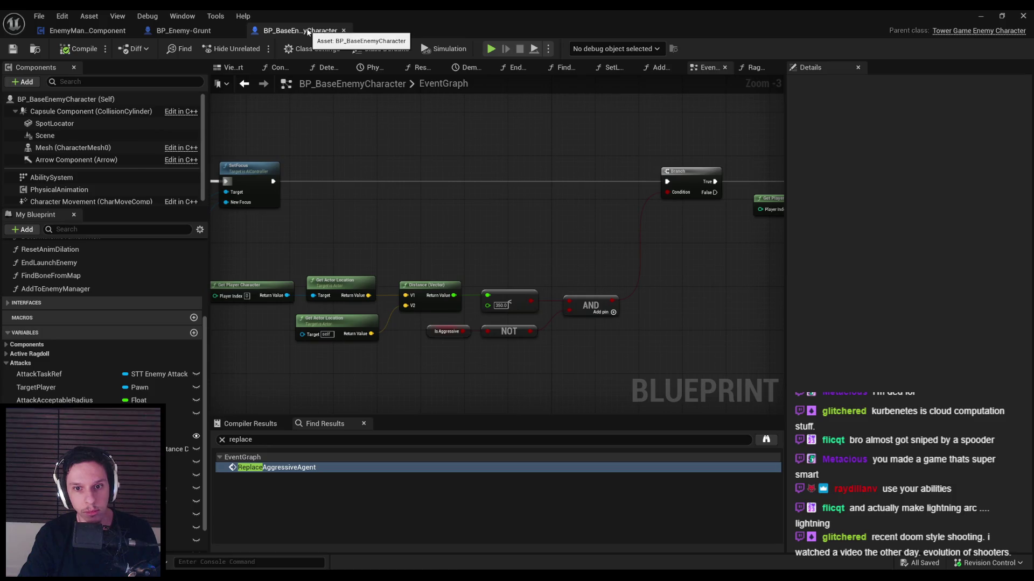
middle_click(303, 33)
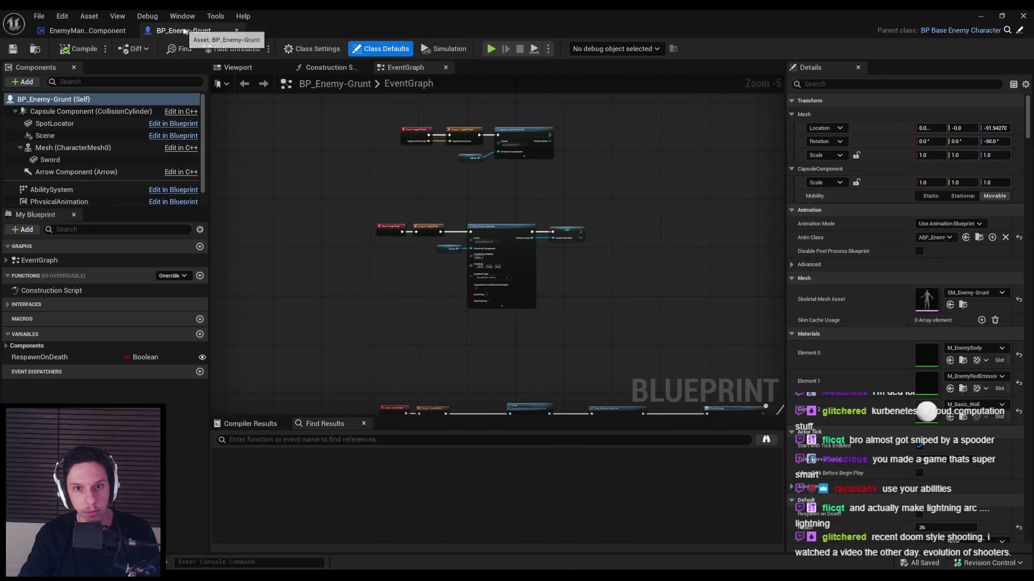